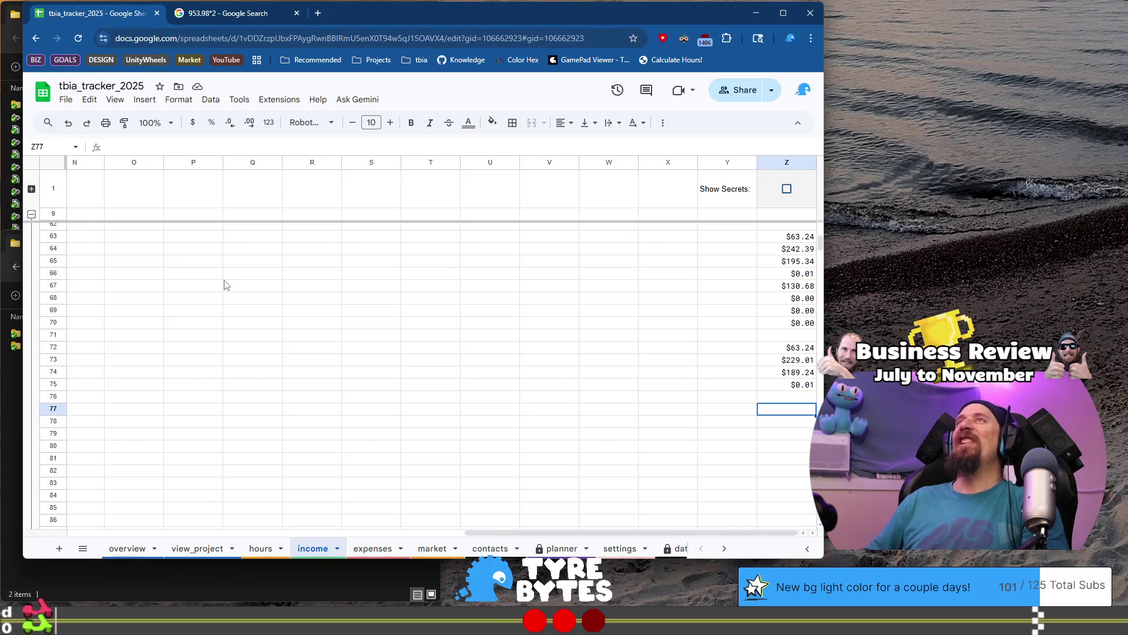
# - Enter $63.24 as the October Patreon payout amount in row 77, then move to row 78
pyautogui.press('Home')
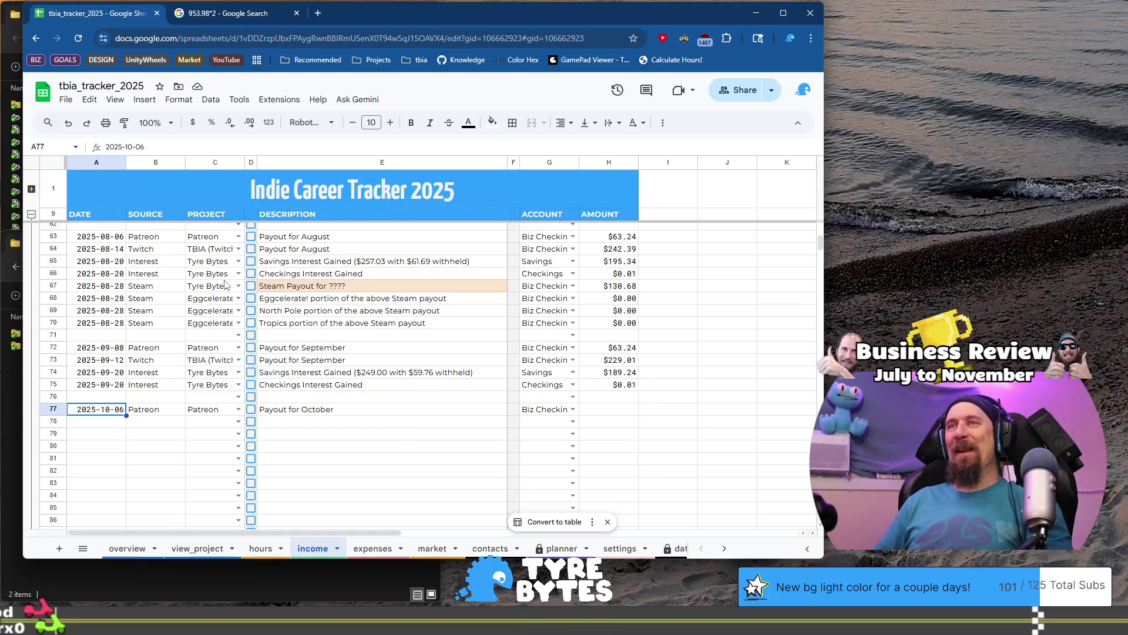
pyautogui.press('End')
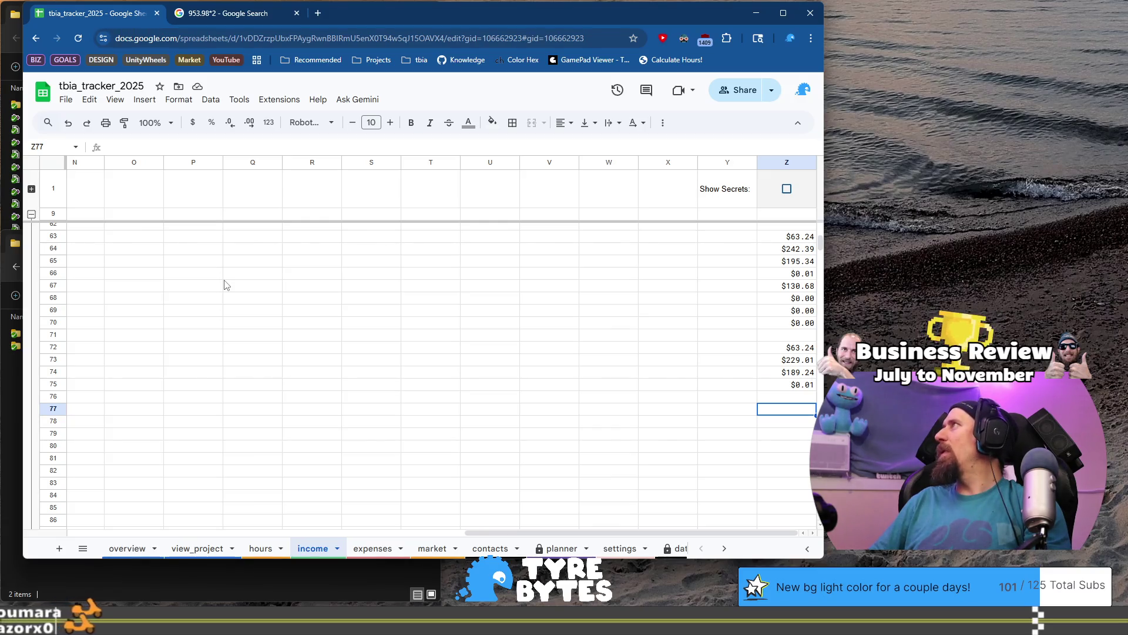
pyautogui.write('63.24')
pyautogui.press('Tab')
pyautogui.press('Home')
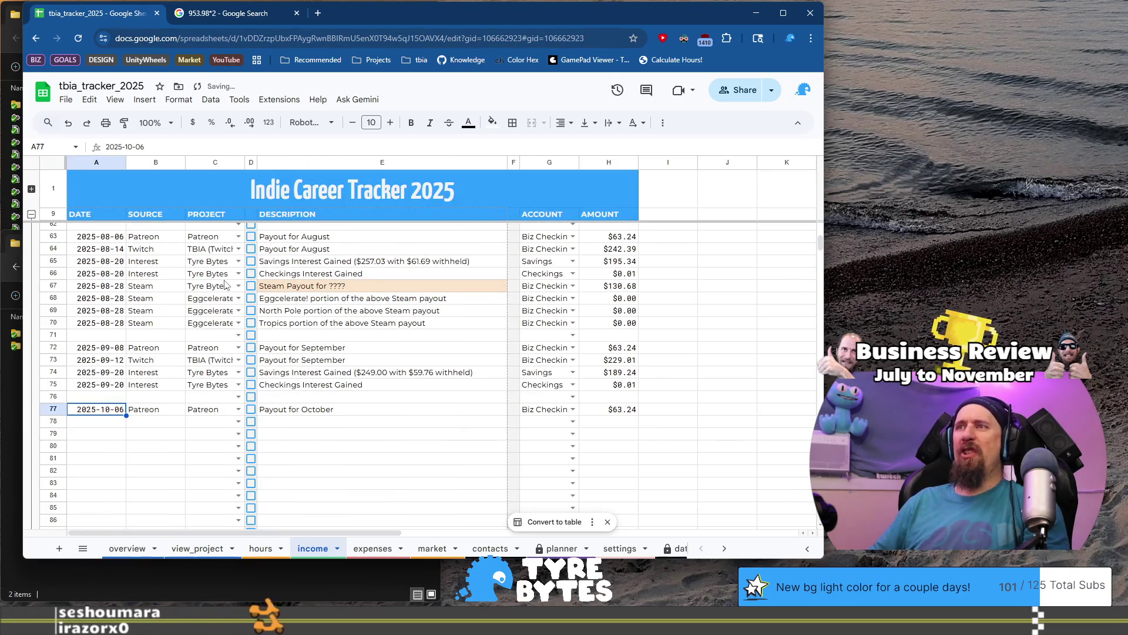
pyautogui.press('Down')
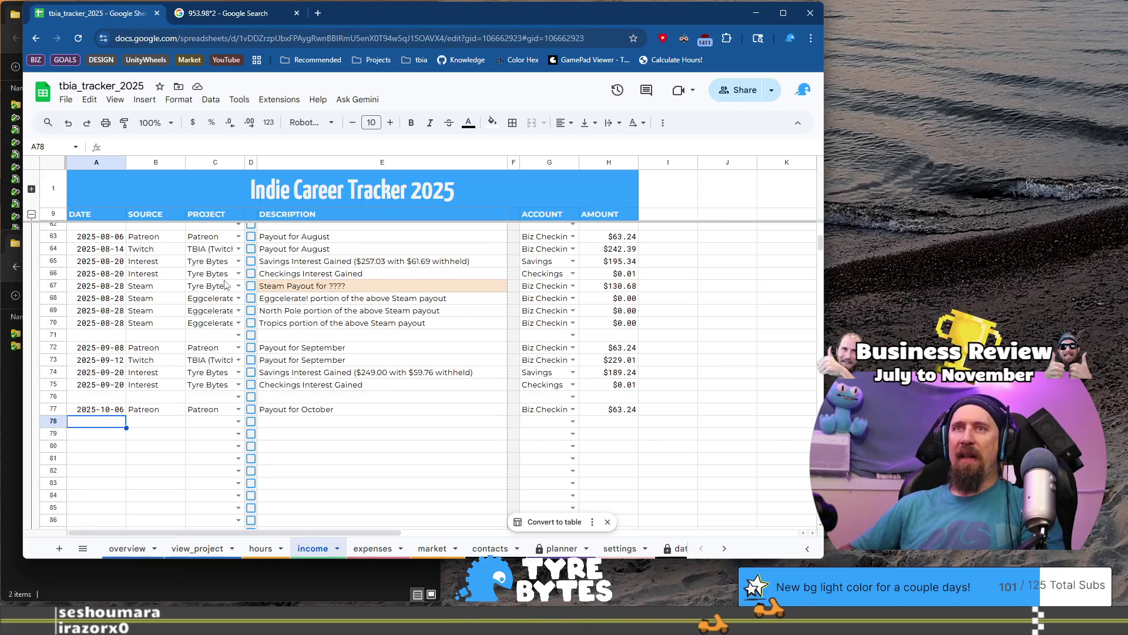
# - Fill row 78 with 2025-10-14, Twitch, TBIA (Twitch), Payout for October and Biz Checkings
pyautogui.write('2025-10-14')
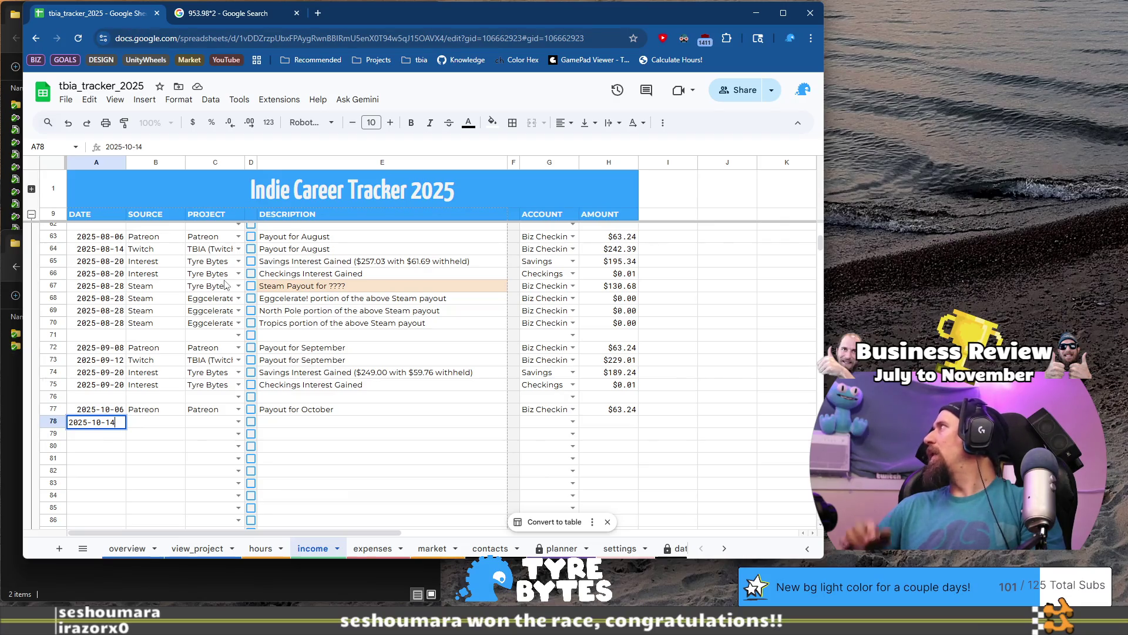
pyautogui.press('Tab')
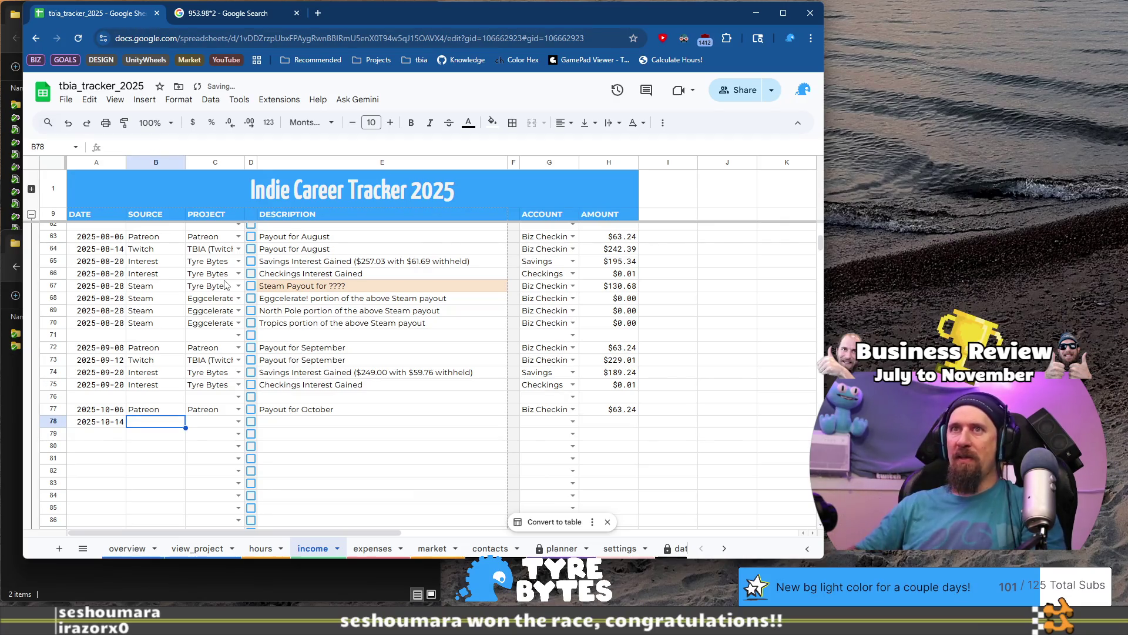
pyautogui.write('Twitch')
pyautogui.press('Tab')
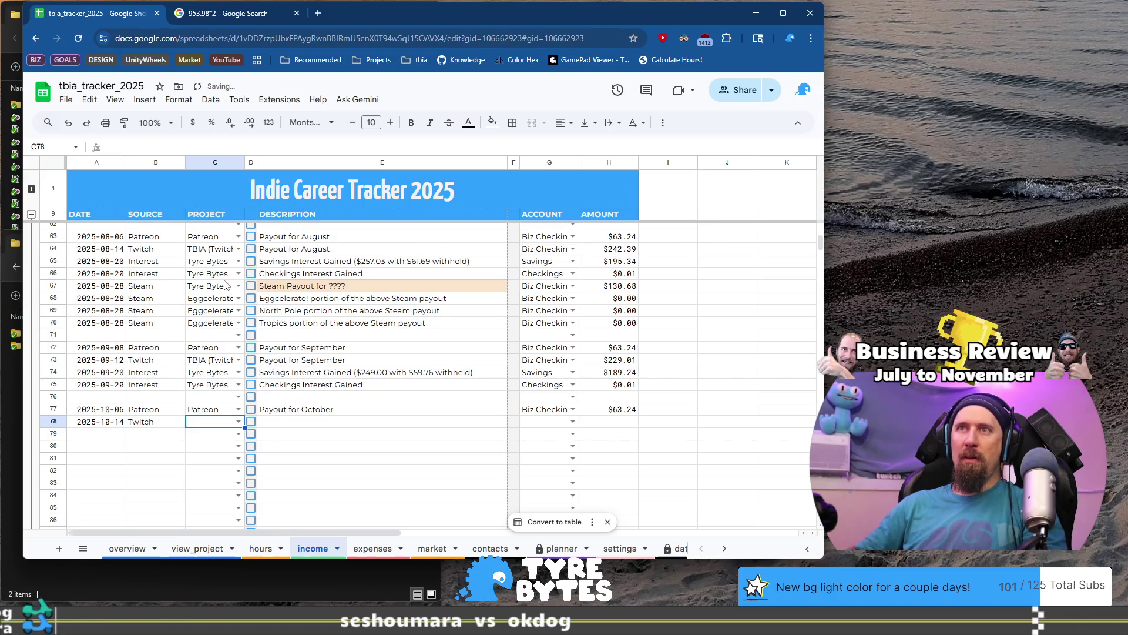
pyautogui.write('TB')
pyautogui.press('Tab')
pyautogui.press('Tab')
pyautogui.write('Pa')
pyautogui.press('Tab')
pyautogui.press('Tab')
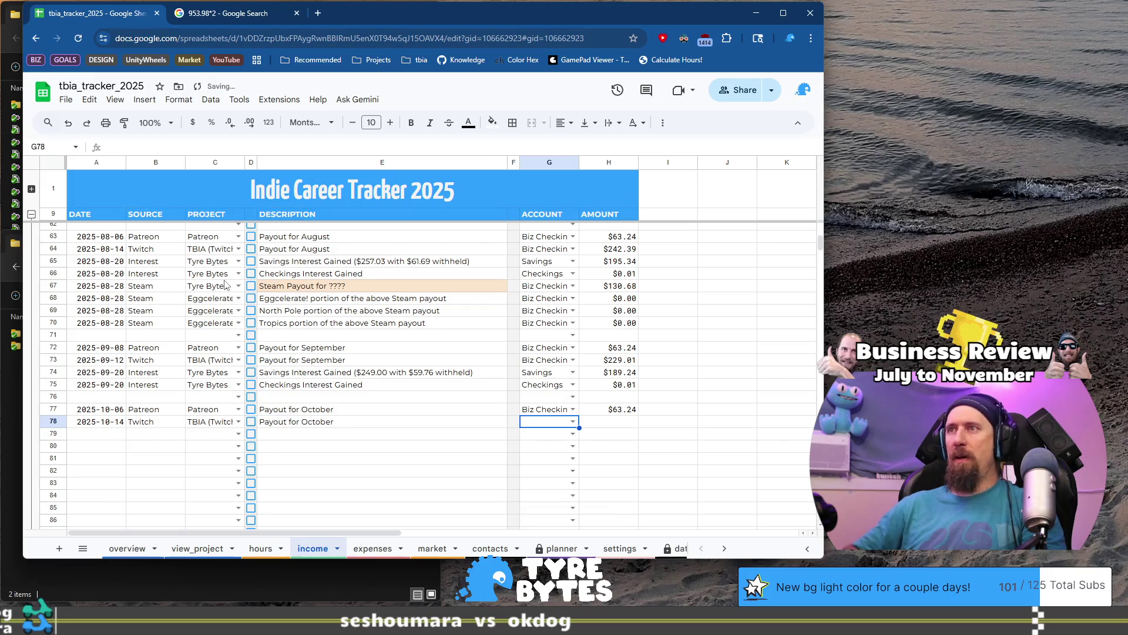
pyautogui.write('B')
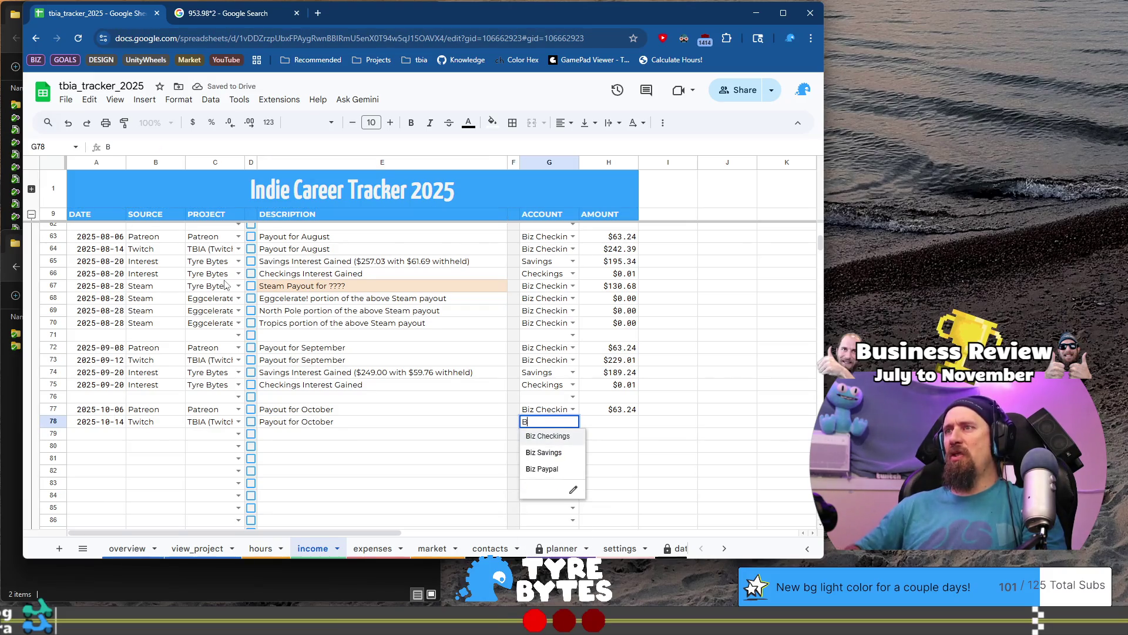
pyautogui.press('Tab')
# - Enter the $145.91 payout amount in column Z and move down to row 79
pyautogui.hotkey('ctrl', 'Right')
pyautogui.write('145.91')
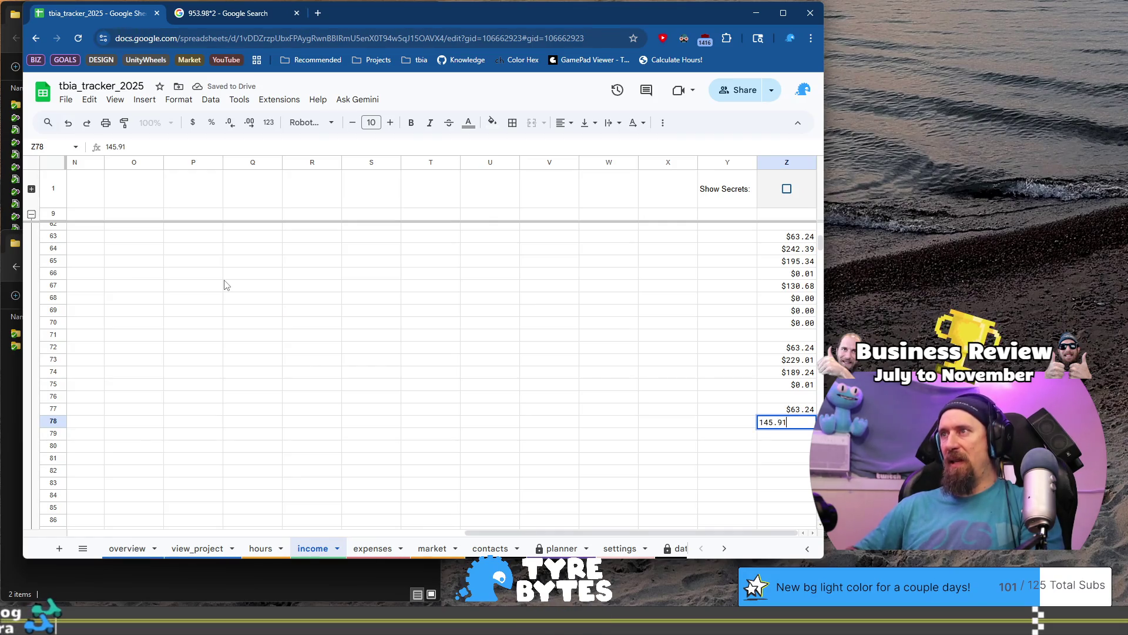
pyautogui.press('Return')
pyautogui.press('Up')
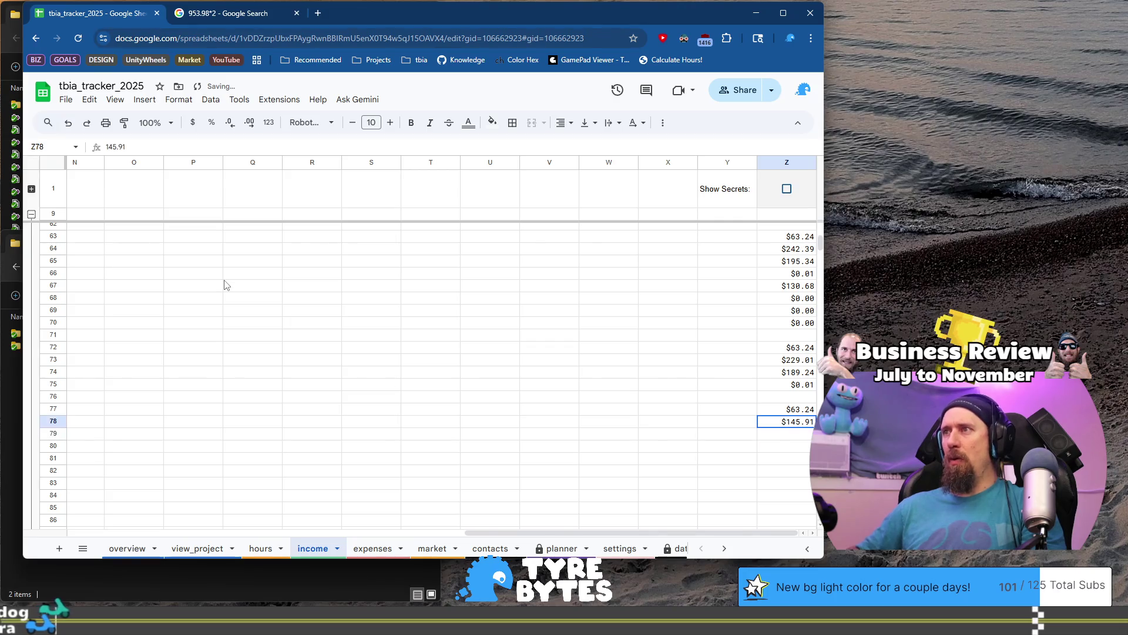
pyautogui.hotkey('ctrl', 'Left')
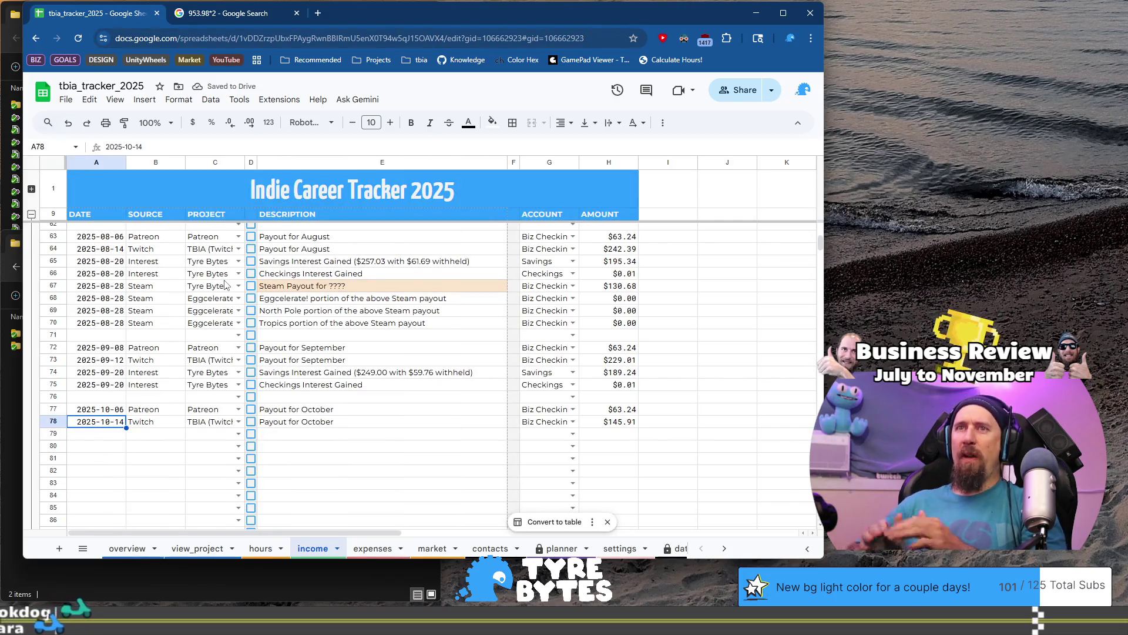
pyautogui.press('Down')
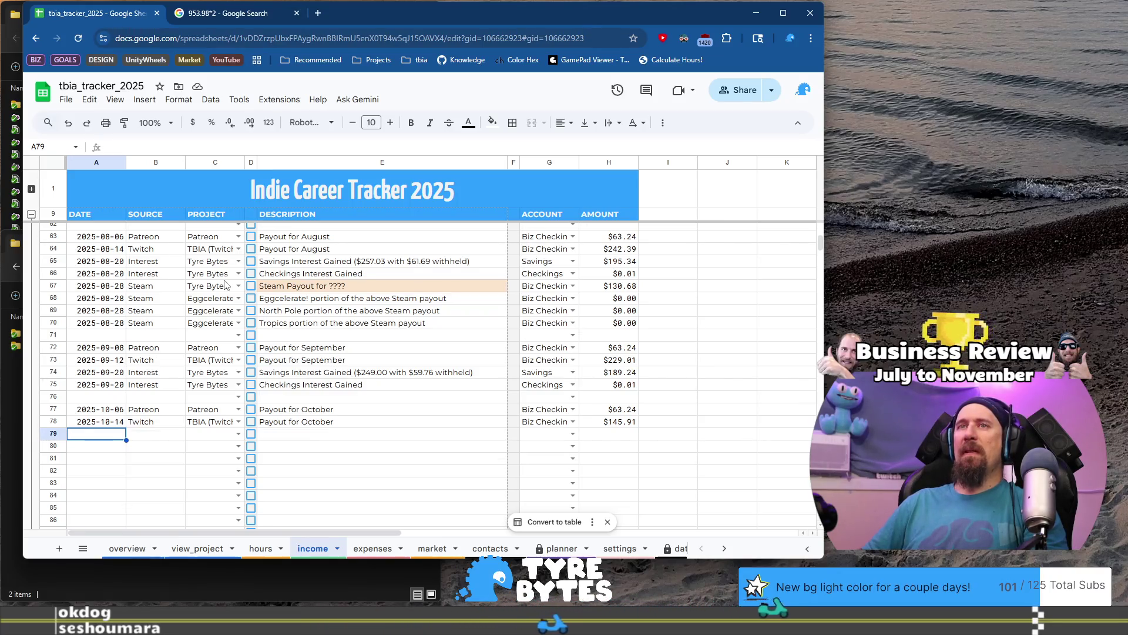
pyautogui.click(371, 552)
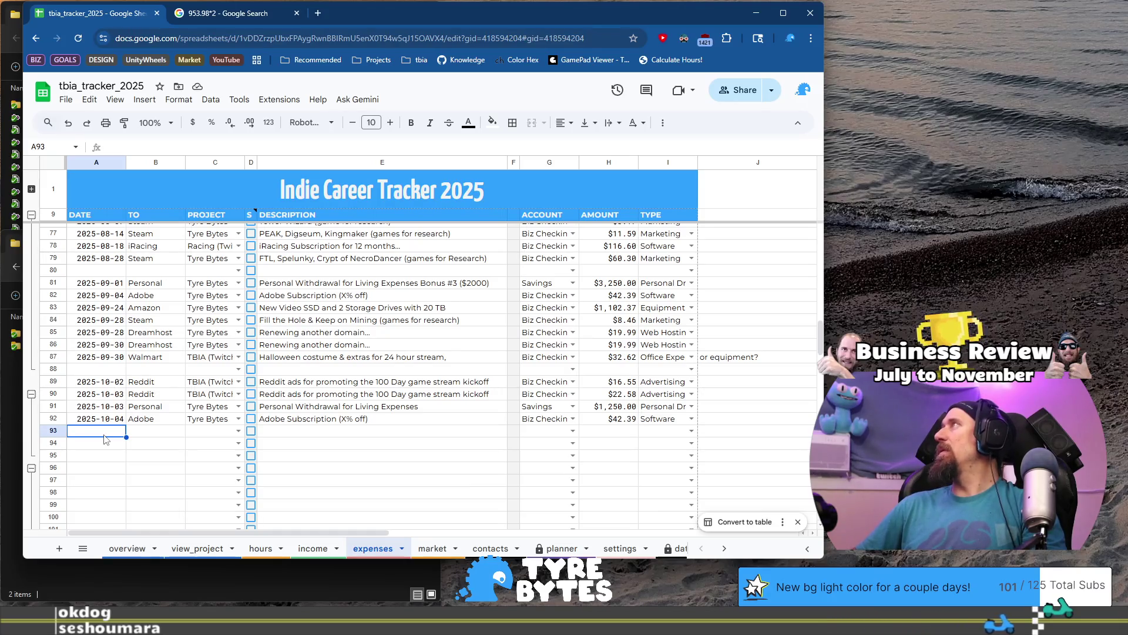
# - Fill expenses row 93 with 2025-10-07, itch.io, Rusty Racer and 'Asset pack of icons to get prototype started.'
pyautogui.press('Up')
pyautogui.hotkey('ctrl', 'c')
pyautogui.press('Down')
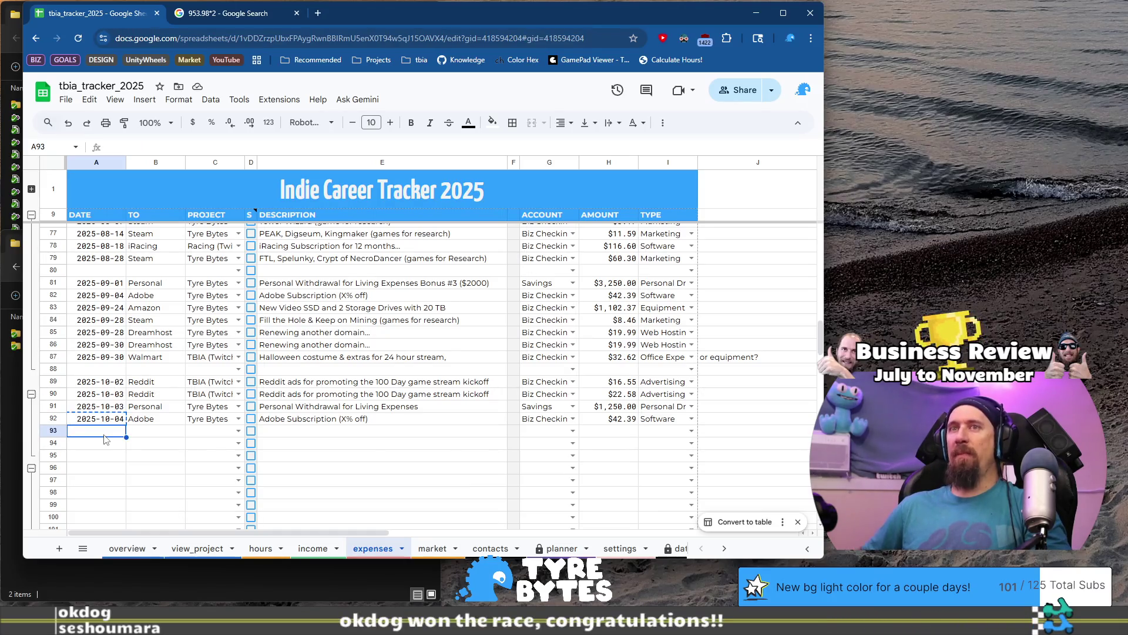
pyautogui.write('2025-10-07')
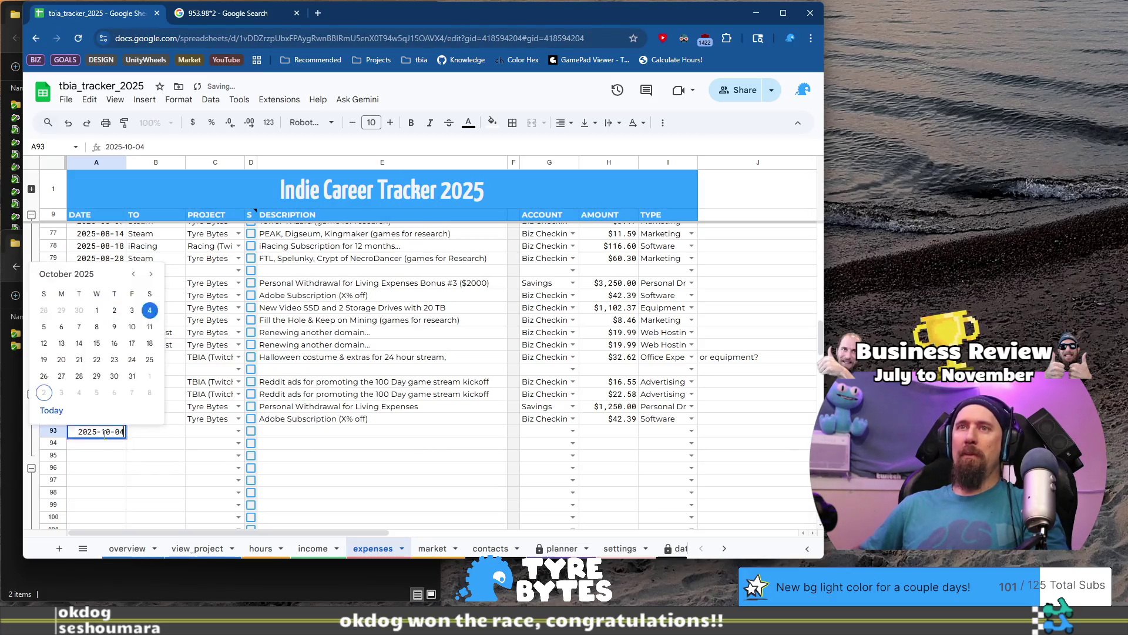
pyautogui.press('Tab')
pyautogui.write('itch.io')
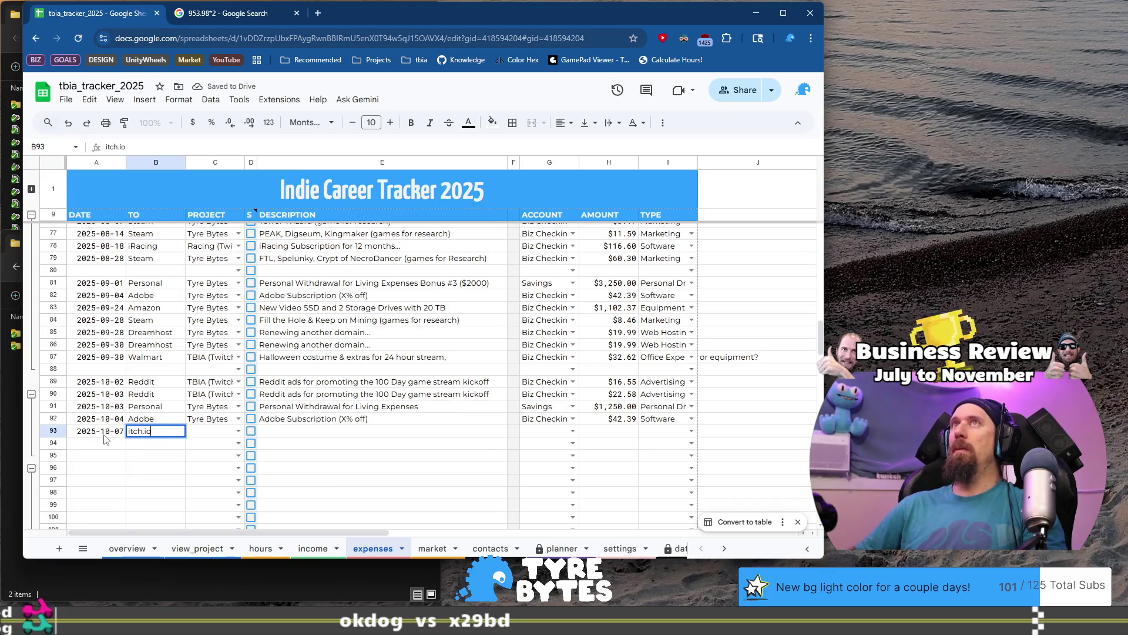
pyautogui.press('Tab')
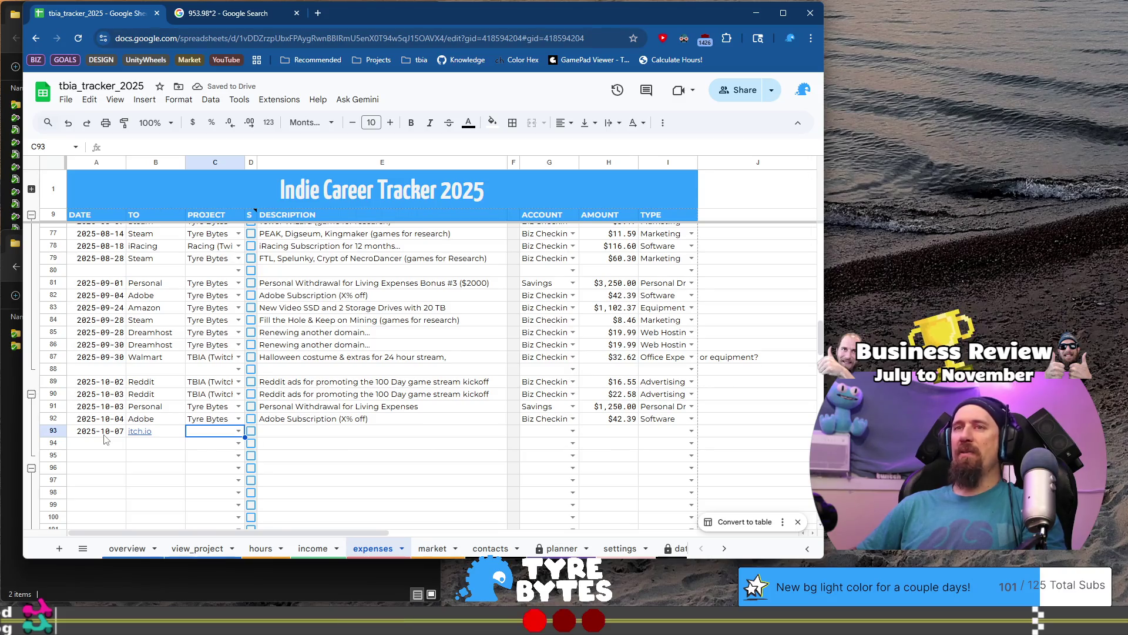
pyautogui.write('Ru')
pyautogui.press('Tab')
pyautogui.press('Tab')
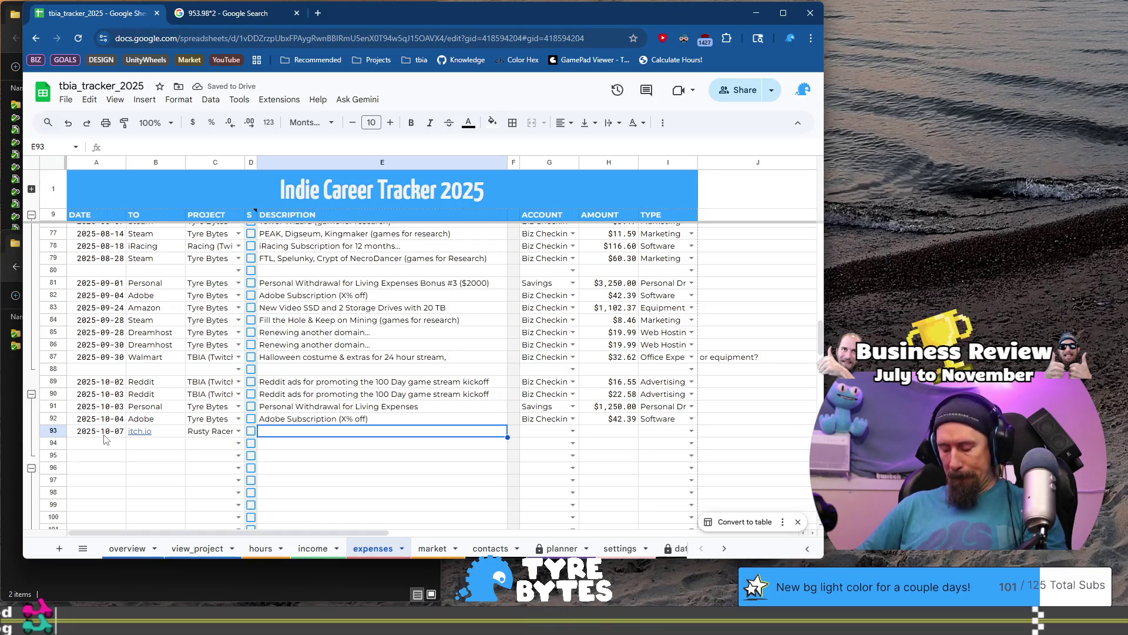
pyautogui.write('As')
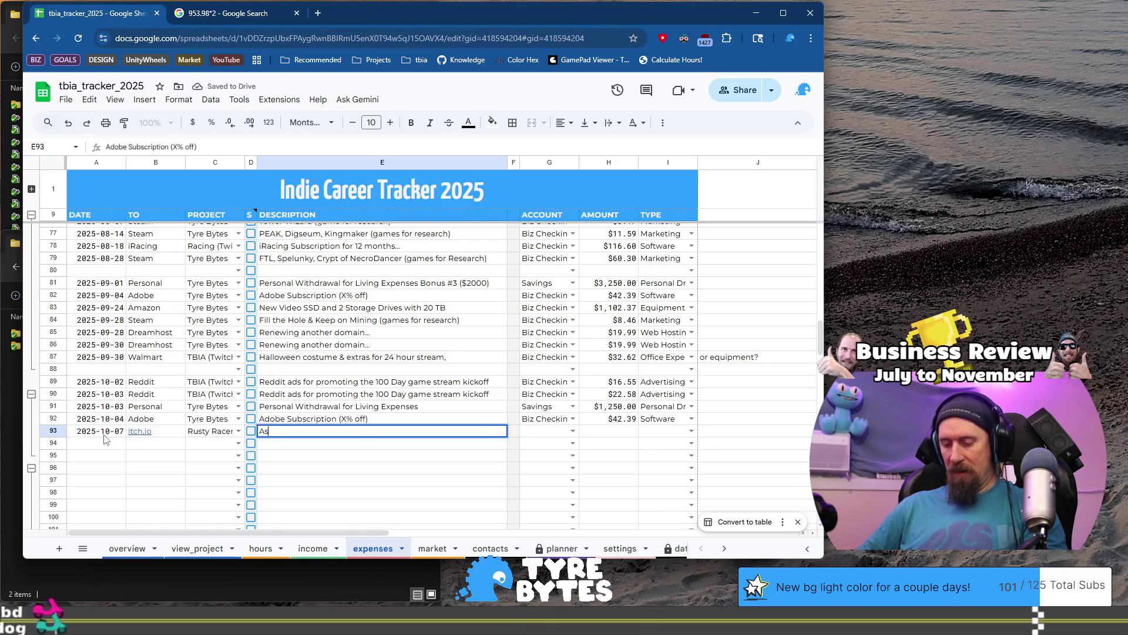
pyautogui.write('set pack of ')
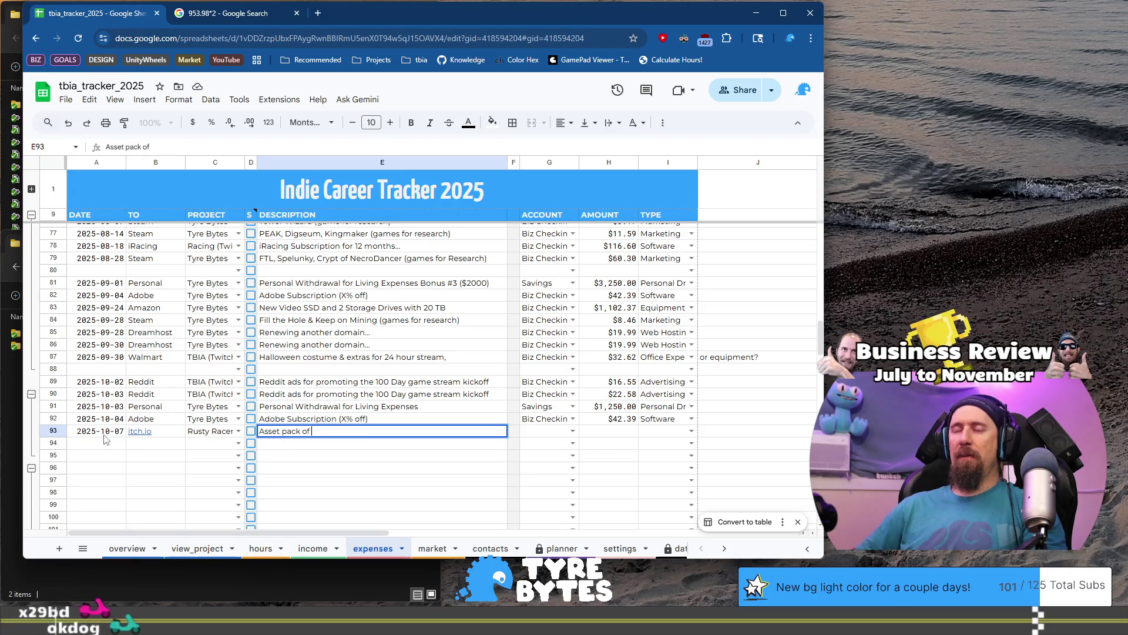
pyautogui.write('icons ')
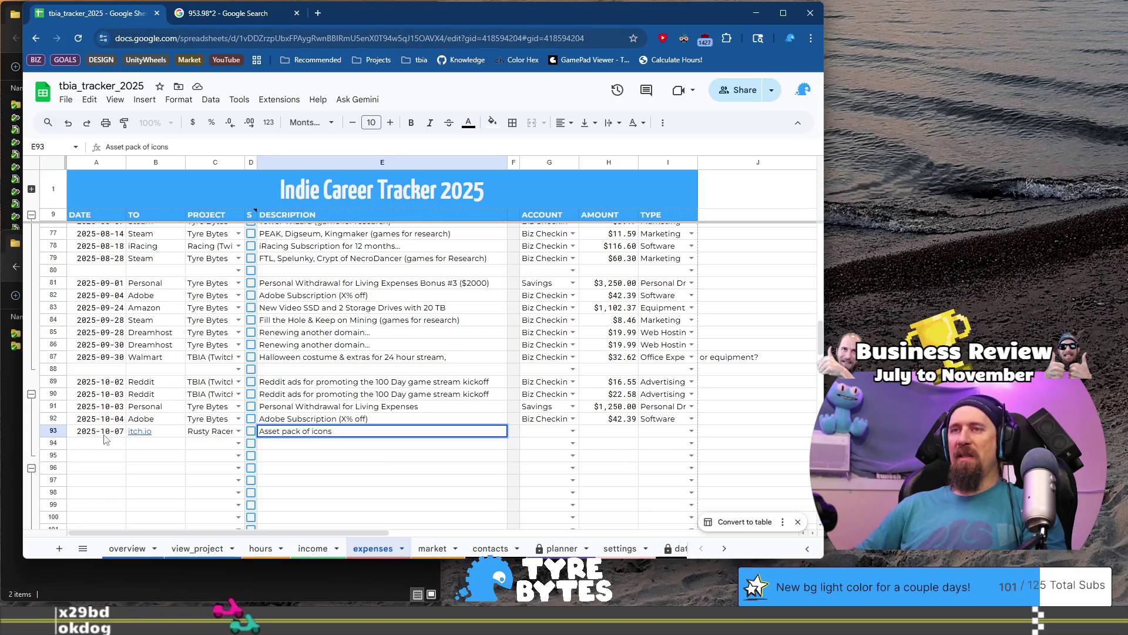
pyautogui.write('to get prot')
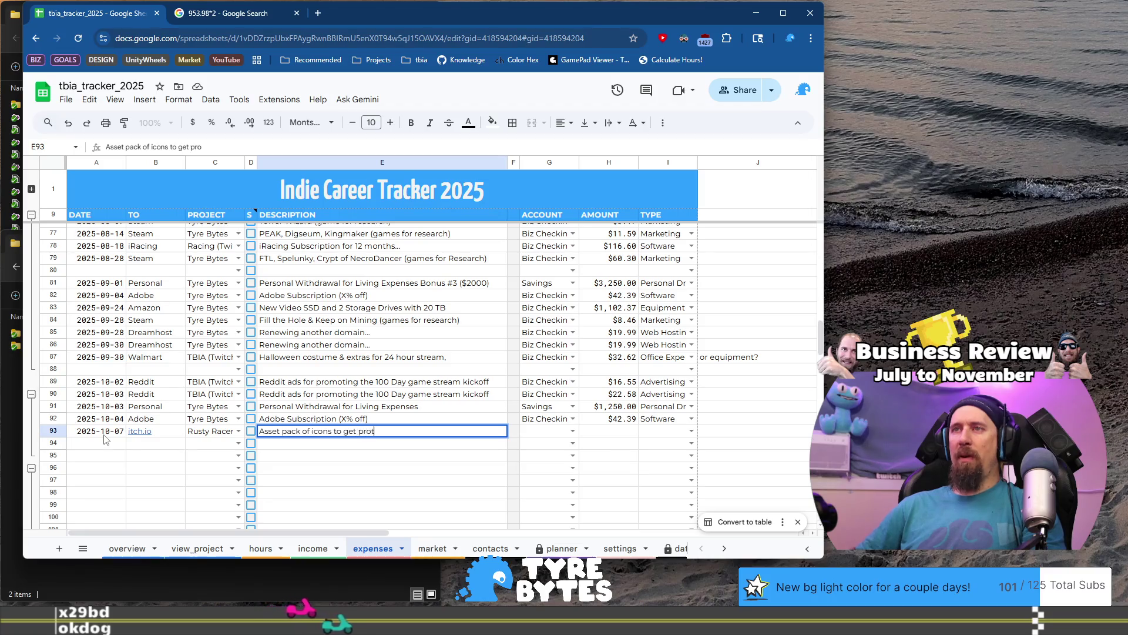
pyautogui.write('otype st')
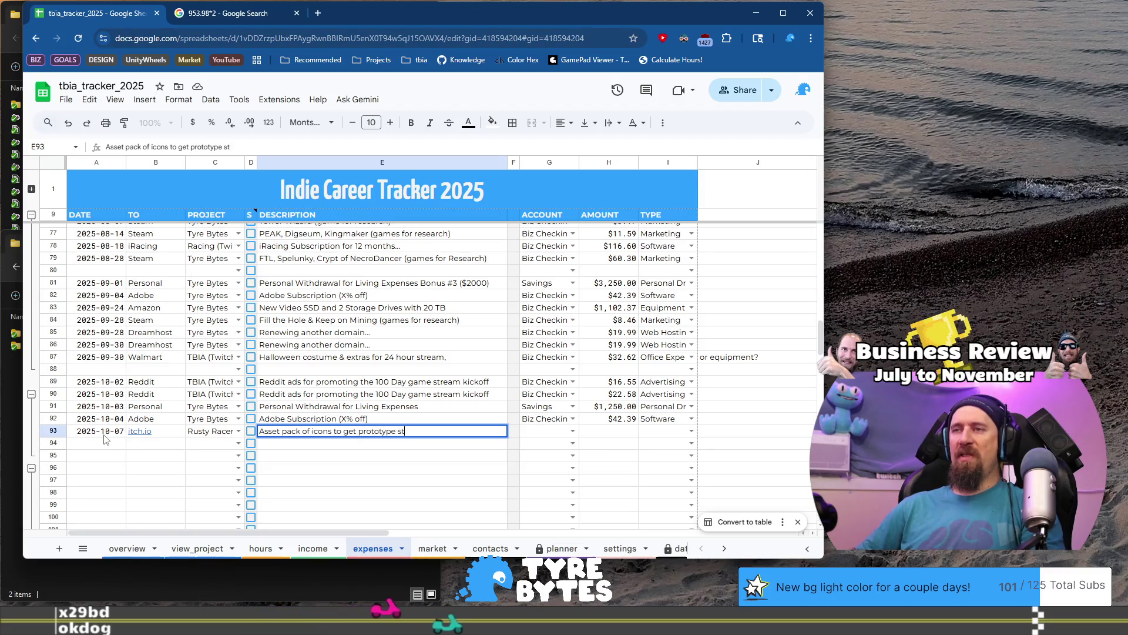
pyautogui.write('arted.')
pyautogui.press('Tab')
# - Set row 93's account to Biz Checkings
pyautogui.press('BackSpace')
pyautogui.press('Down')
pyautogui.press('Down')
pyautogui.press('Down')
pyautogui.press('Up')
pyautogui.press('Up')
pyautogui.press('Up')
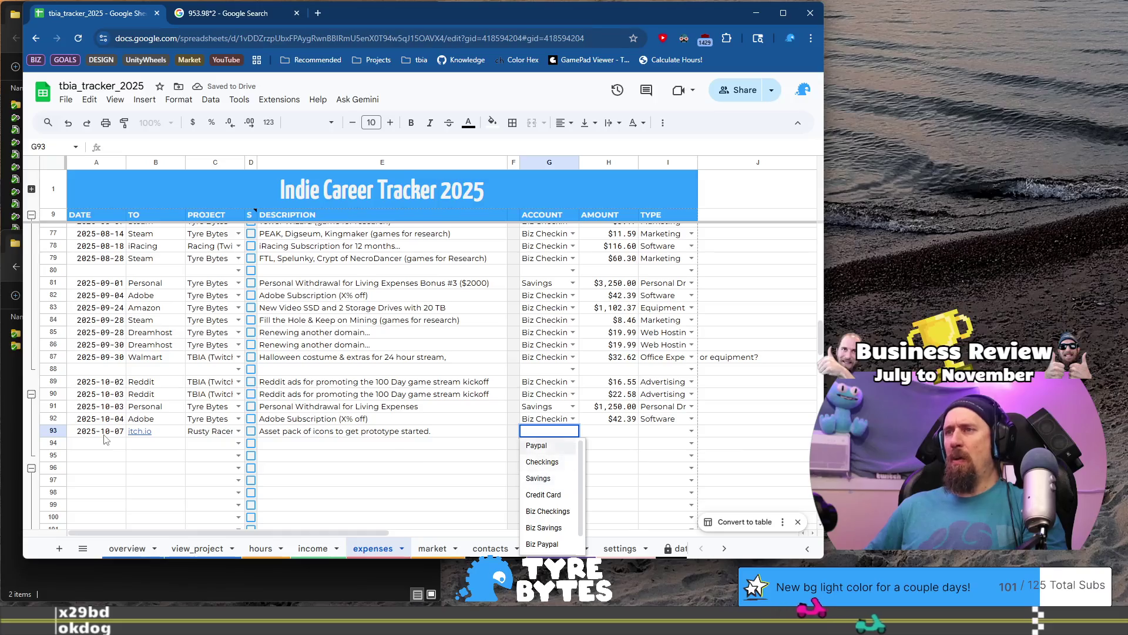
pyautogui.press('Up')
pyautogui.press('Down')
pyautogui.press('Down')
pyautogui.press('Down')
pyautogui.press('Down')
pyautogui.press('Down')
pyautogui.press('Down')
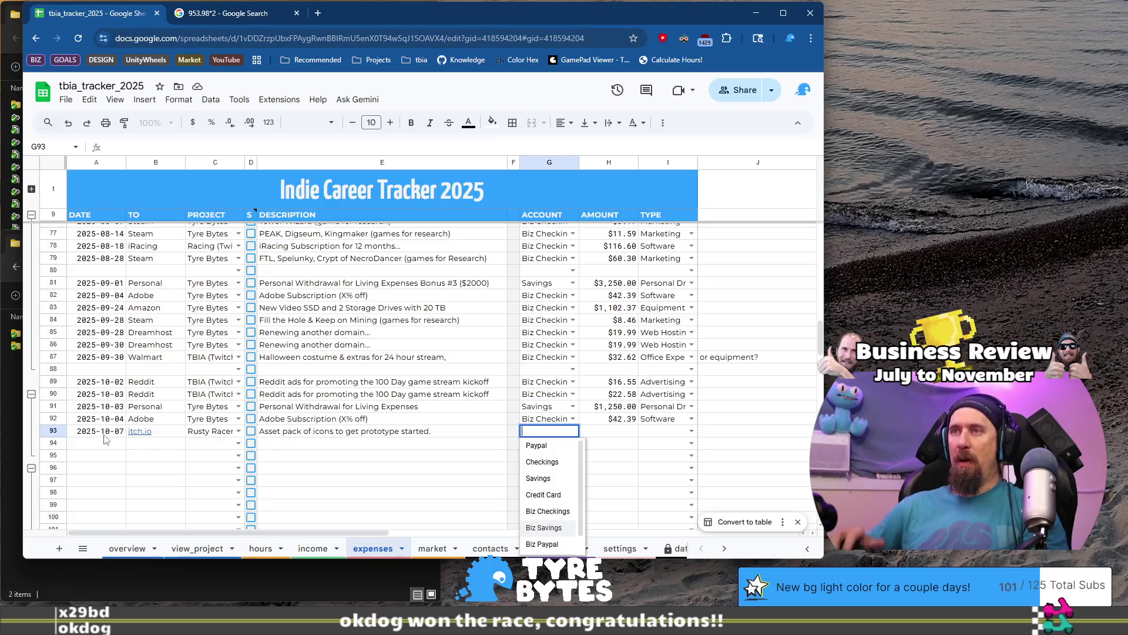
pyautogui.press('Up')
pyautogui.press('Up')
pyautogui.press('Up')
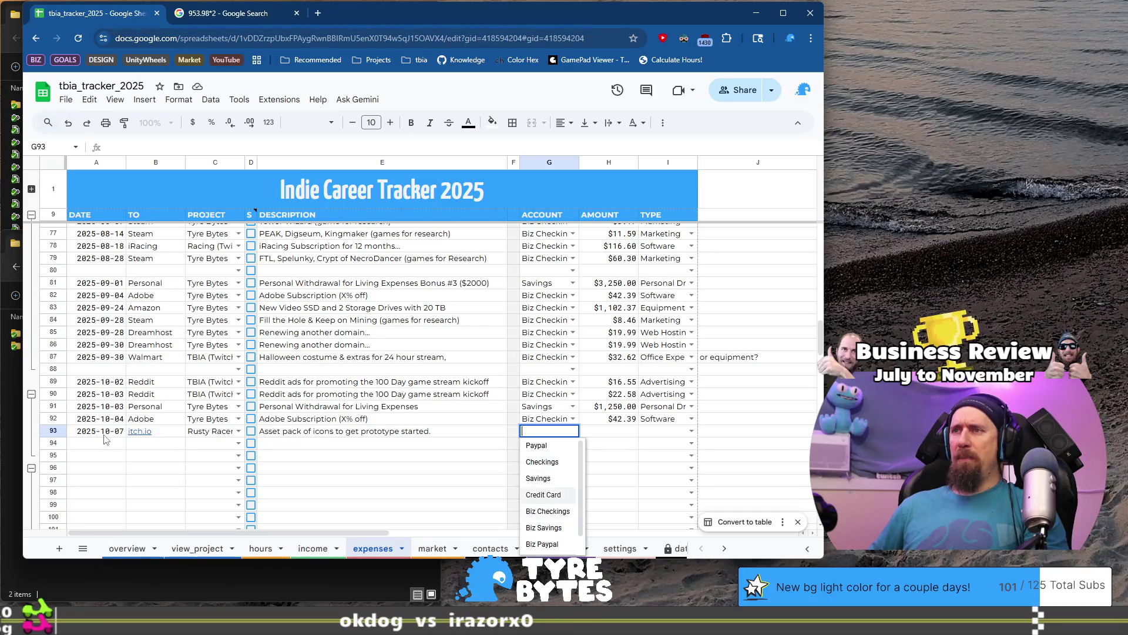
pyautogui.press('Tab')
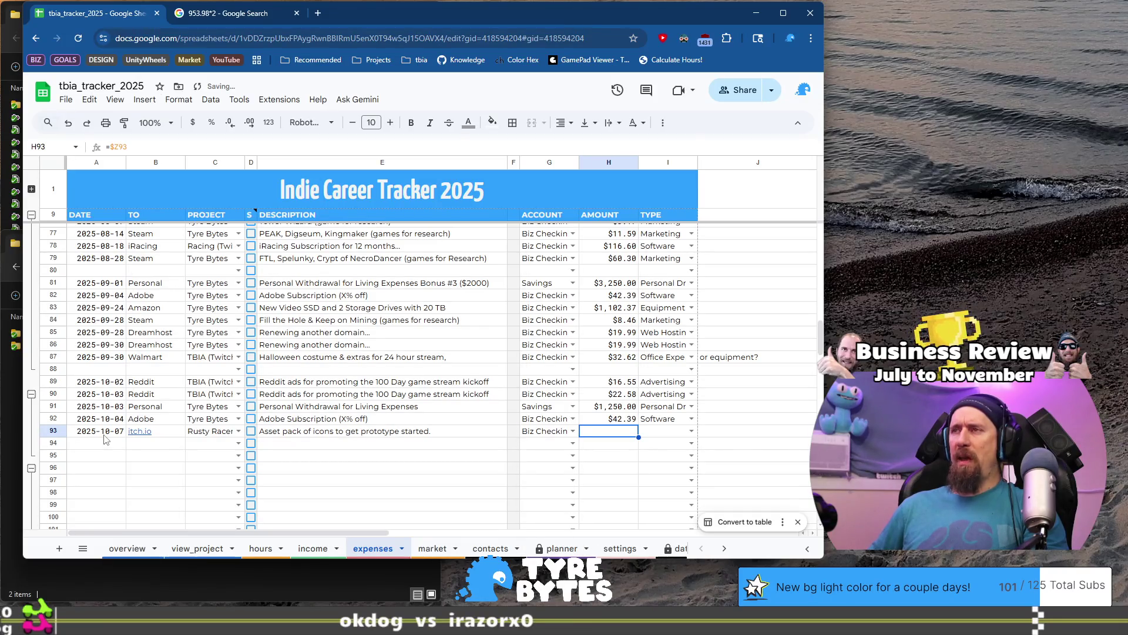
# - Choose Commisions & Fees as row 93's expense type
pyautogui.press('Tab')
pyautogui.press('Return')
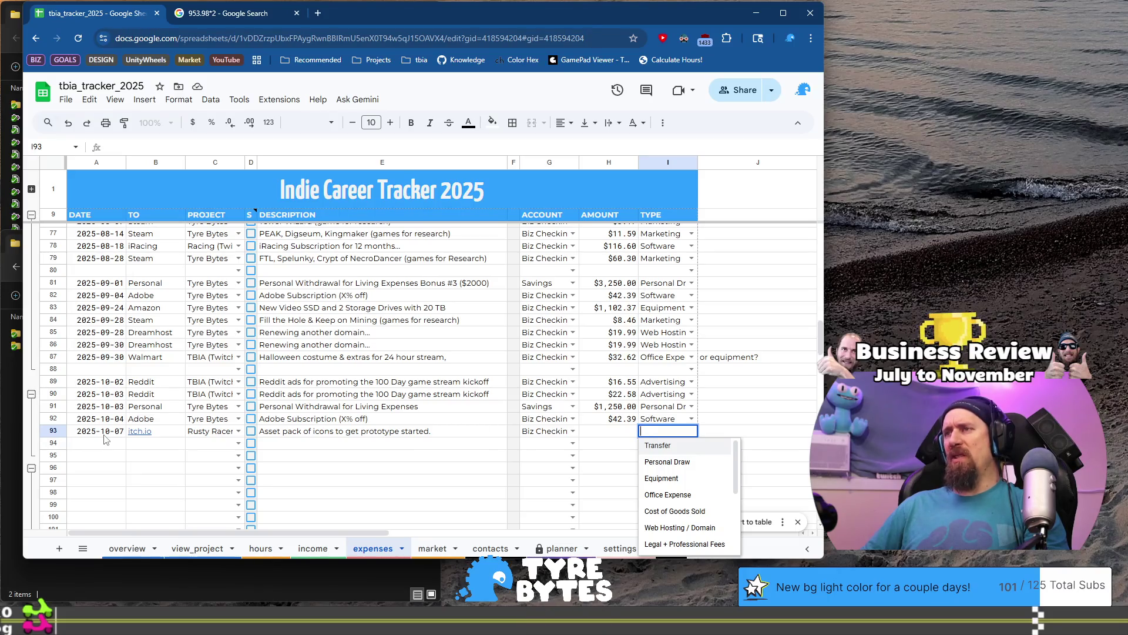
pyautogui.press('Down')
pyautogui.press('Down')
pyautogui.press('Down')
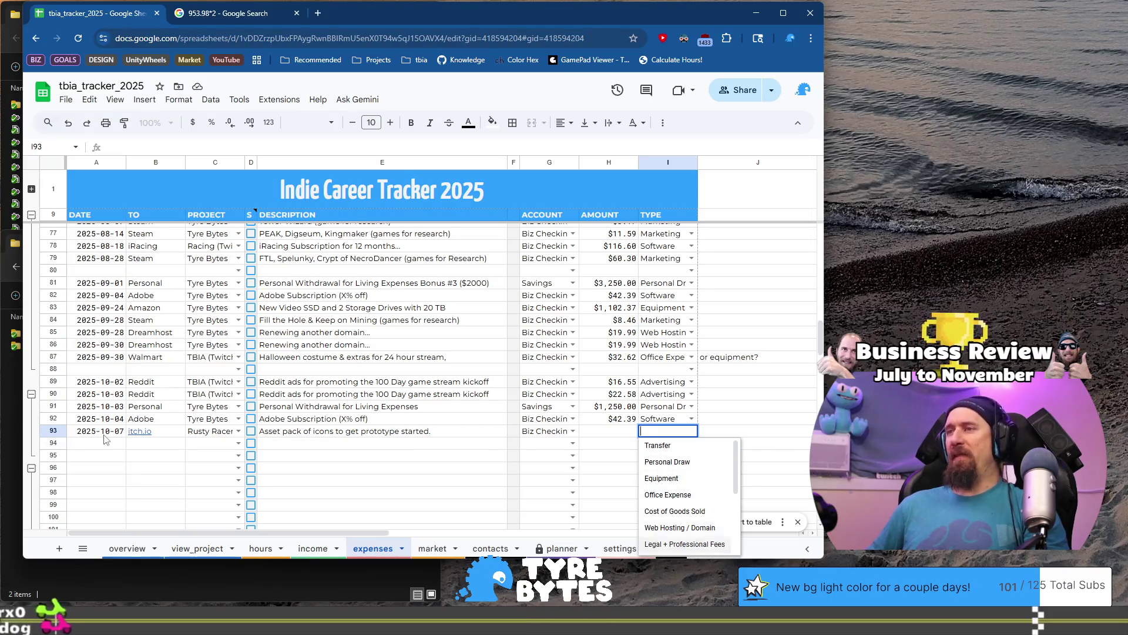
pyautogui.press('Down')
pyautogui.press('Down')
pyautogui.press('Down')
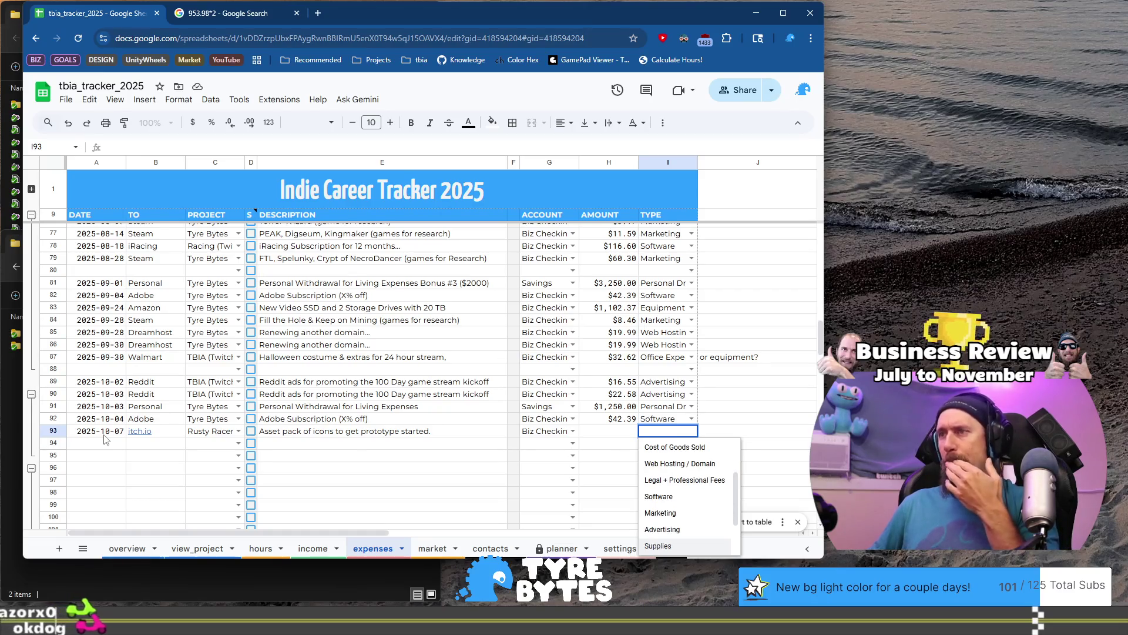
pyautogui.press('Down')
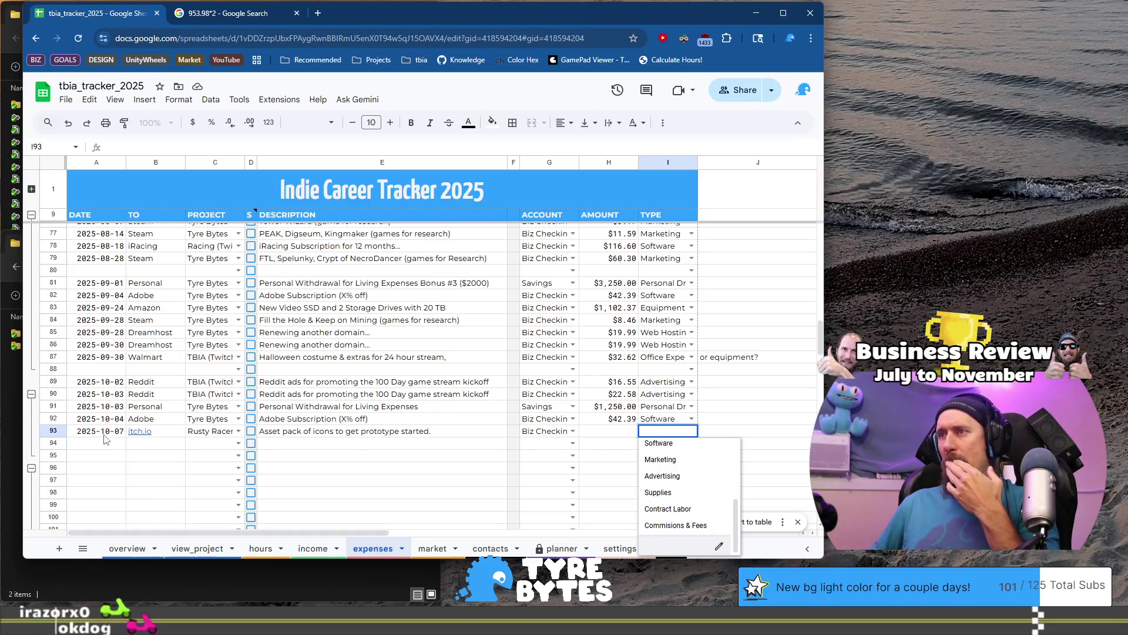
pyautogui.press('Down')
pyautogui.press('Down')
pyautogui.press('Up')
pyautogui.press('Up')
pyautogui.press('Up')
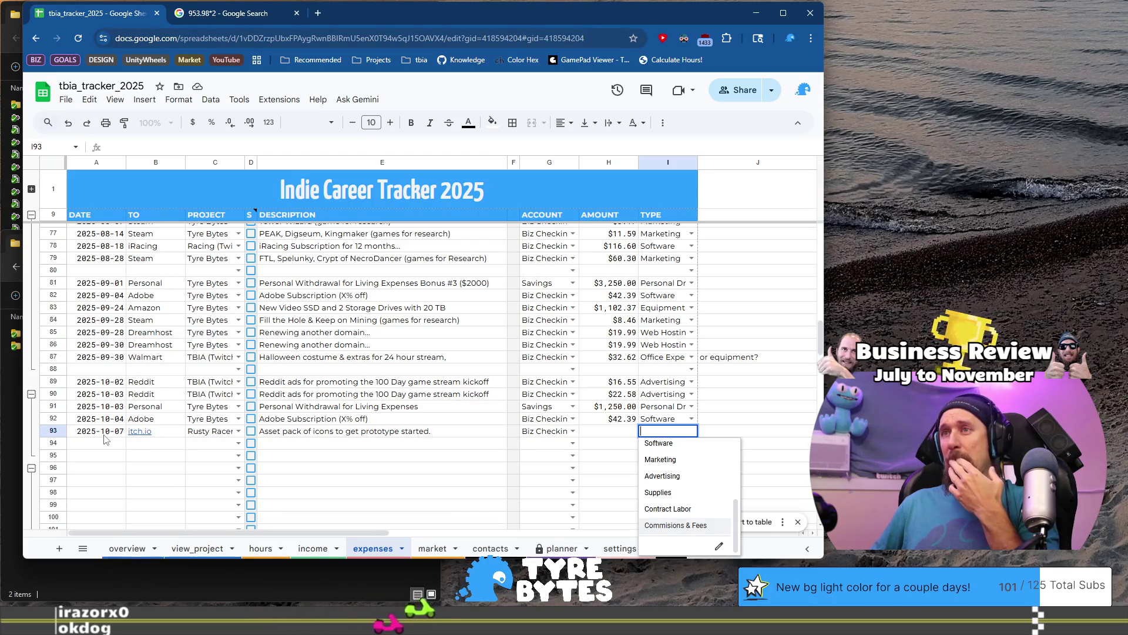
pyautogui.press('Return')
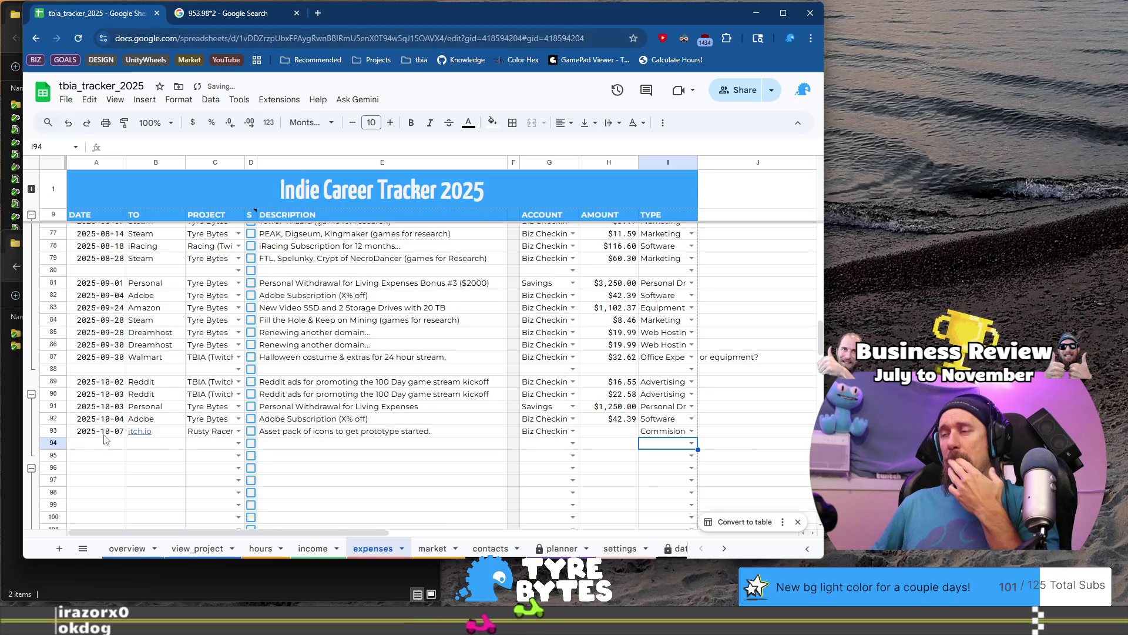
# - Try Legal + Professional Fees as the type, then restore Commisions & Fees
pyautogui.press('Up')
pyautogui.press('Return')
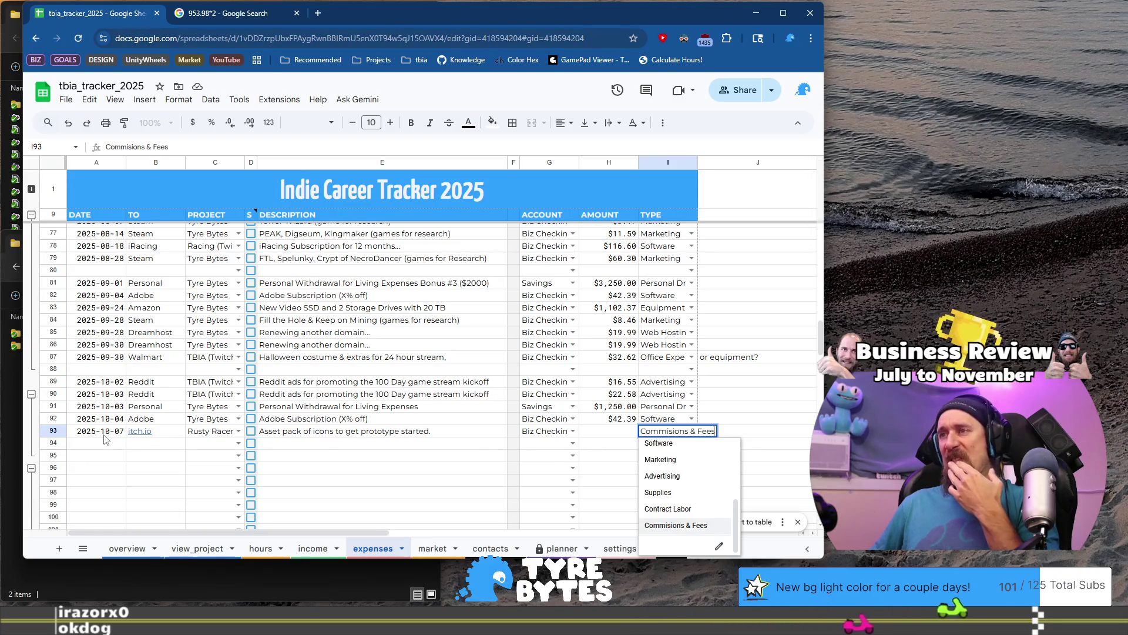
pyautogui.press('Up')
pyautogui.press('Up')
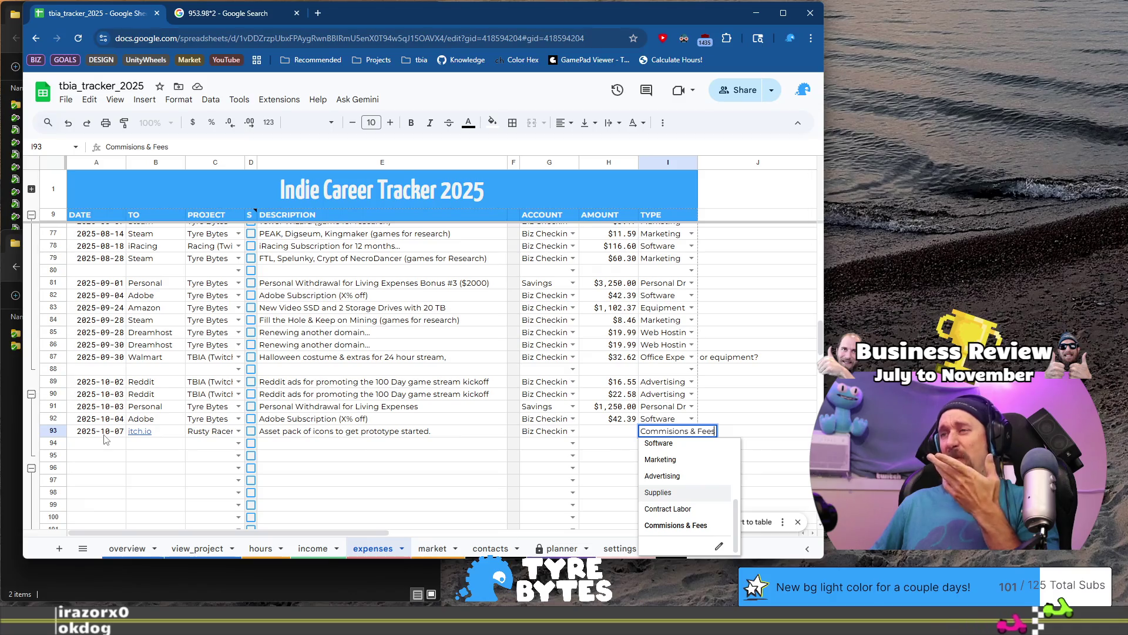
pyautogui.press('Up')
pyautogui.press('Up')
pyautogui.press('Up')
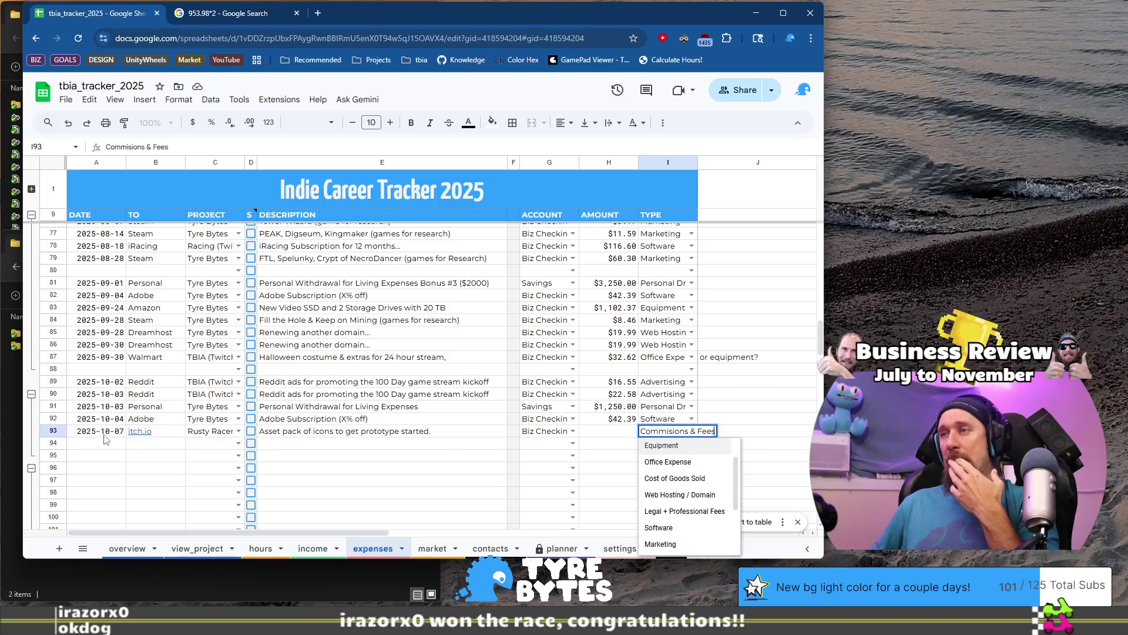
pyautogui.press('Up')
pyautogui.press('Up')
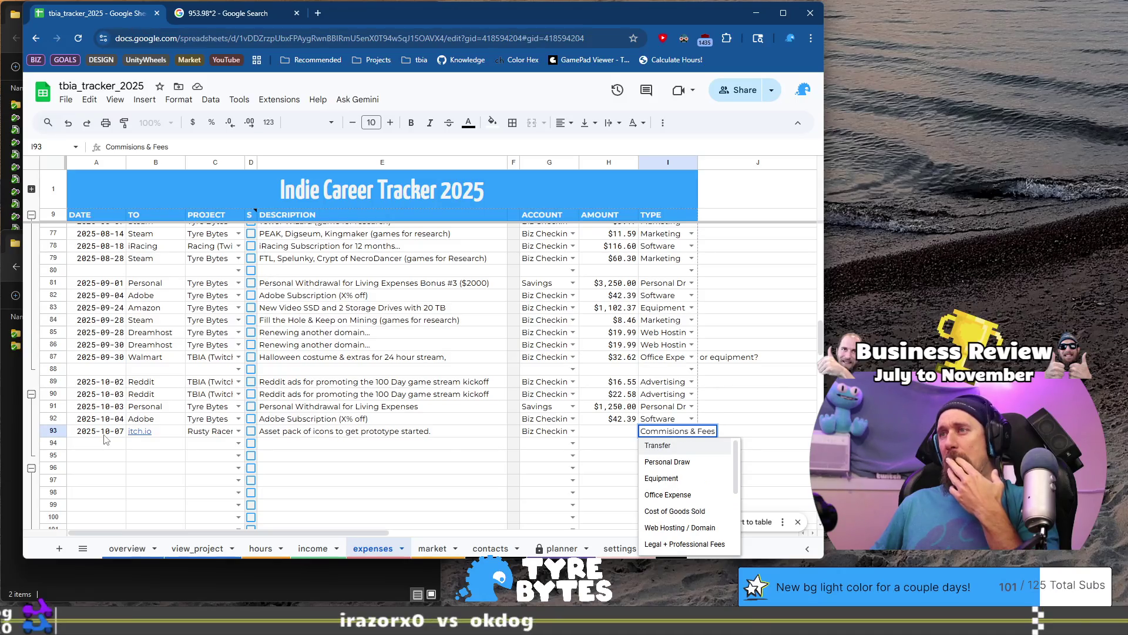
pyautogui.press('Up')
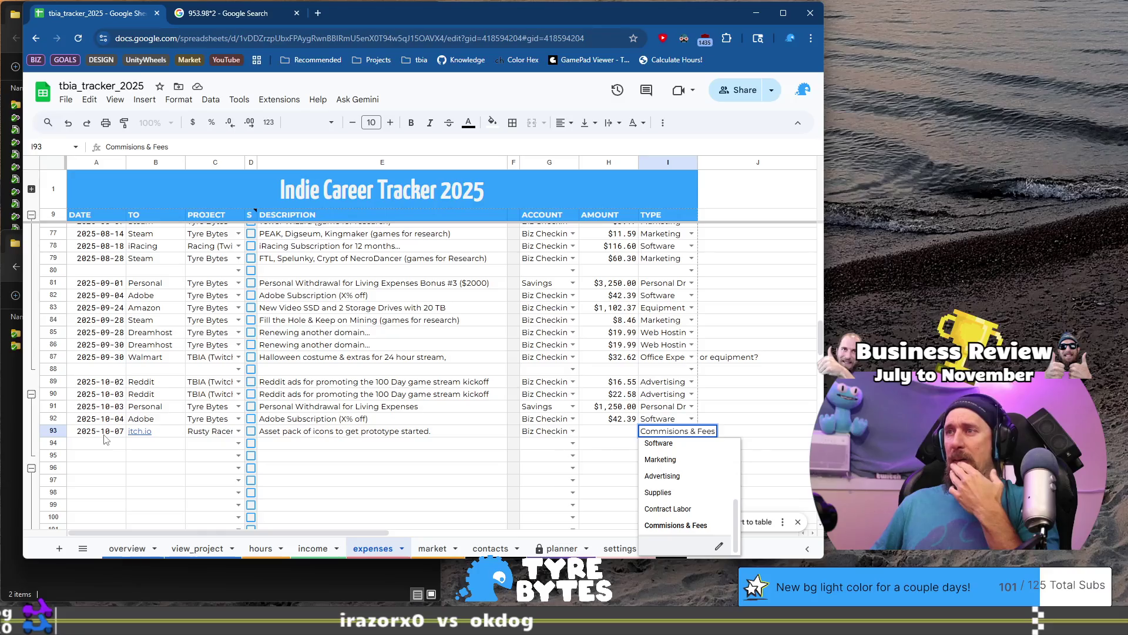
pyautogui.press('Down')
pyautogui.press('Down')
pyautogui.press('Down')
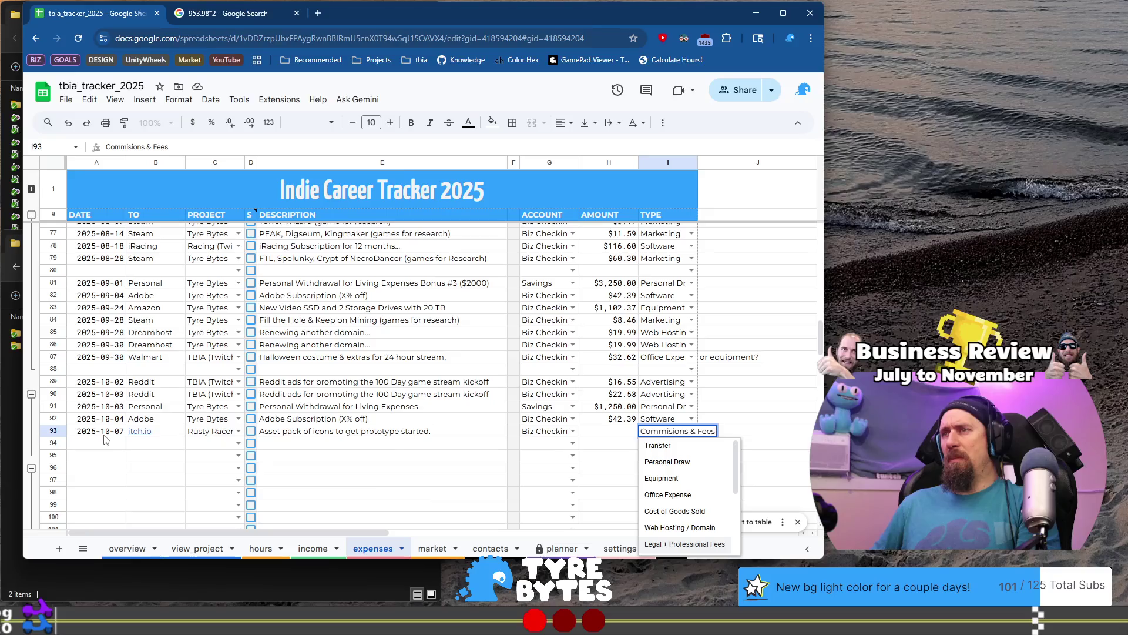
pyautogui.press('Return')
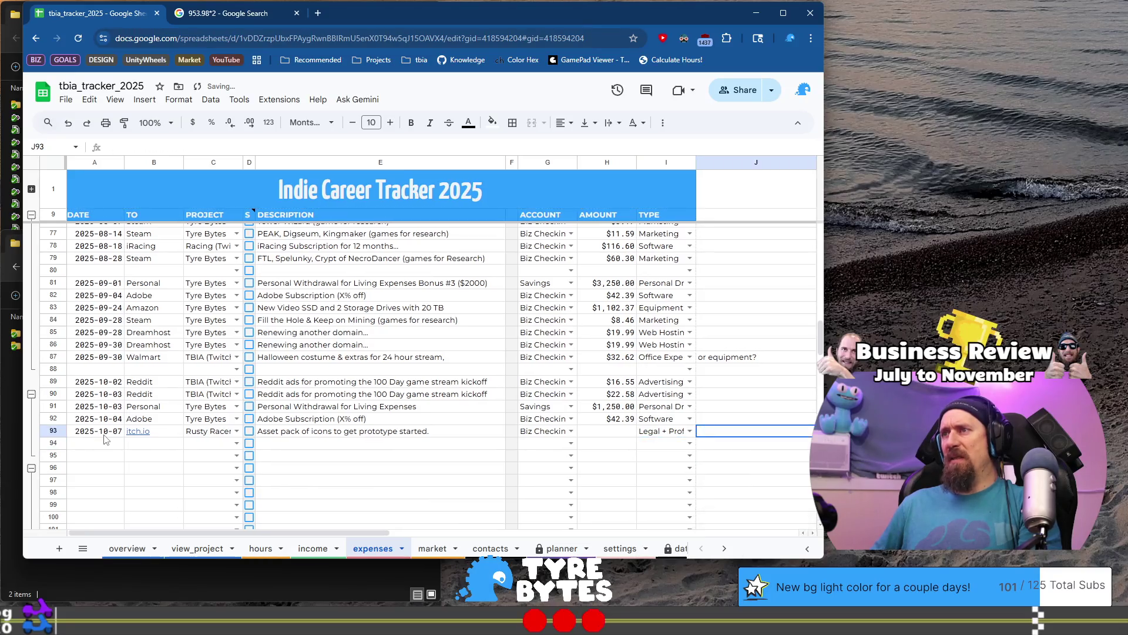
pyautogui.press('Return')
pyautogui.write('C')
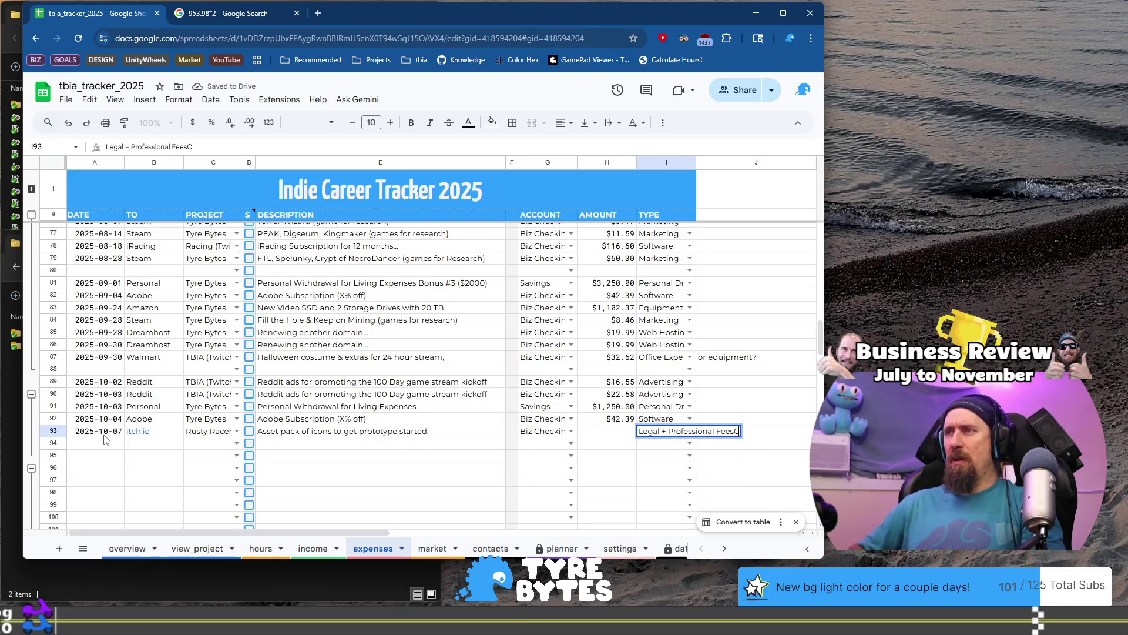
pyautogui.write('ommision')
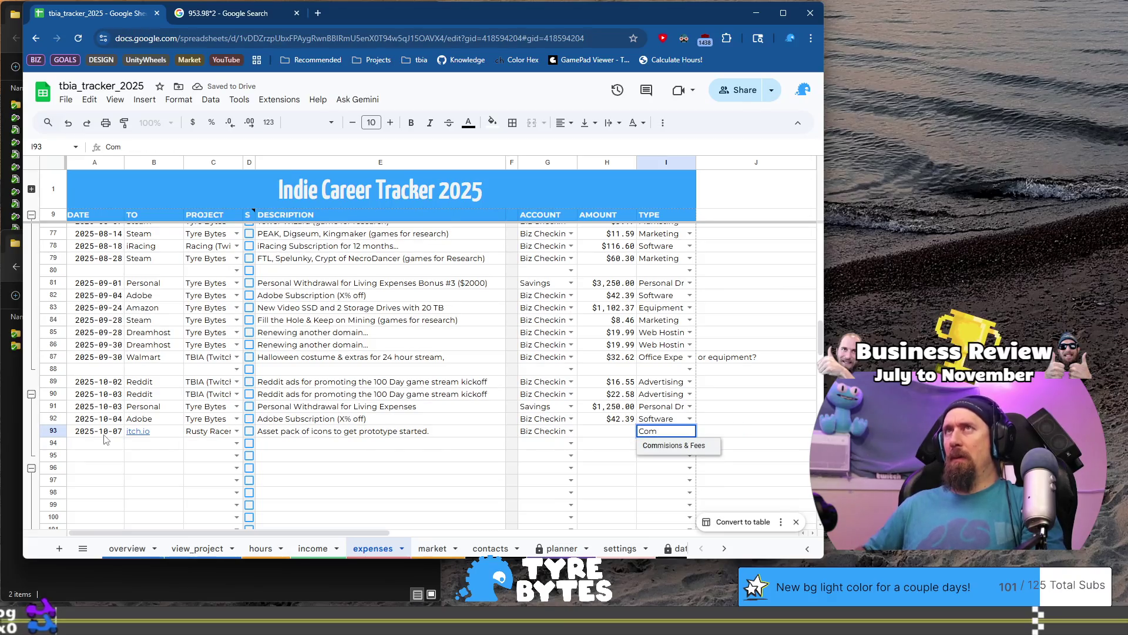
pyautogui.press('Tab')
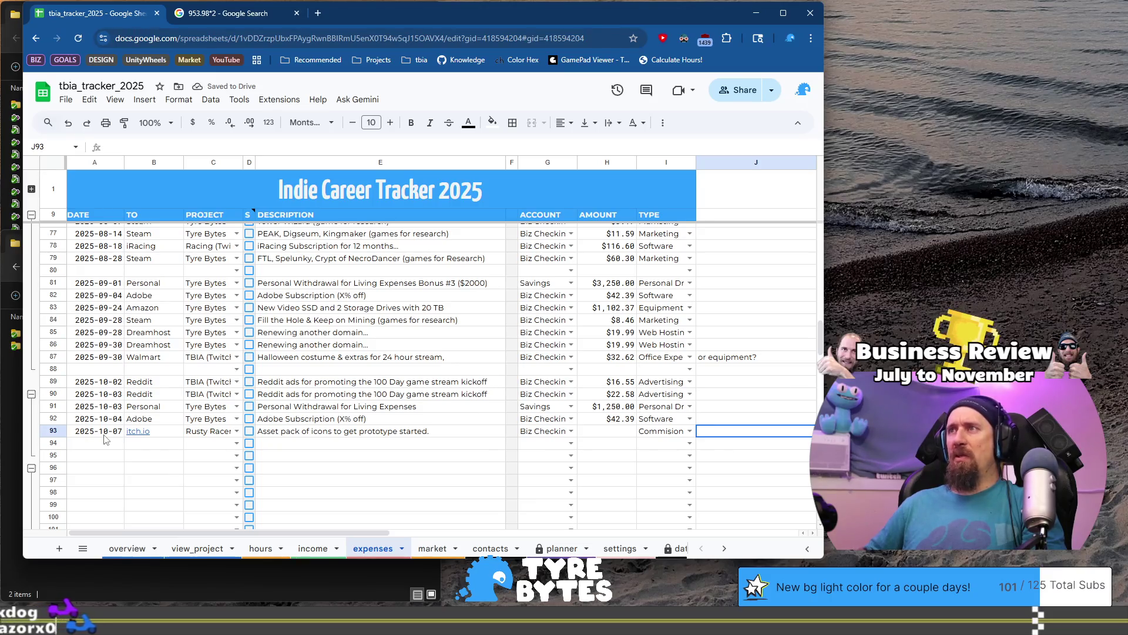
# - Review row 93's fields and type the note '??? Supplies' beside the expense type
pyautogui.press('Left')
pyautogui.press('Return')
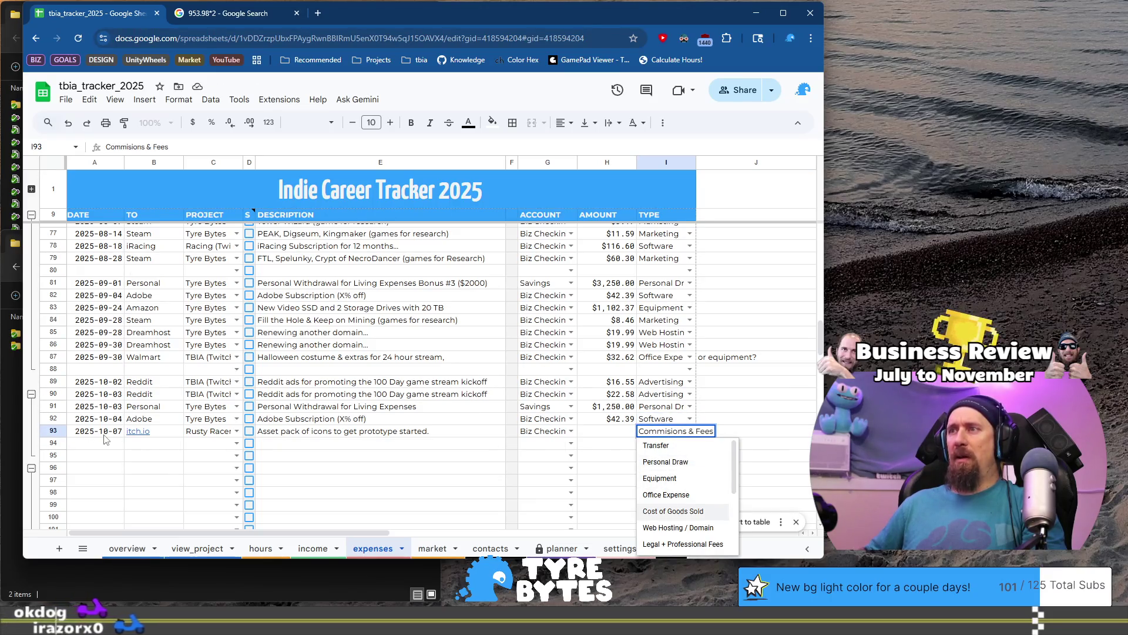
pyautogui.press('Down')
pyautogui.press('Down')
pyautogui.press('Down')
pyautogui.press('Down')
pyautogui.press('Down')
pyautogui.press('Down')
pyautogui.press('Escape')
pyautogui.hotkey('ctrl', 'Right')
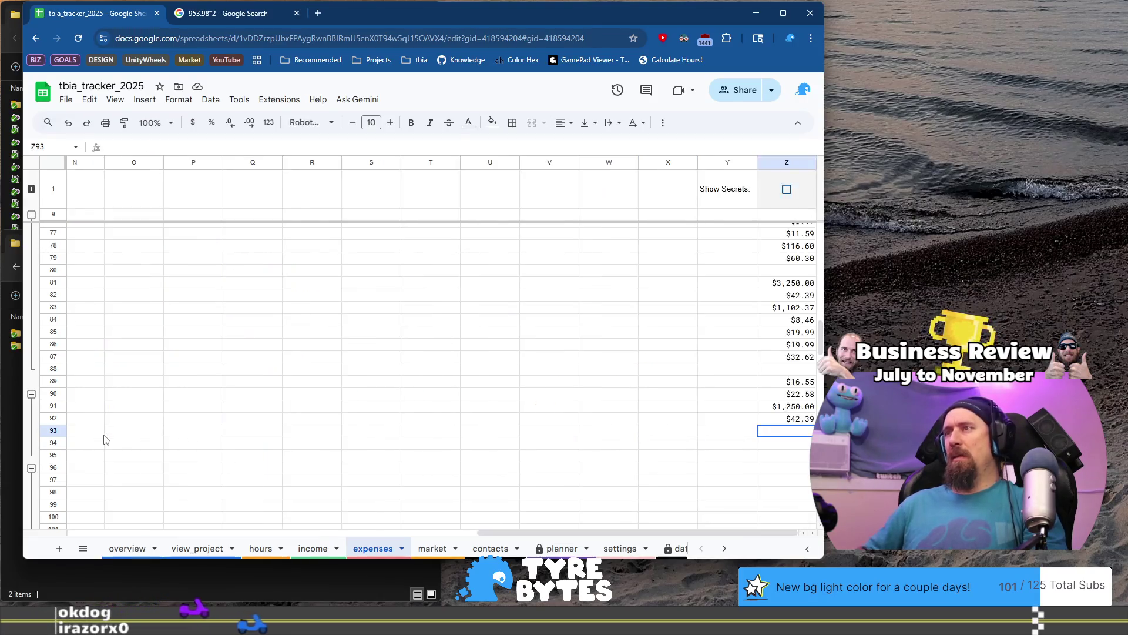
pyautogui.press('Home')
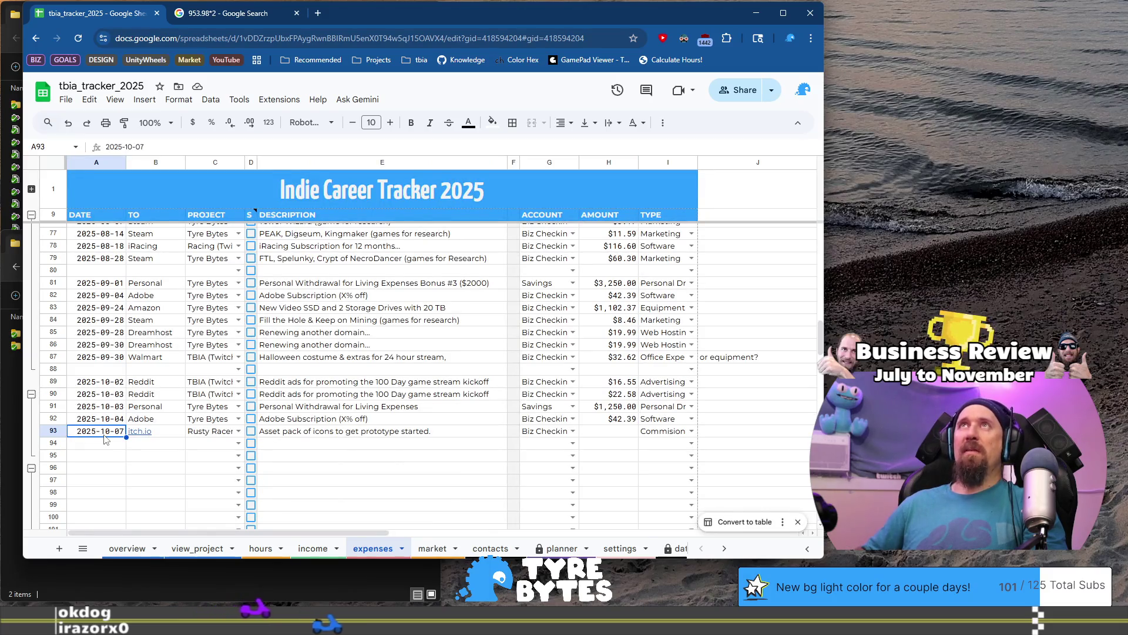
pyautogui.click(217, 433)
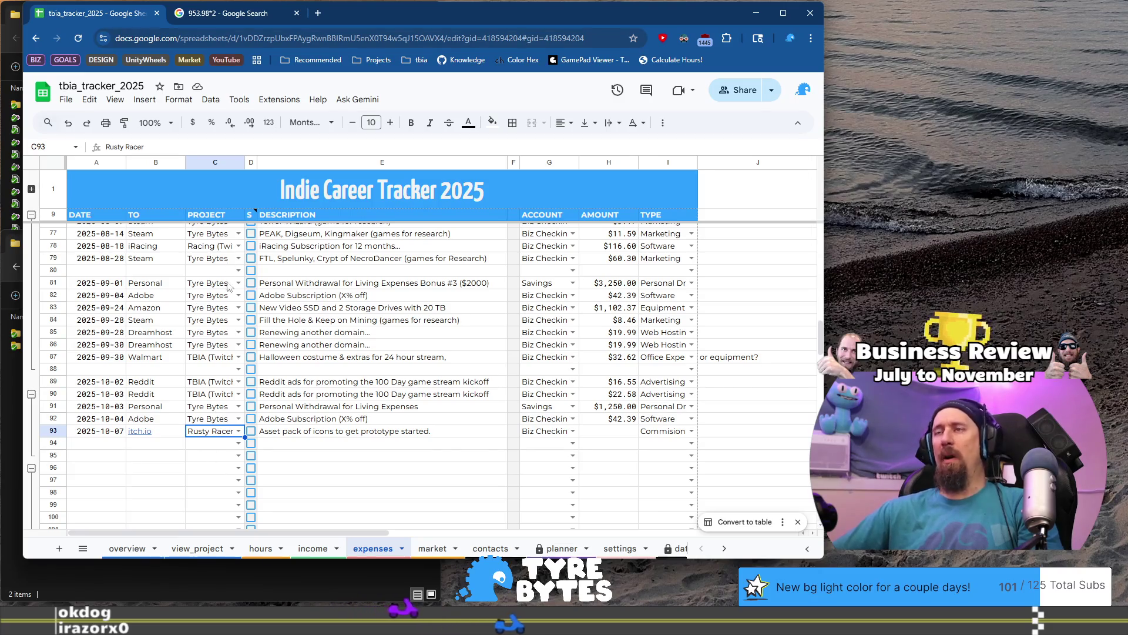
pyautogui.click(609, 432)
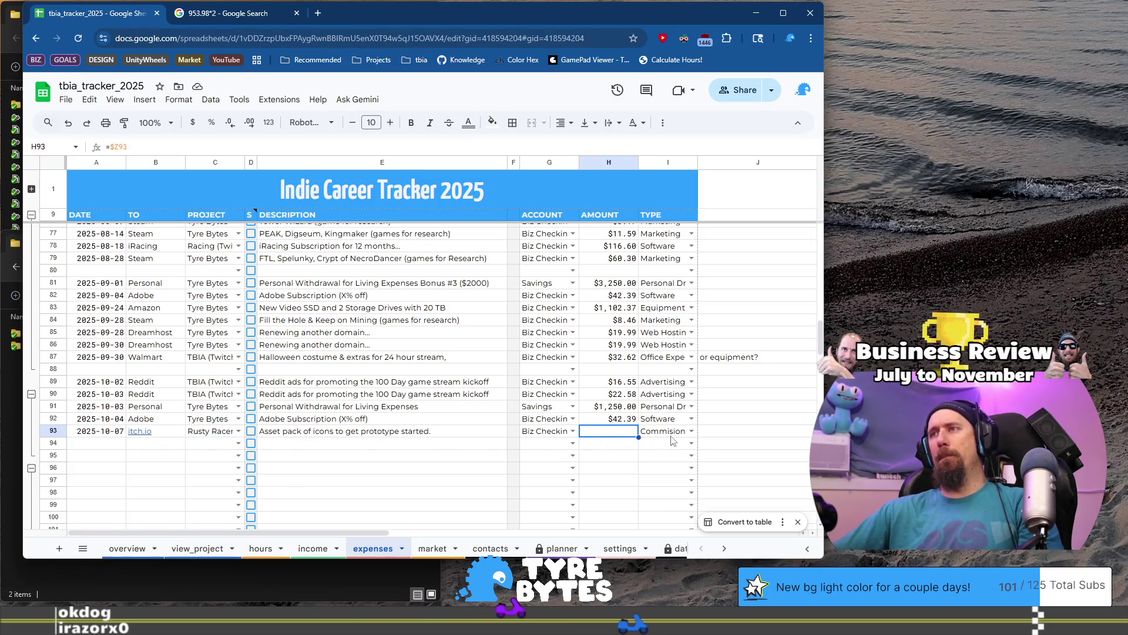
pyautogui.click(705, 432)
pyautogui.write('??? Supplies?')
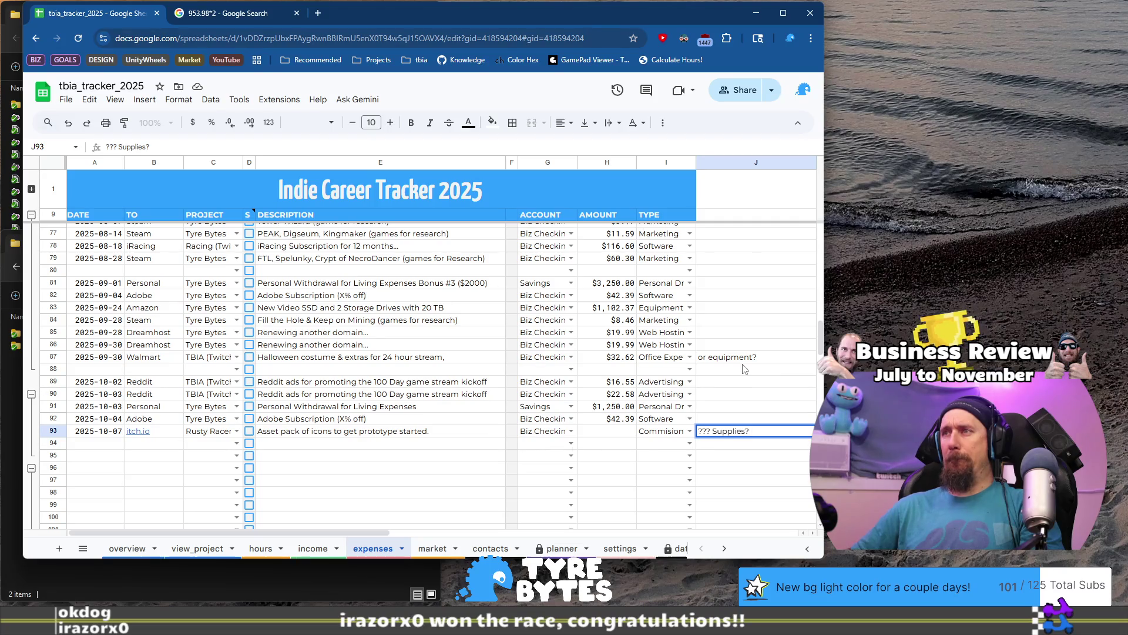
# - Check row 93's type list, keeping Commisions & Fees
pyautogui.click(691, 432)
pyautogui.scroll(-2, 688, 529)
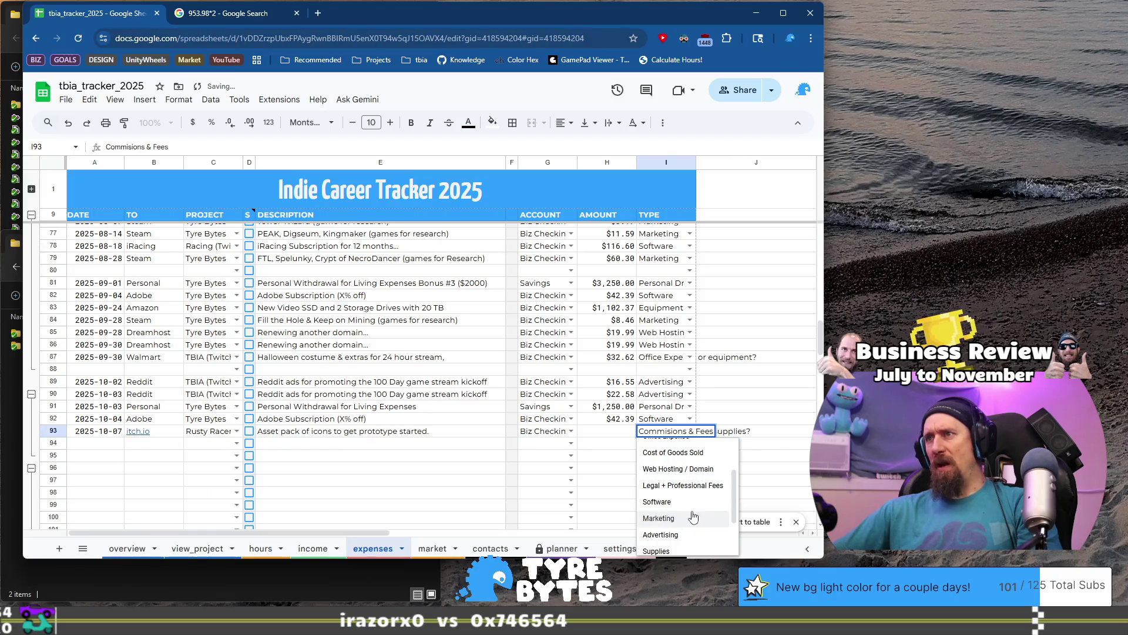
pyautogui.scroll(-2, 693, 516)
pyautogui.click(761, 435)
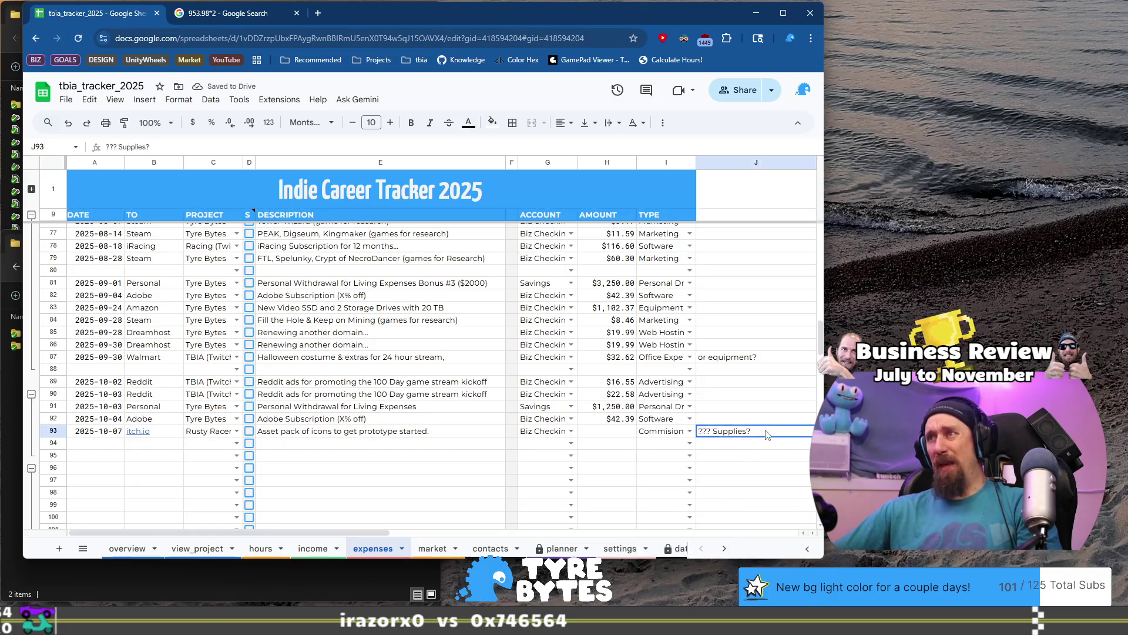
# - Revise the row 93 note to read 'Supplies? Software? UNKNOWN'
pyautogui.doubleClick(766, 432)
pyautogui.write('Software?')
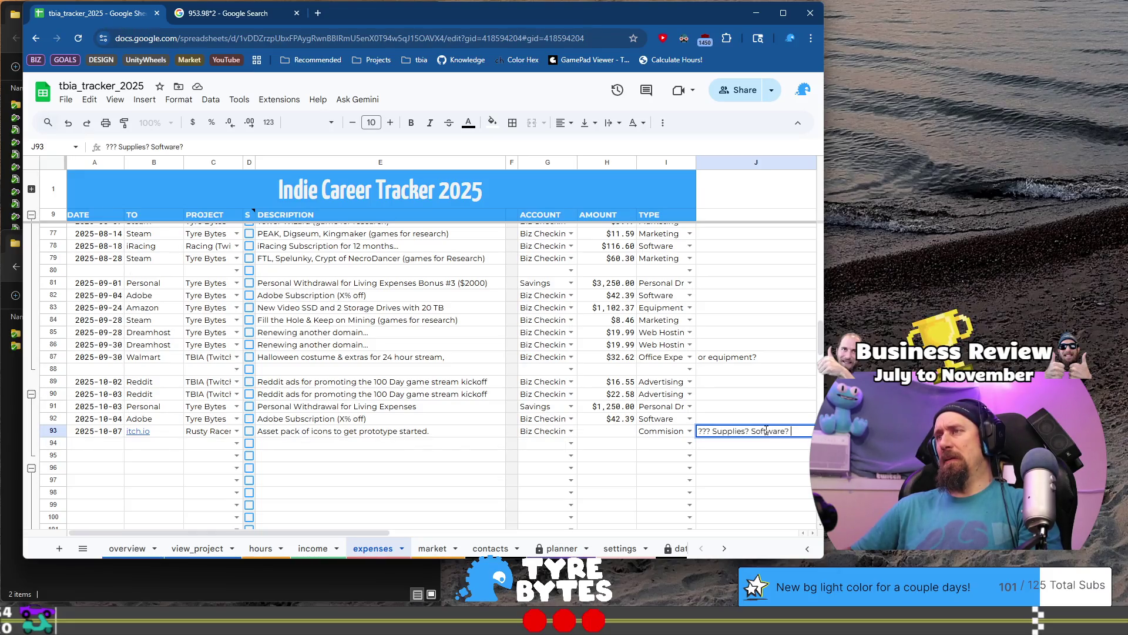
pyautogui.write('UNKNOWN')
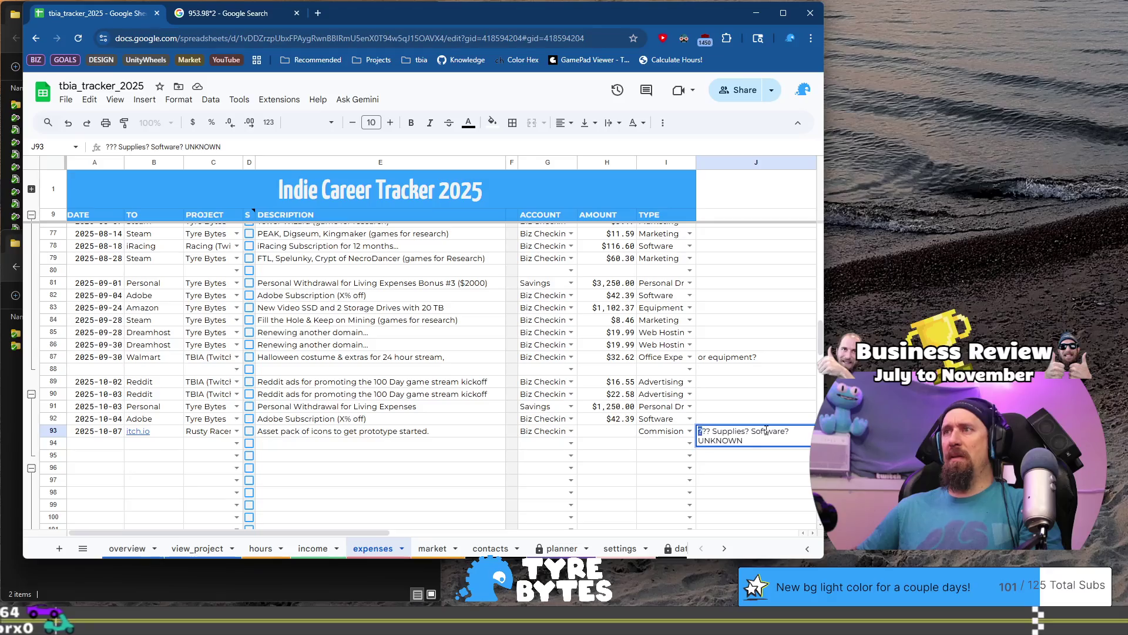
pyautogui.press('Delete')
pyautogui.press('Delete')
pyautogui.press('Delete')
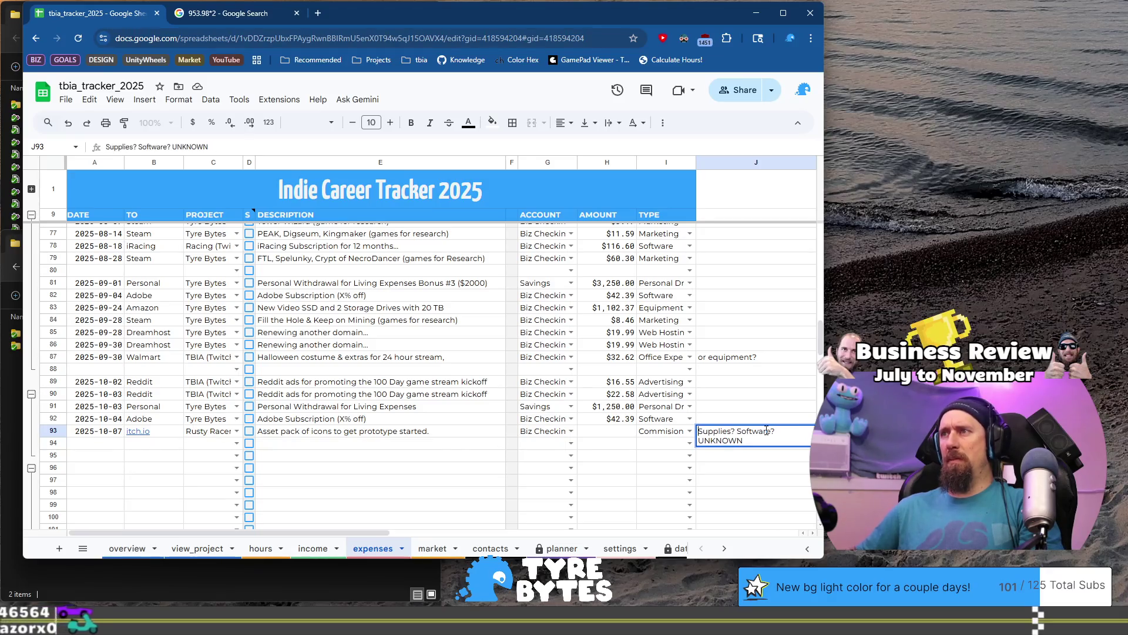
pyautogui.press('Return')
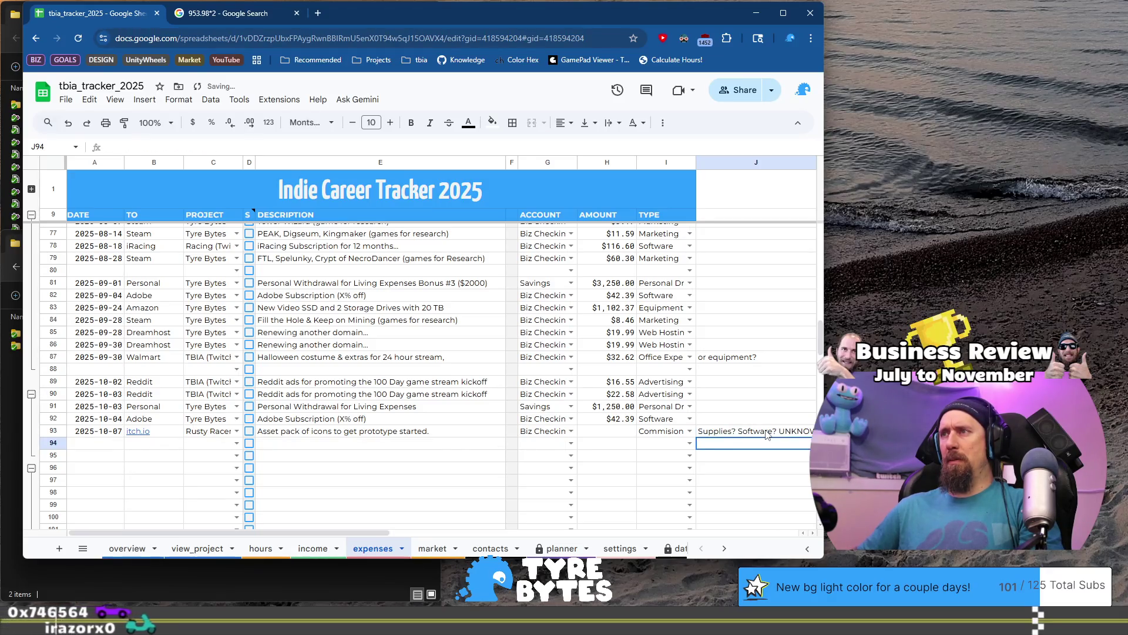
pyautogui.click(767, 434)
pyautogui.hotkey('ctrl', 'Right')
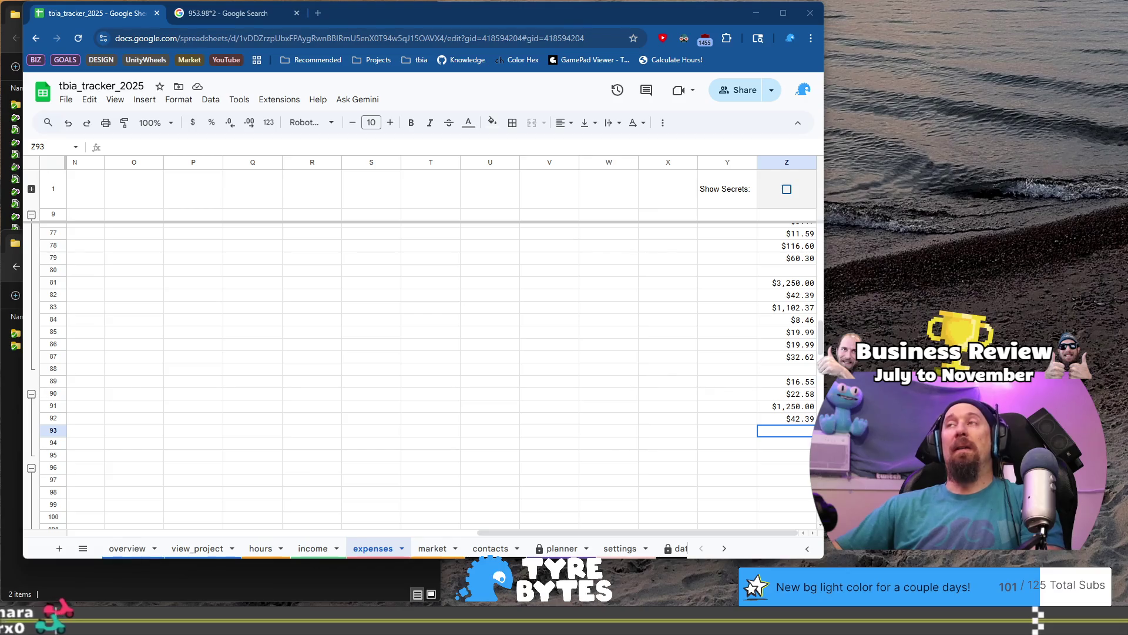
pyautogui.click(782, 440)
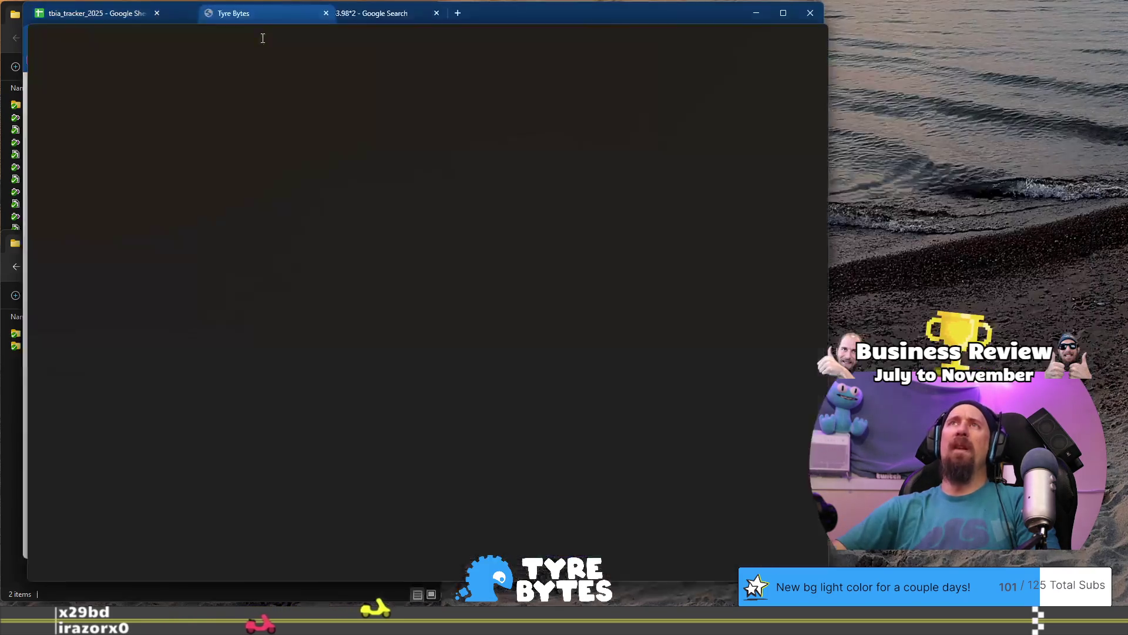
pyautogui.moveTo(263, 38); pyautogui.dragTo(399, 42)
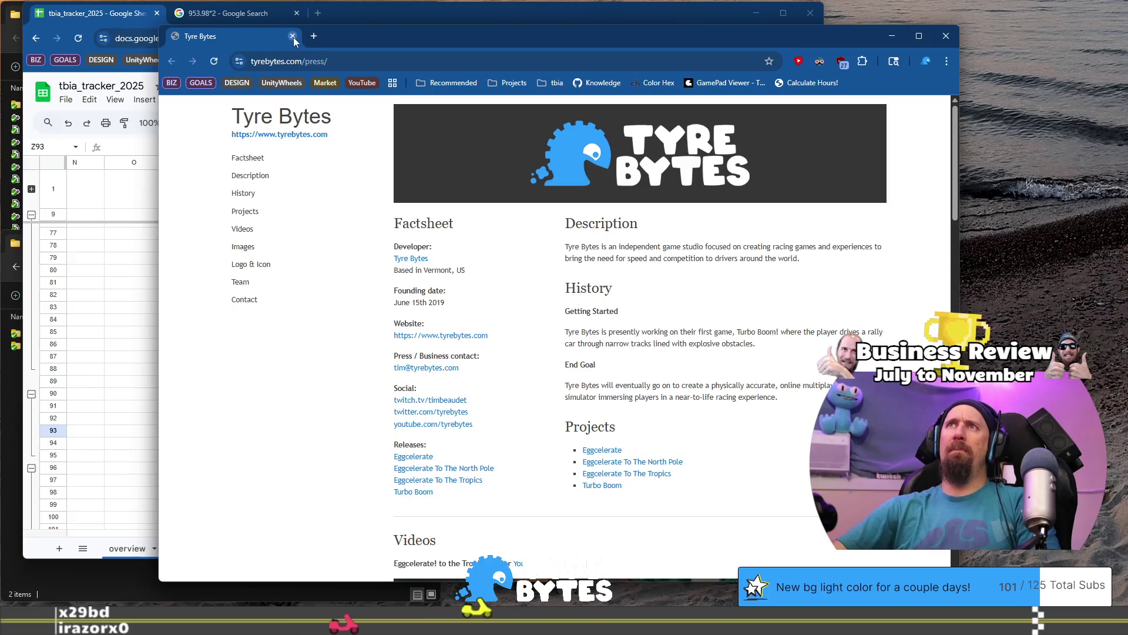
pyautogui.click(376, 13)
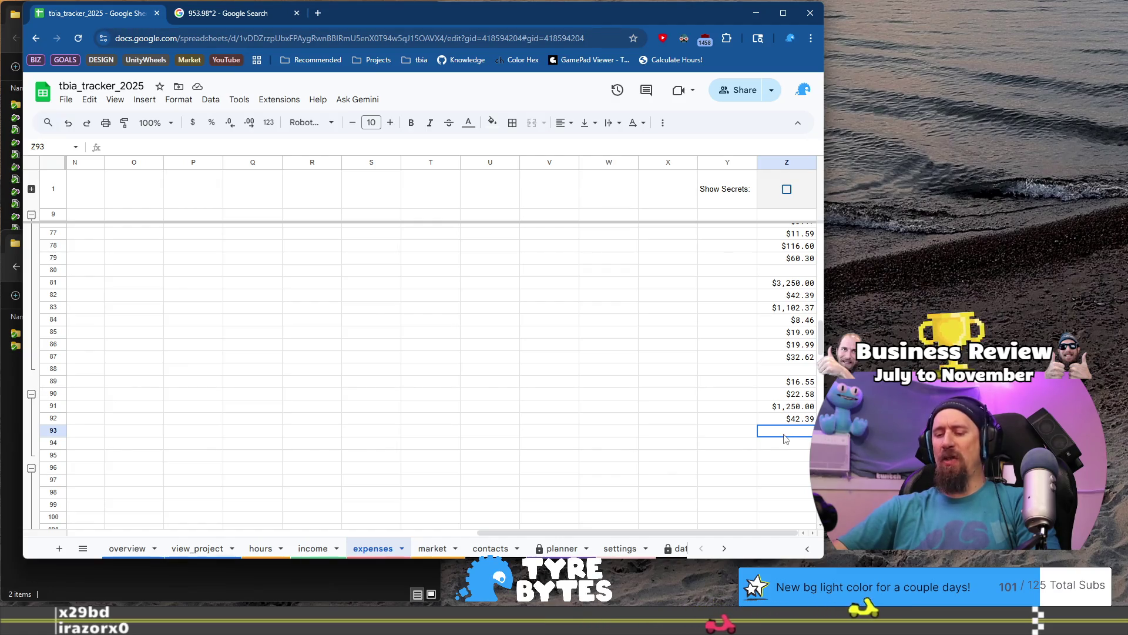
pyautogui.click(318, 13)
pyautogui.write('twitch.tv/timbeaudet/')
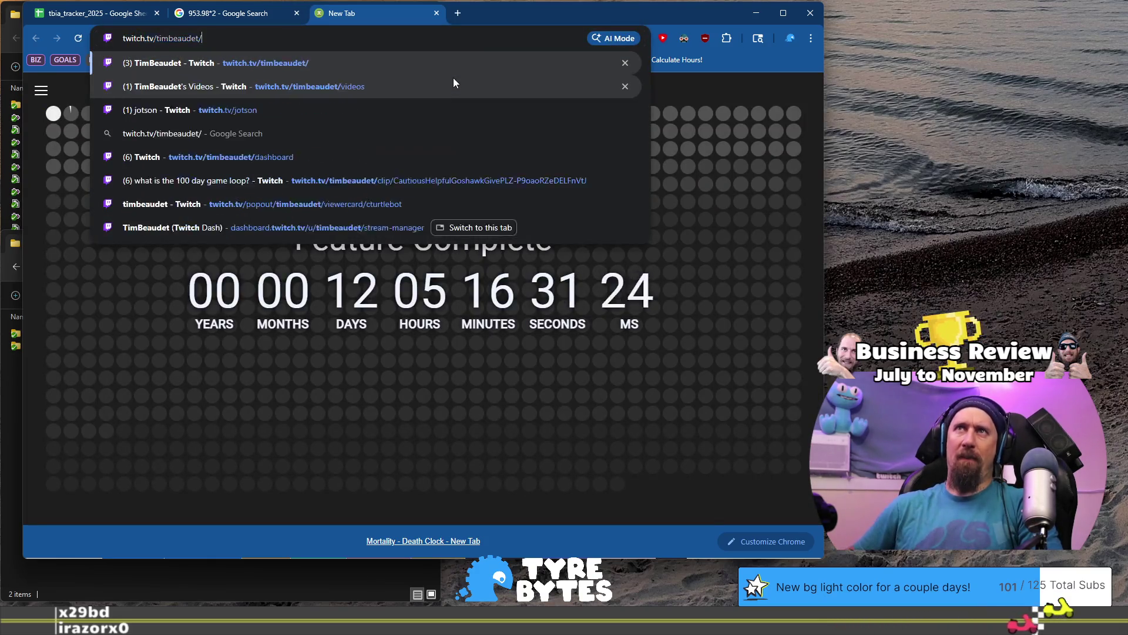
pyautogui.press('BackSpace')
pyautogui.press('BackSpace')
pyautogui.press('BackSpace')
pyautogui.write('yt')
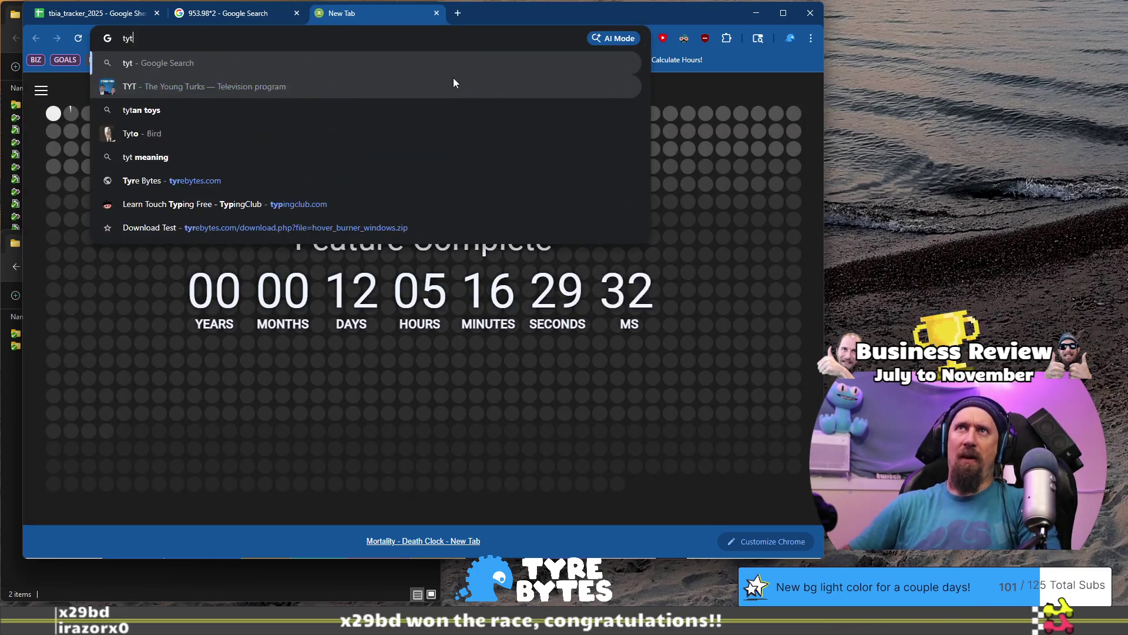
pyautogui.press('BackSpace')
pyautogui.write('rebytes.')
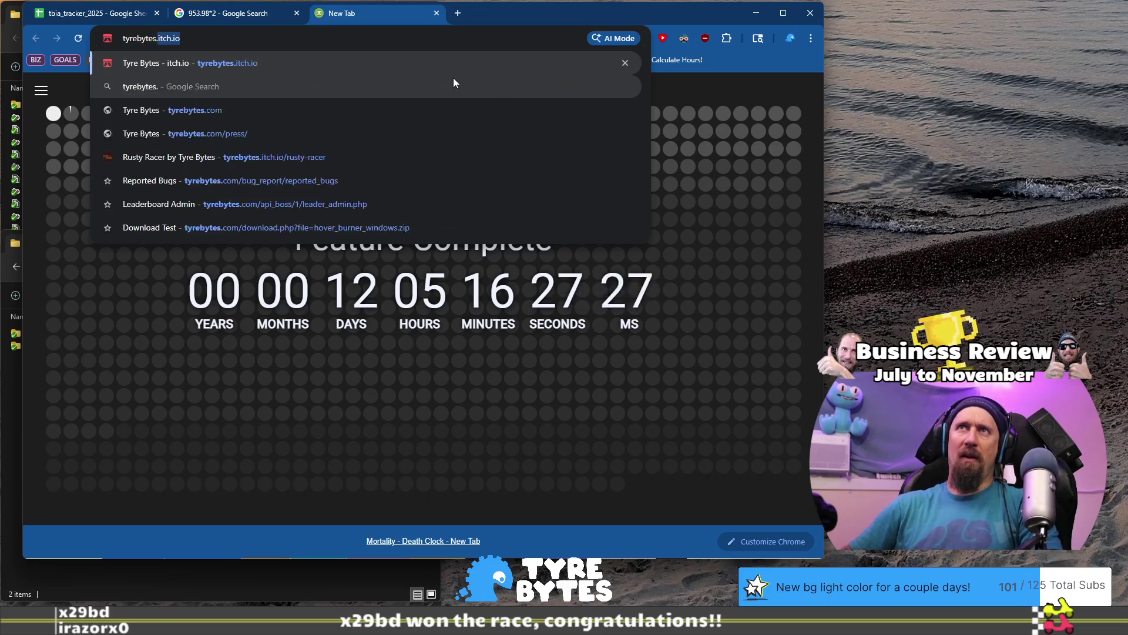
pyautogui.write('com/press/')
pyautogui.press('Return')
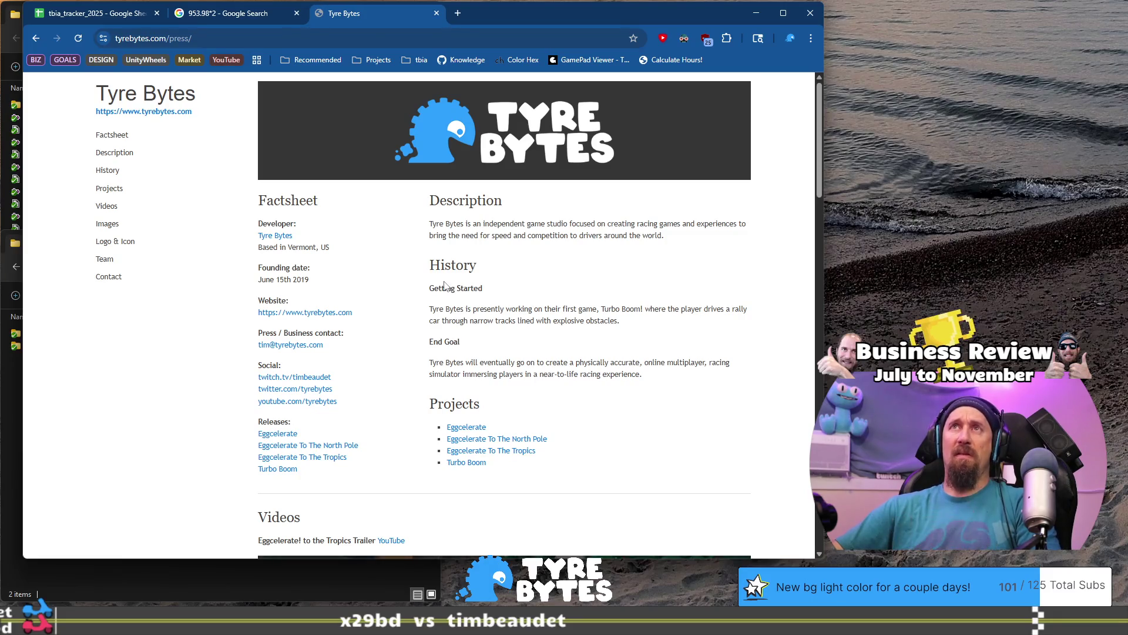
pyautogui.click(437, 13)
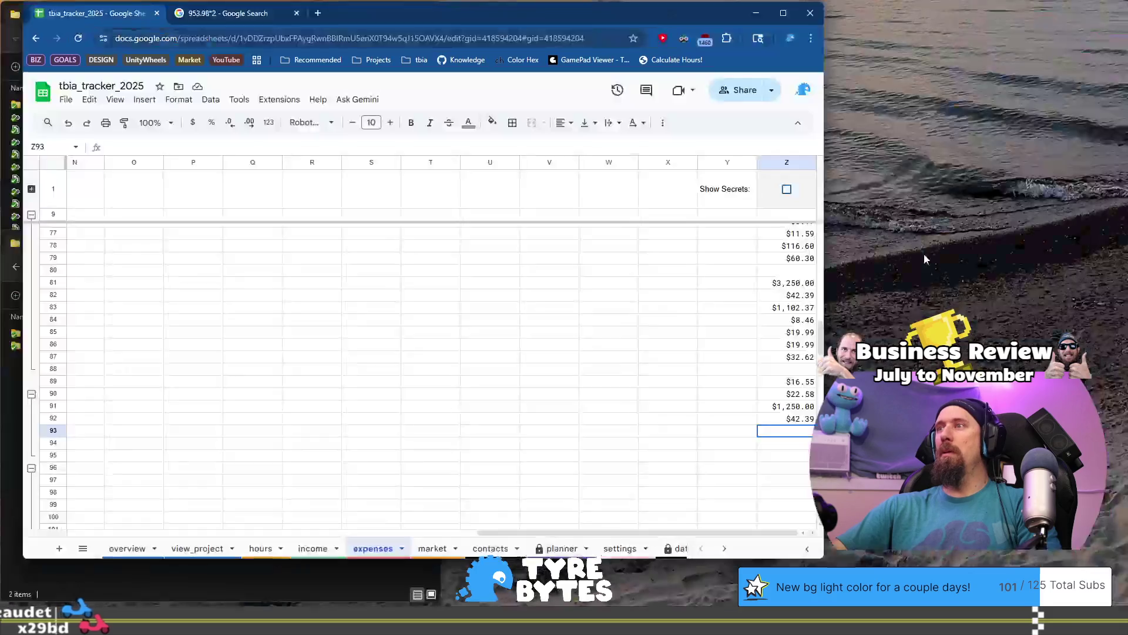
pyautogui.click(719, 432)
# - Enter $19.99 as row 93's itch.io amount and 4.5 in row 94's amount column
pyautogui.press('Home')
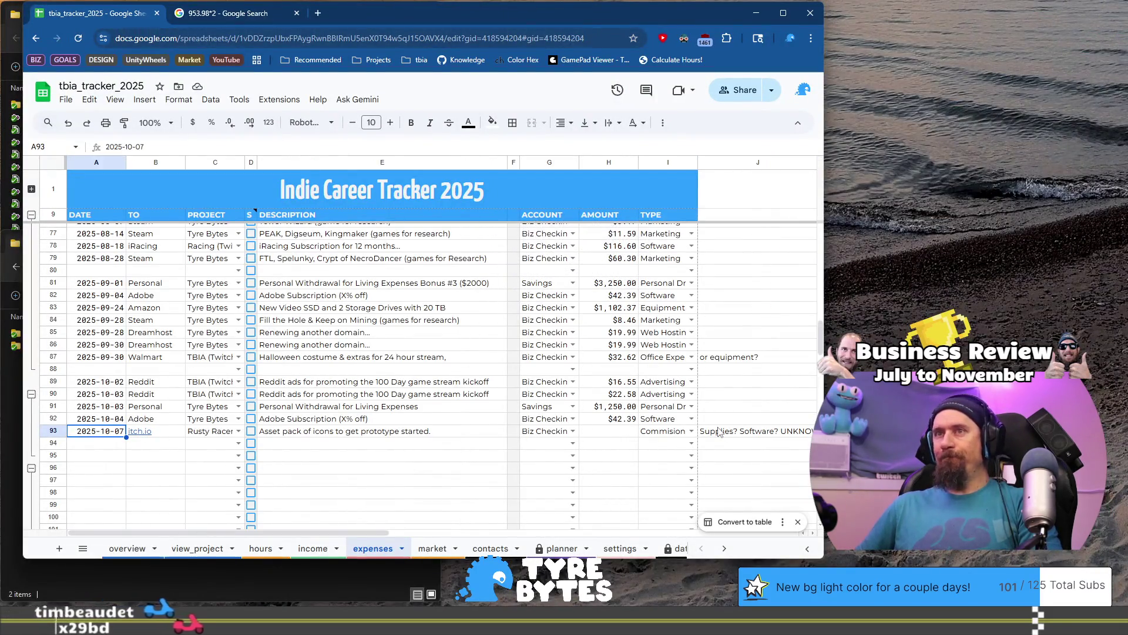
pyautogui.press('Right')
pyautogui.press('Right')
pyautogui.press('Right')
pyautogui.press('Right')
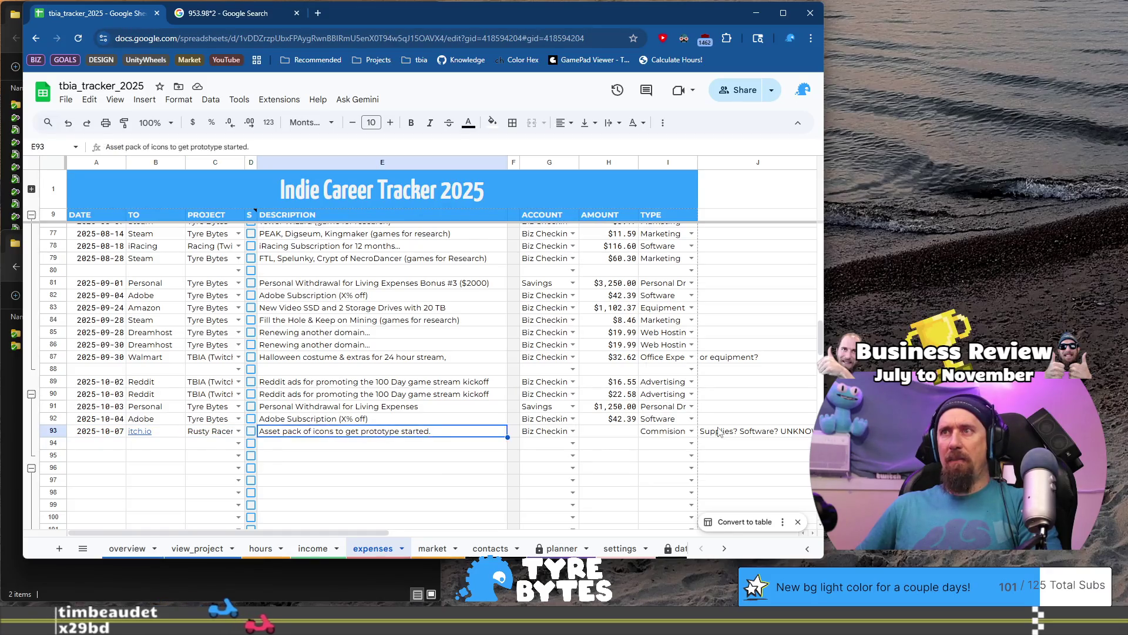
pyautogui.press('End')
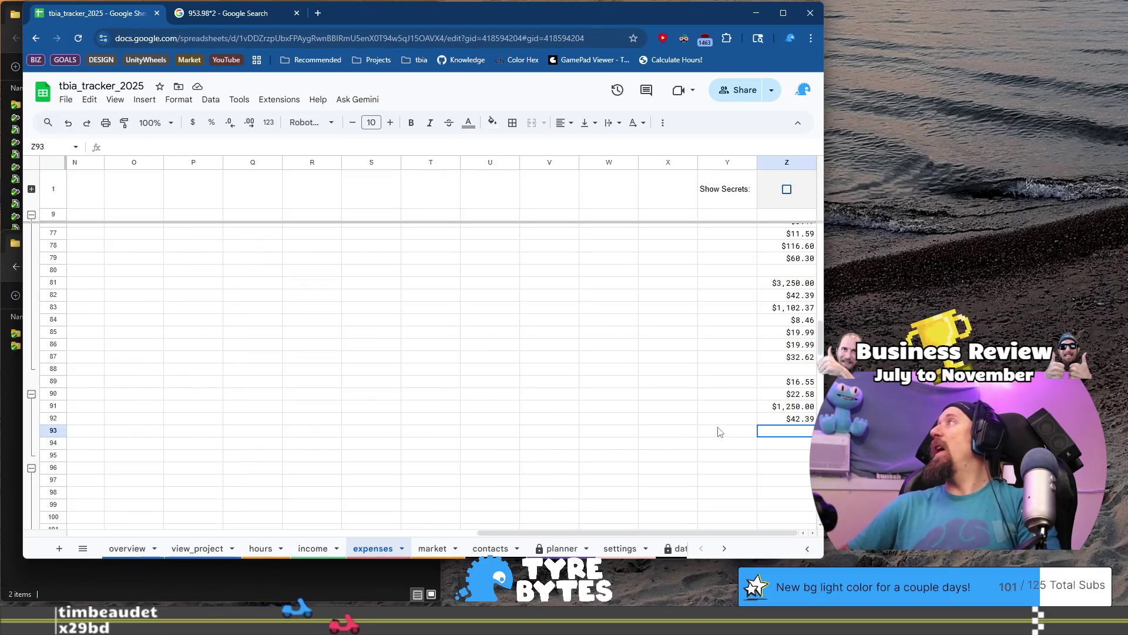
pyautogui.write('19.99')
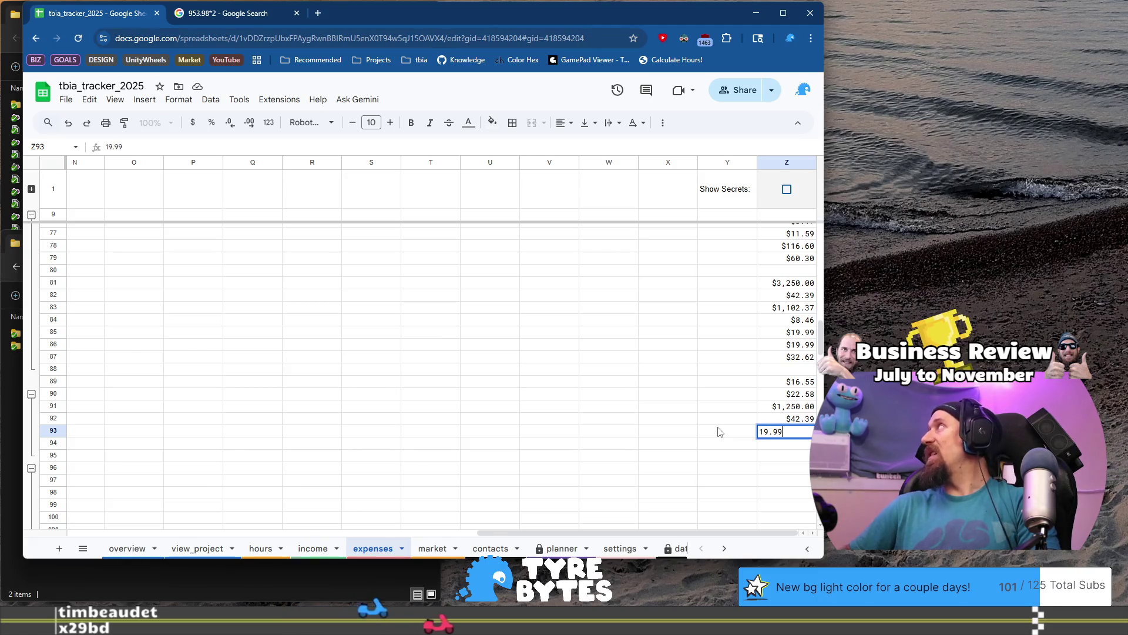
pyautogui.press('Return')
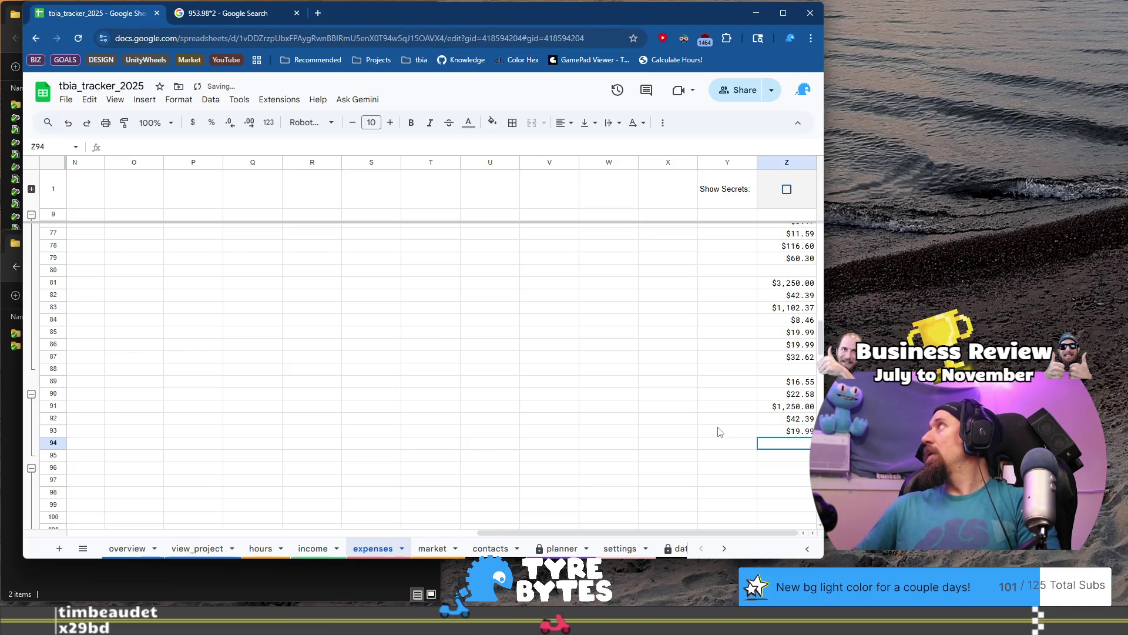
pyautogui.write('4.5')
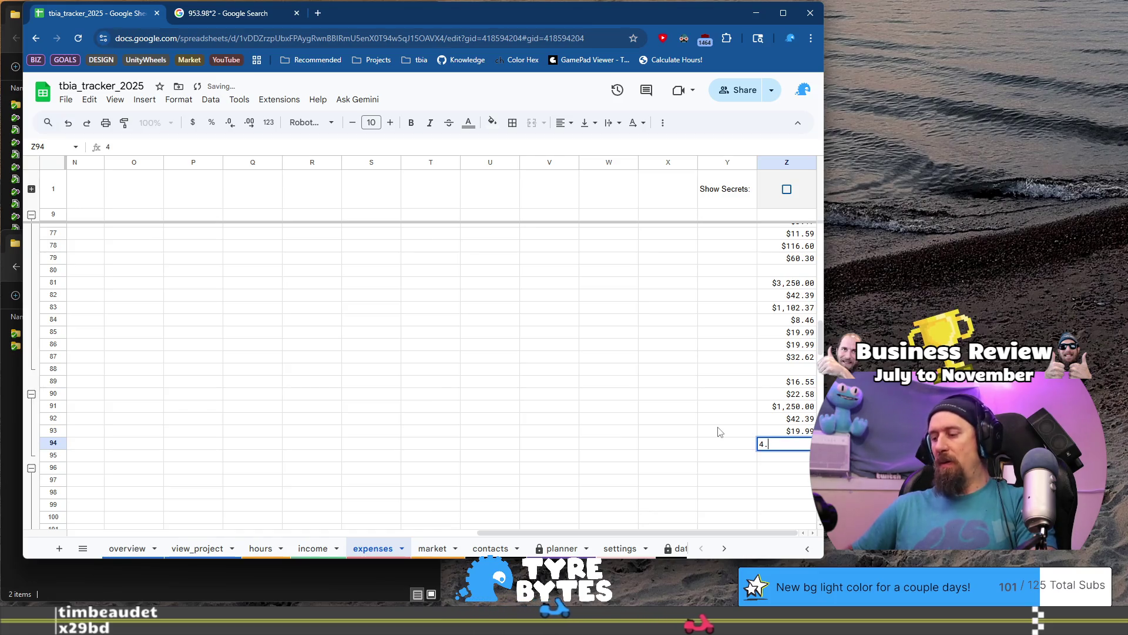
pyautogui.press('Home')
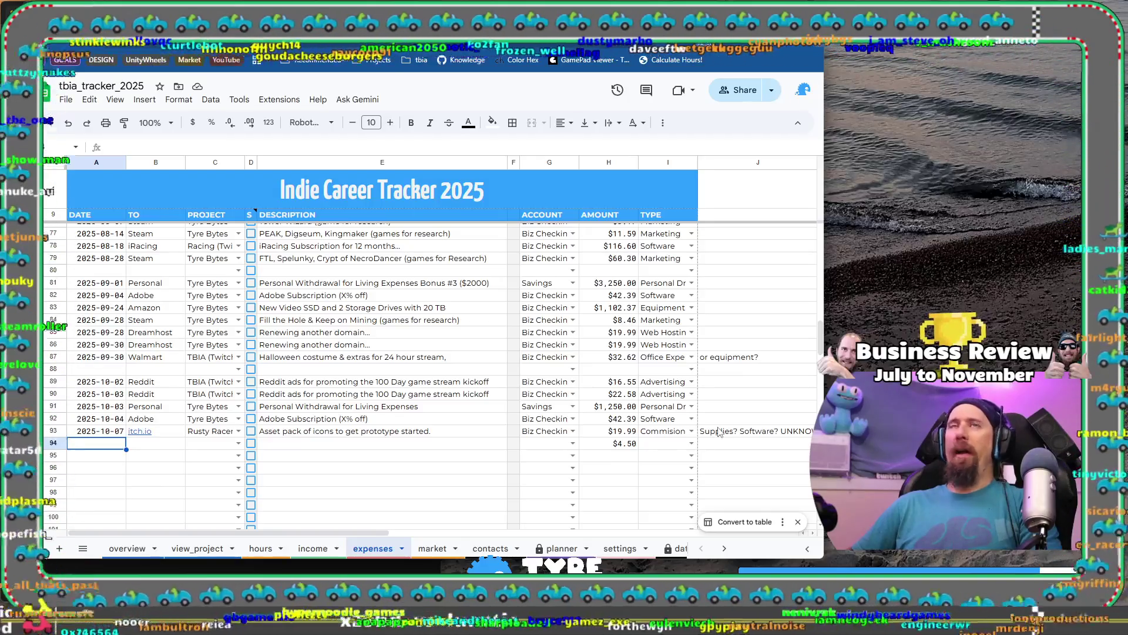
# - Start row 94 with date 2025-10-17, vendor Craftpix and project Rusty Racer
pyautogui.write('`da')
pyautogui.press('BackSpace')
pyautogui.press('BackSpace')
pyautogui.press('BackSpace')
pyautogui.write('2025-11-')
pyautogui.press('BackSpace')
pyautogui.press('BackSpace')
pyautogui.write('0-')
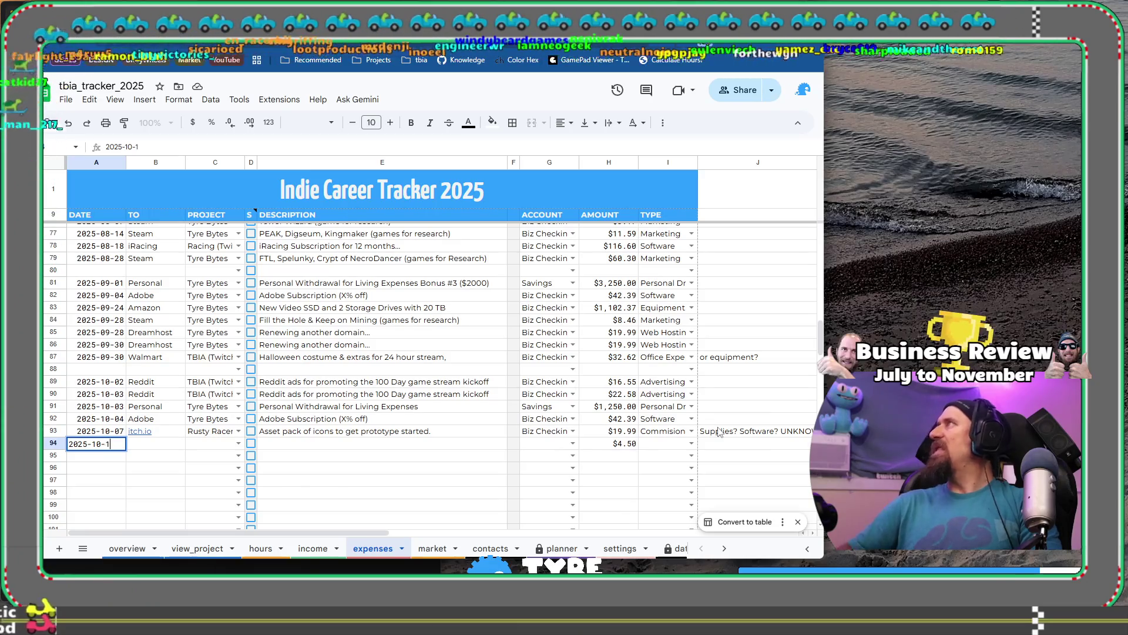
pyautogui.write('17')
pyautogui.press('Tab')
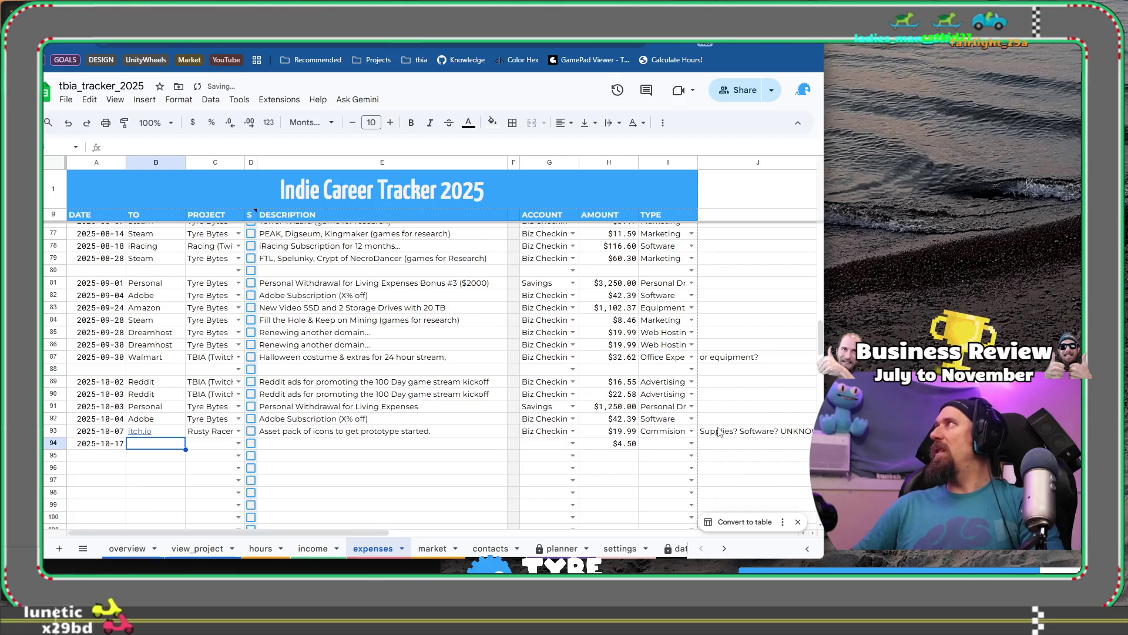
pyautogui.write('Craftpix')
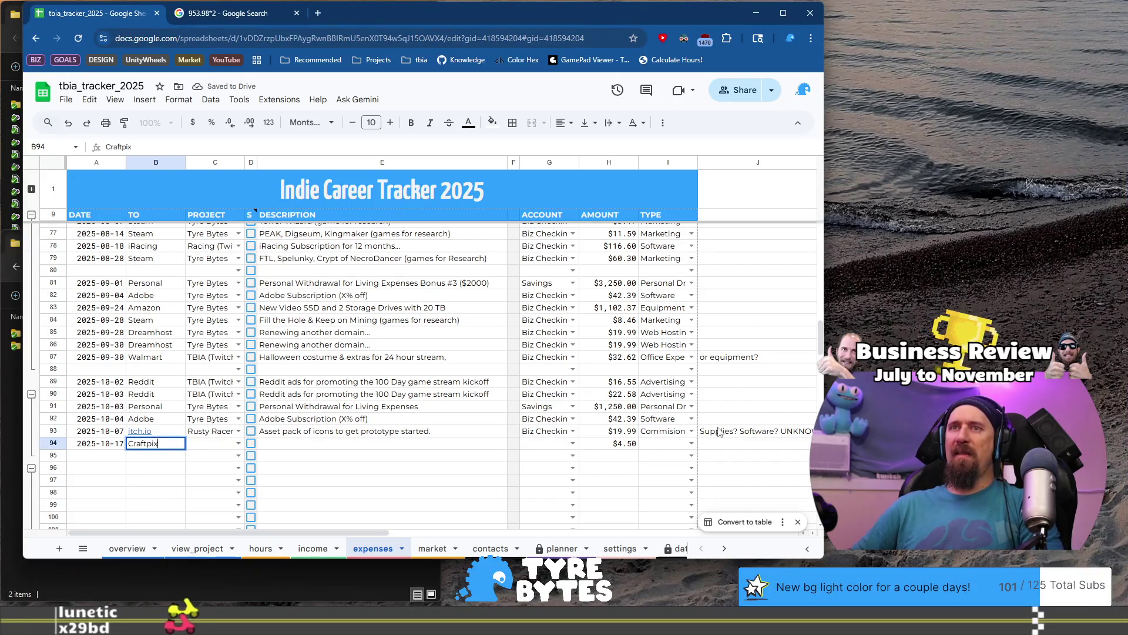
pyautogui.press('Tab')
pyautogui.write('Rus')
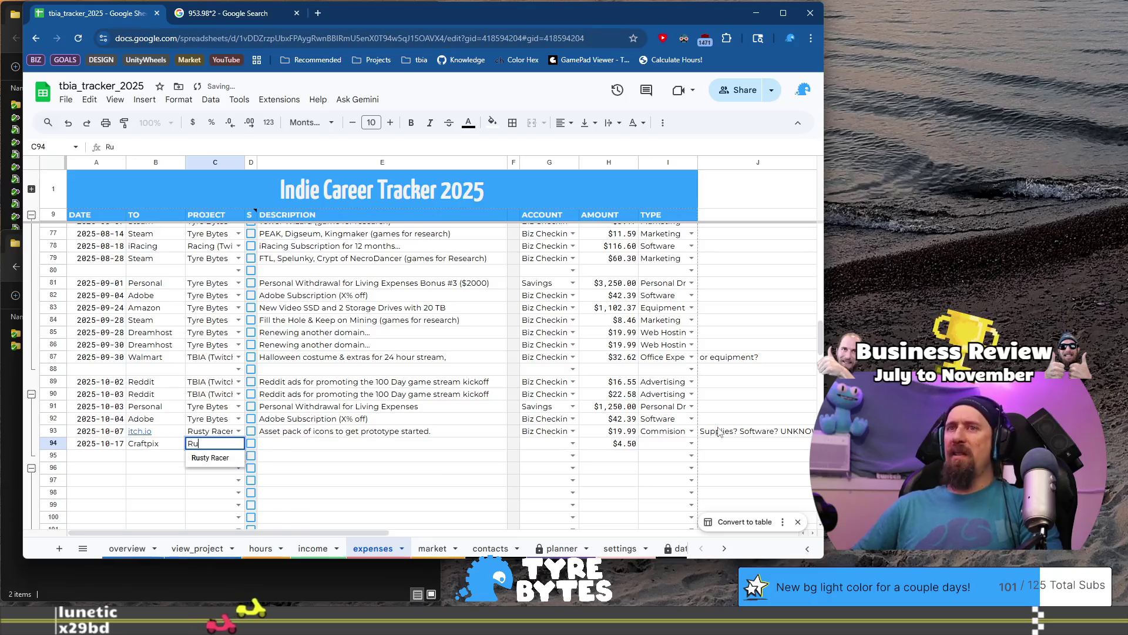
pyautogui.press('Tab')
pyautogui.press('Tab')
# - Describe it as a character asset pack for prototyping, with Biz Checkings and Commisions & Fees
pyautogui.write('Ass')
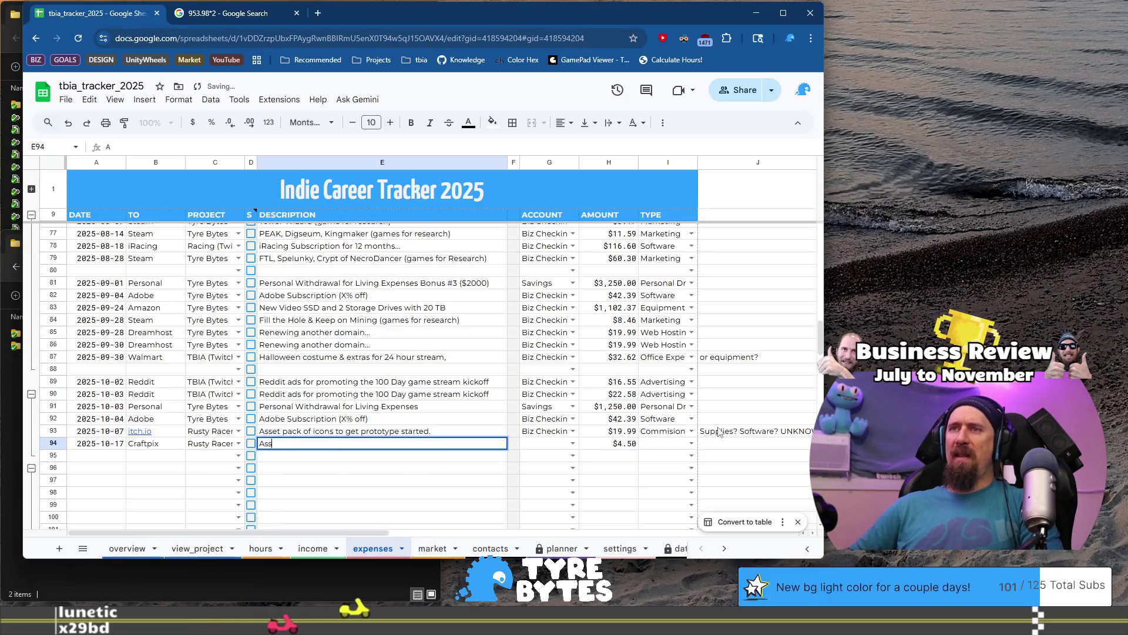
pyautogui.write('et pack o')
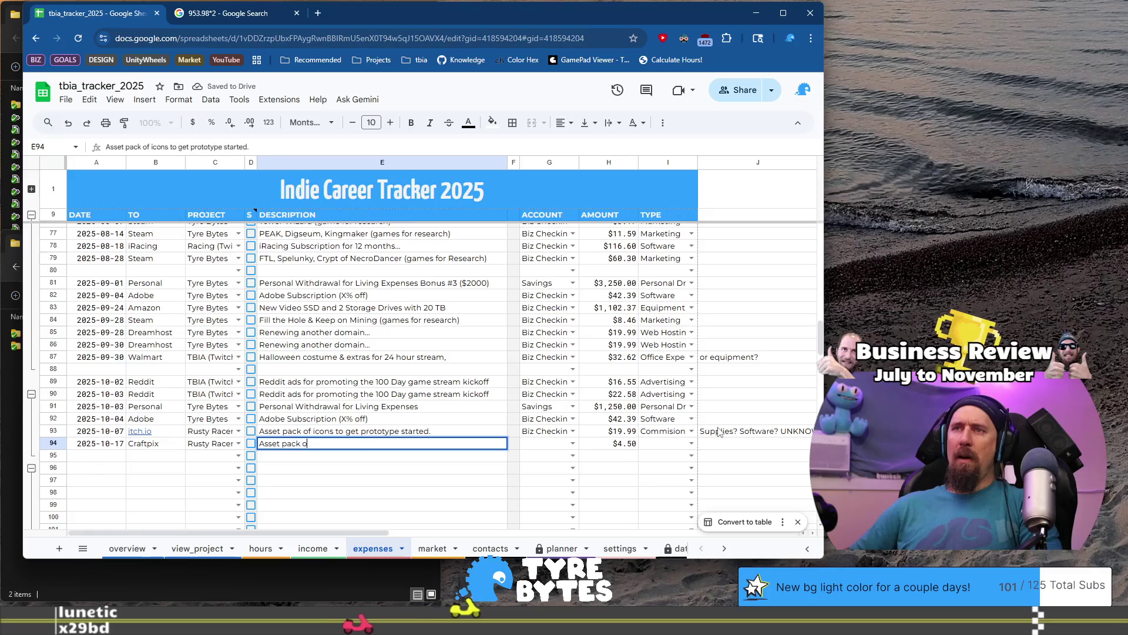
pyautogui.write('f charac')
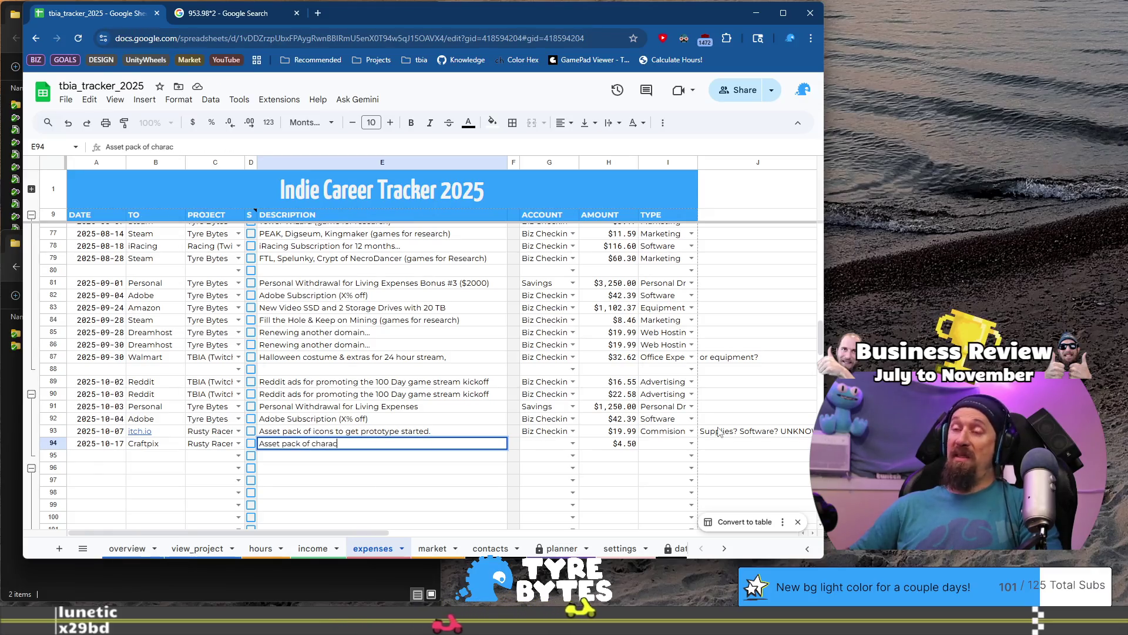
pyautogui.write('ters to')
pyautogui.press('BackSpace')
pyautogui.press('BackSpace')
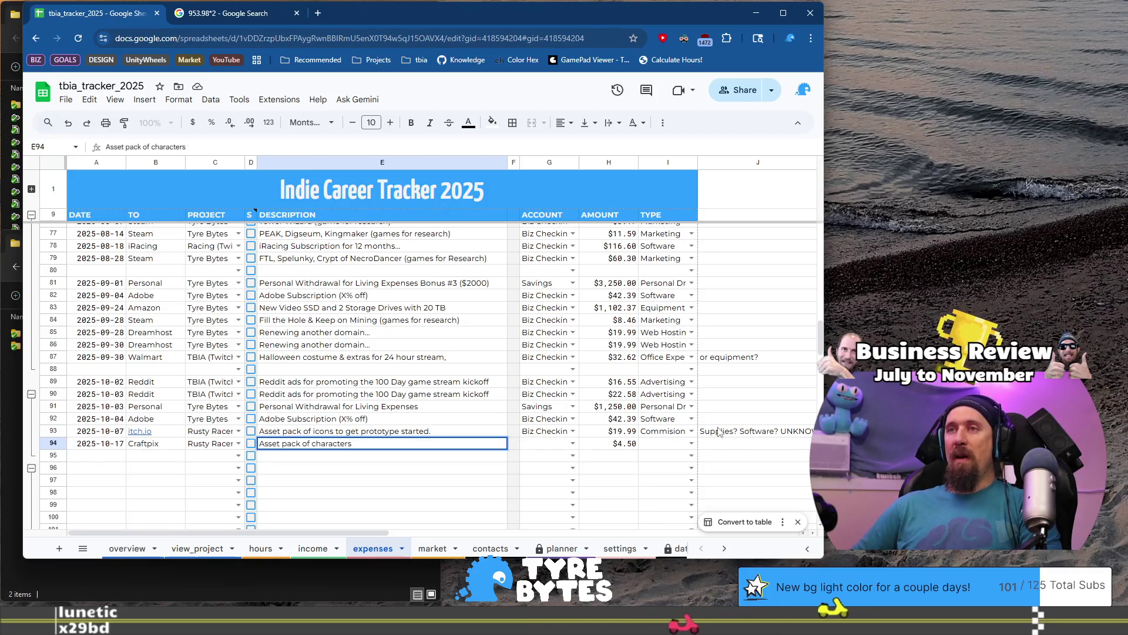
pyautogui.write('for prototyping')
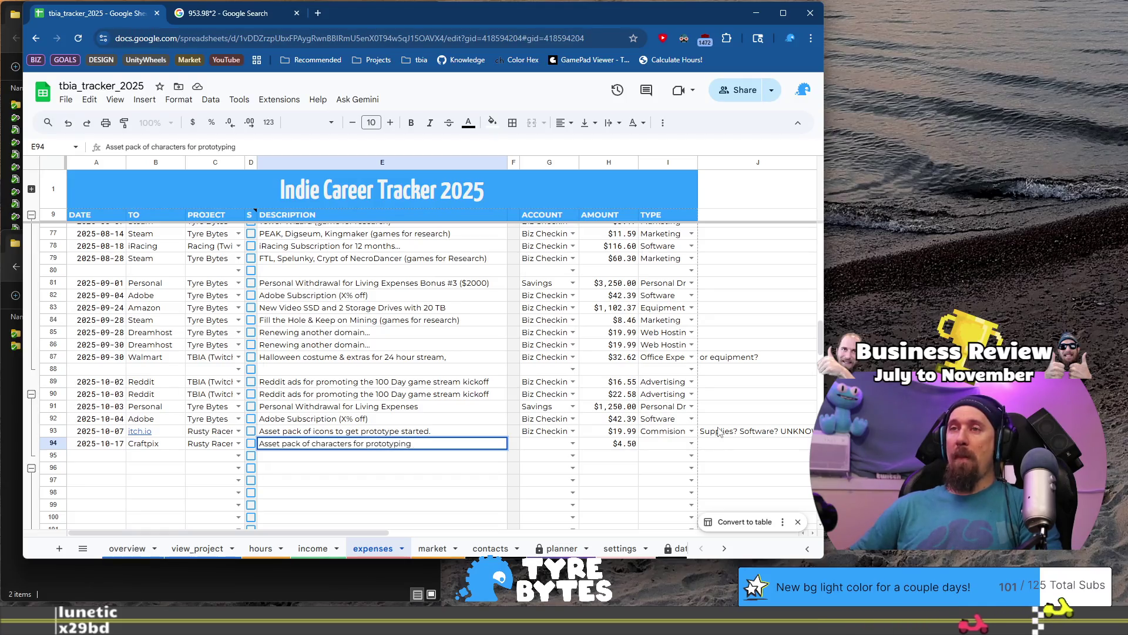
pyautogui.write(' game.')
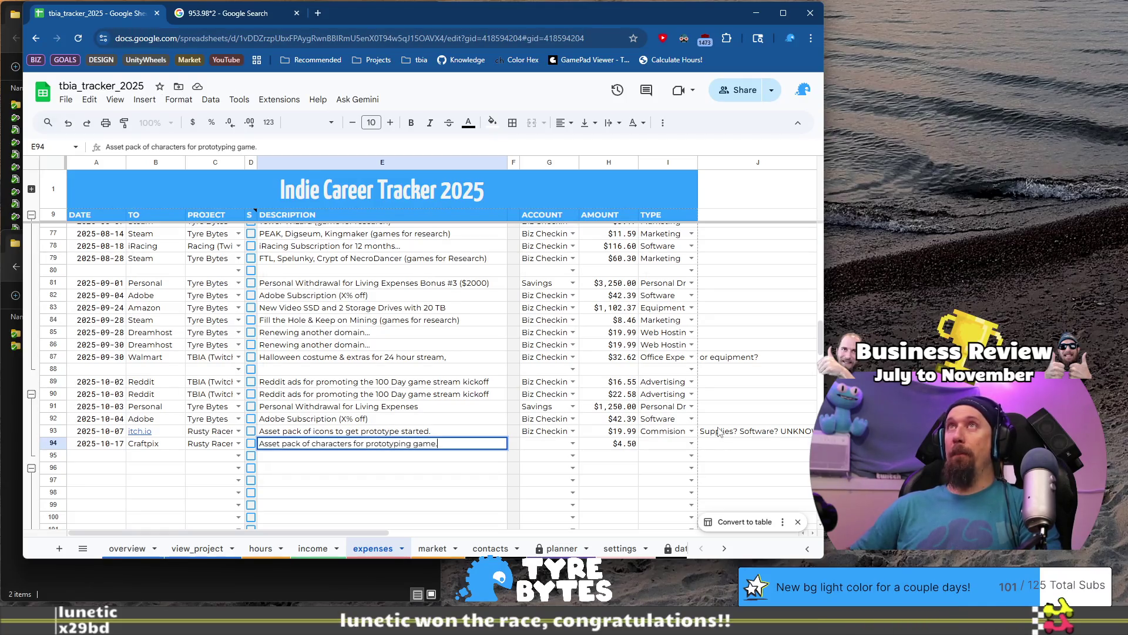
pyautogui.press('Tab')
pyautogui.press('Tab')
pyautogui.write('B')
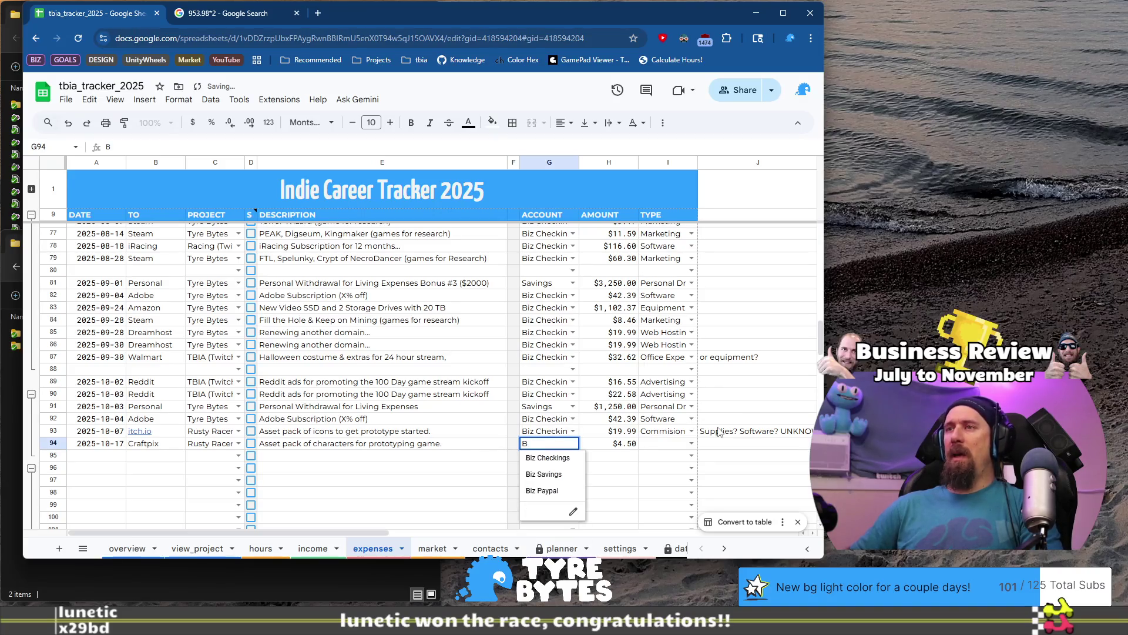
pyautogui.press('Tab')
pyautogui.press('Tab')
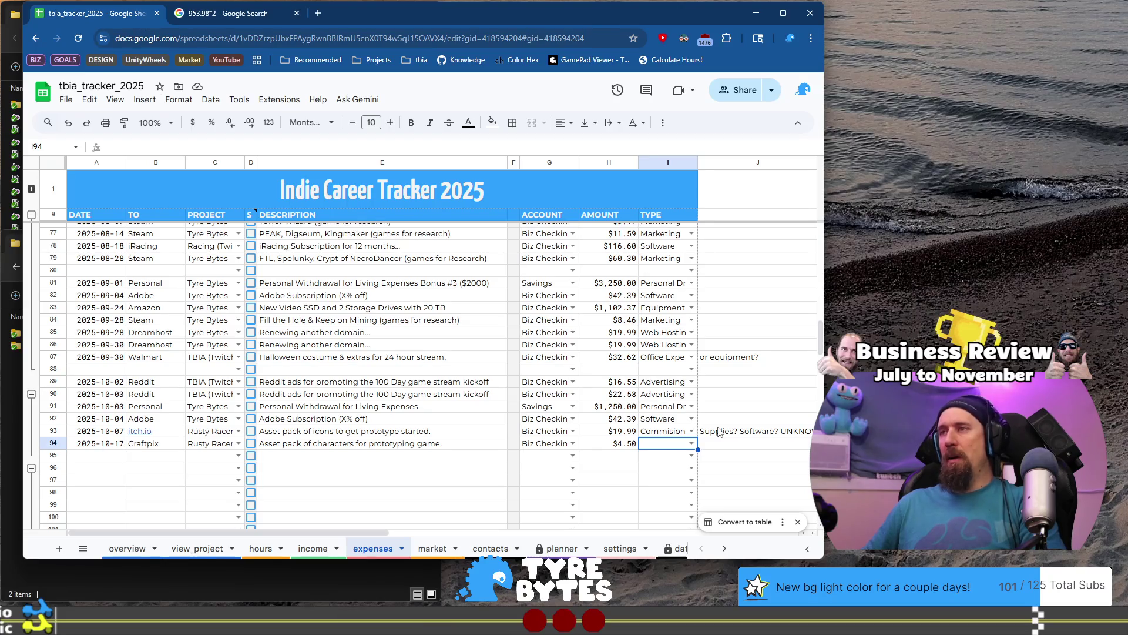
pyautogui.write('Com')
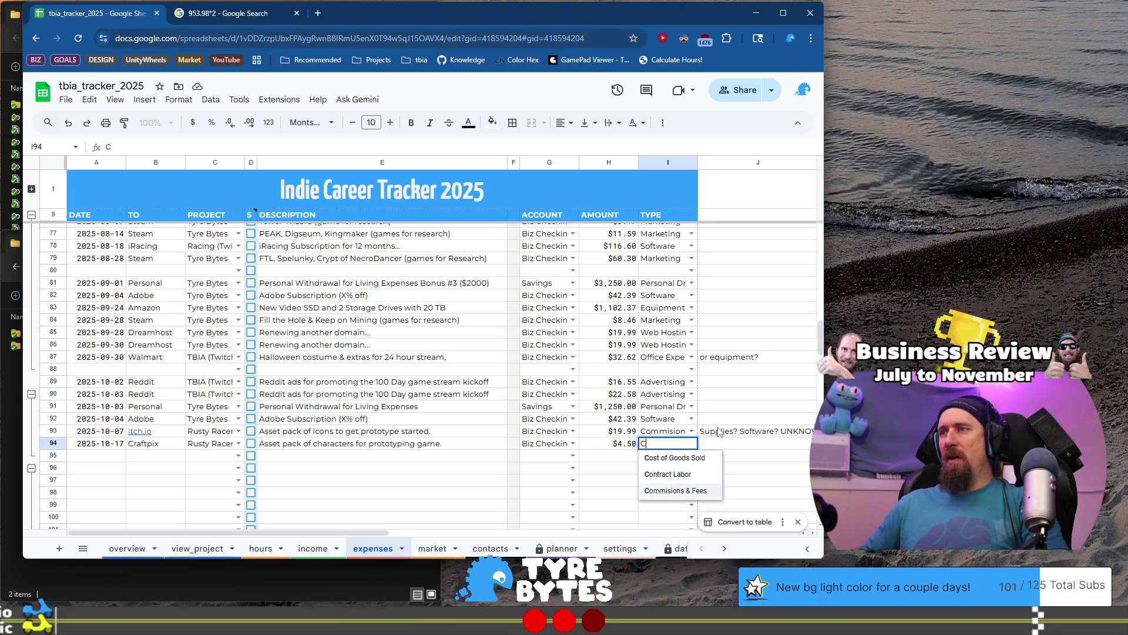
pyautogui.press('Return')
pyautogui.press('Home')
pyautogui.press('Right')
pyautogui.press('Right')
pyautogui.press('Right')
# - Copy row 93's note into row 94, then copy the date above for row 95
pyautogui.click(719, 432)
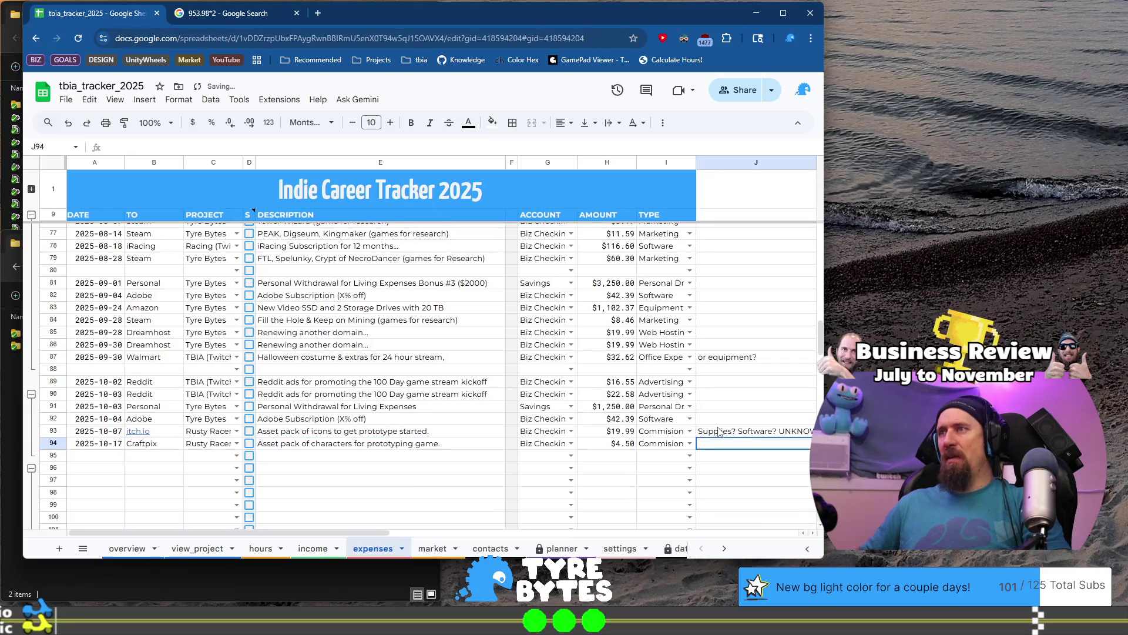
pyautogui.hotkey('ctrl', 'c')
pyautogui.press('Down')
pyautogui.hotkey('ctrl', 'v')
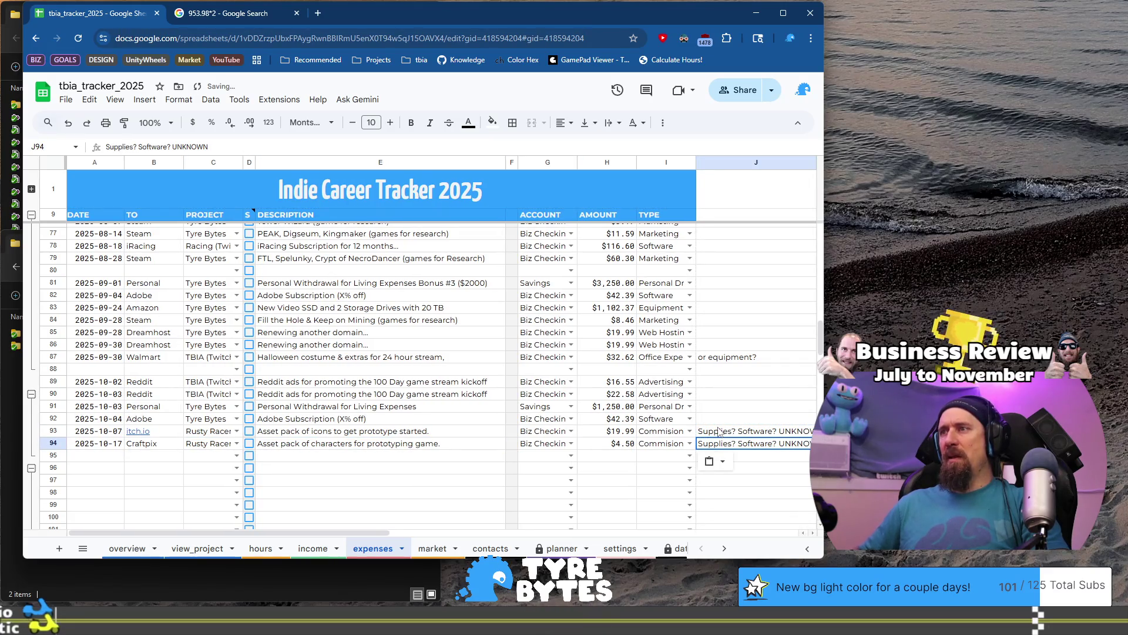
pyautogui.press('Down')
pyautogui.press('Home')
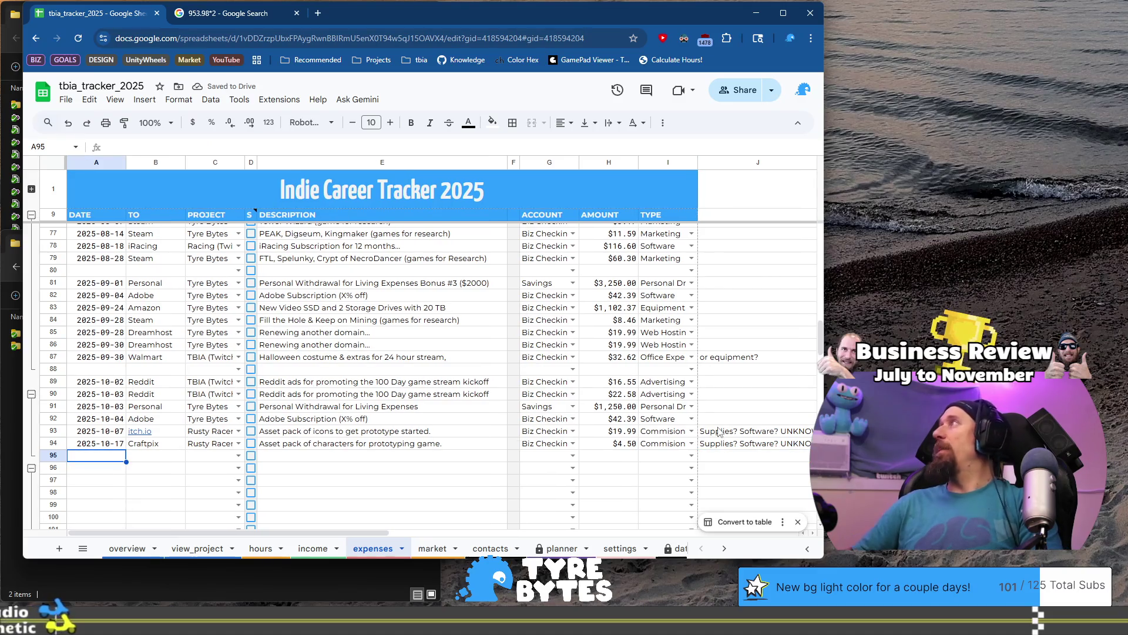
pyautogui.press('Up')
pyautogui.hotkey('ctrl', 'c')
# - Paste the date into A95 and change the day to 21, giving 2025-10-21
pyautogui.press('Down')
pyautogui.hotkey('ctrl', 'v')
pyautogui.press('Return')
pyautogui.press('BackSpace')
pyautogui.press('BackSpace')
pyautogui.write('21')
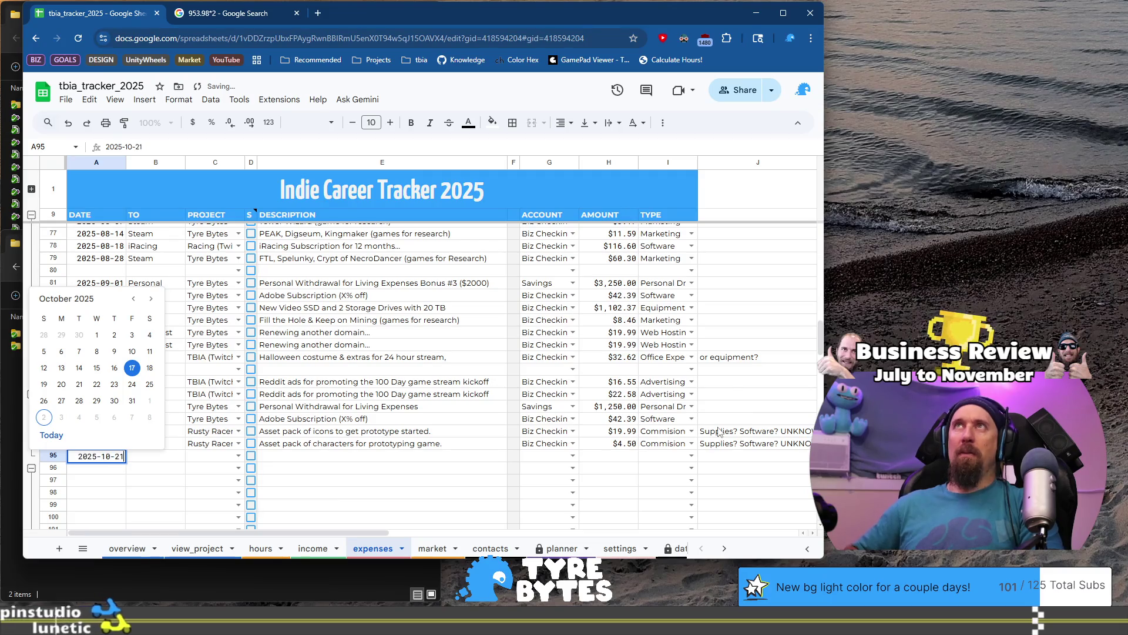
pyautogui.press('Tab')
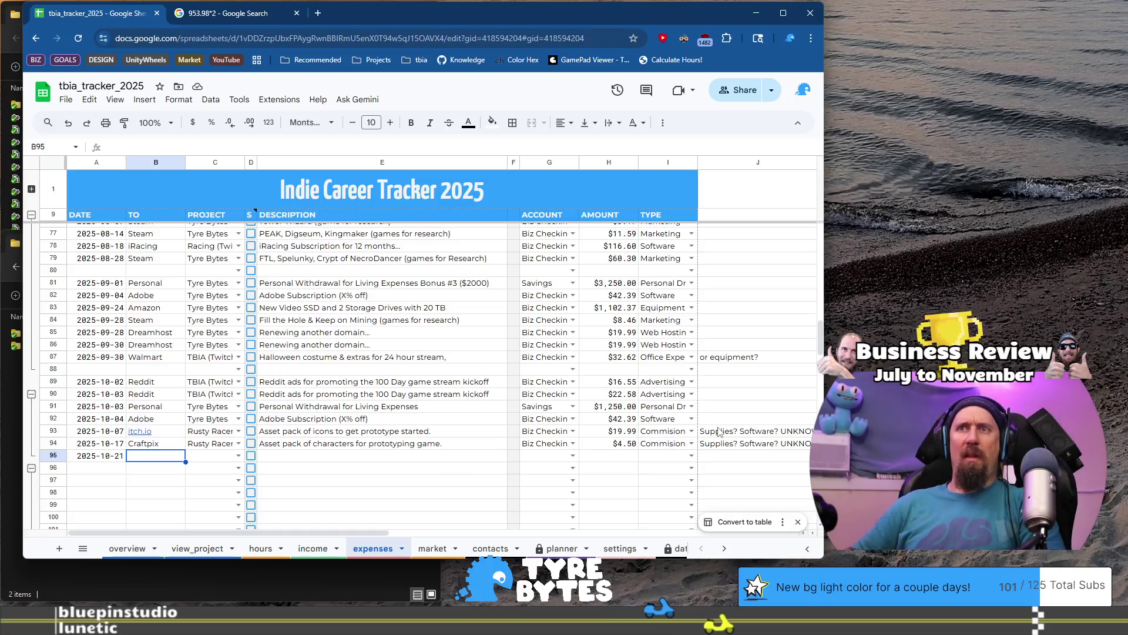
pyautogui.press('Return')
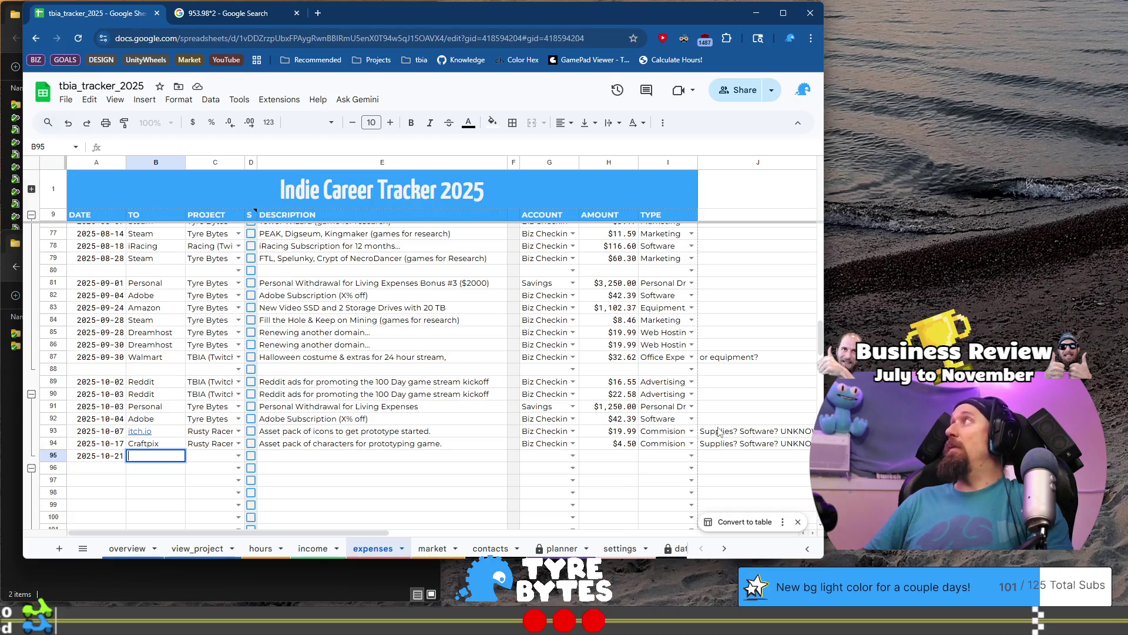
# - Enter 84.0 as the amount in row 95's column Z
pyautogui.press('Escape')
pyautogui.hotkey('ctrl', 'Right')
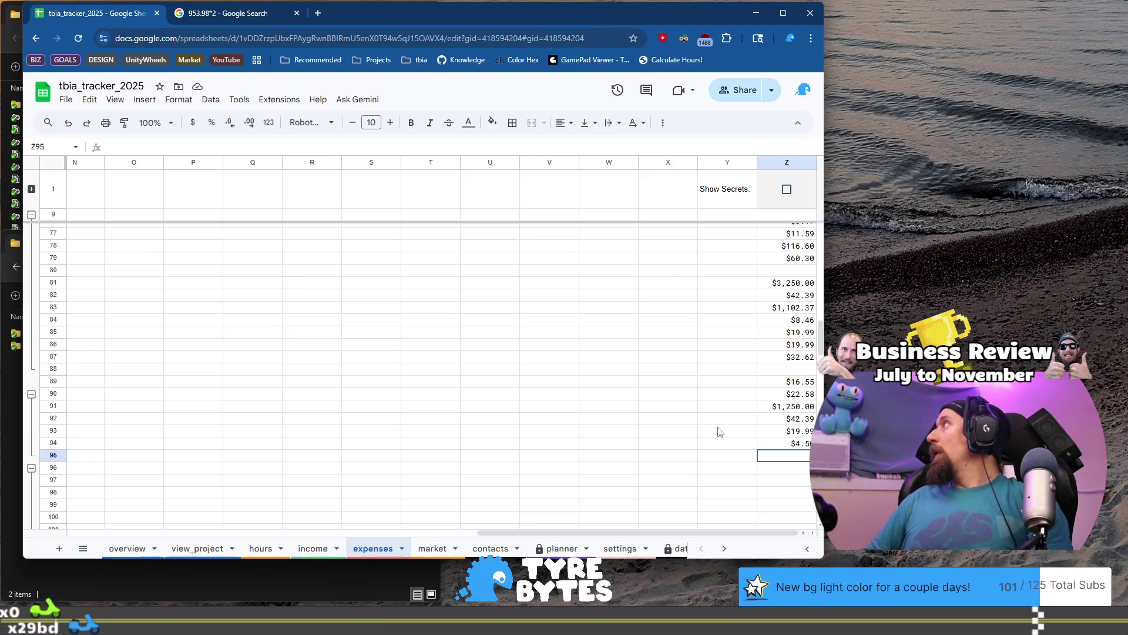
pyautogui.hotkey('ctrl', 'Left')
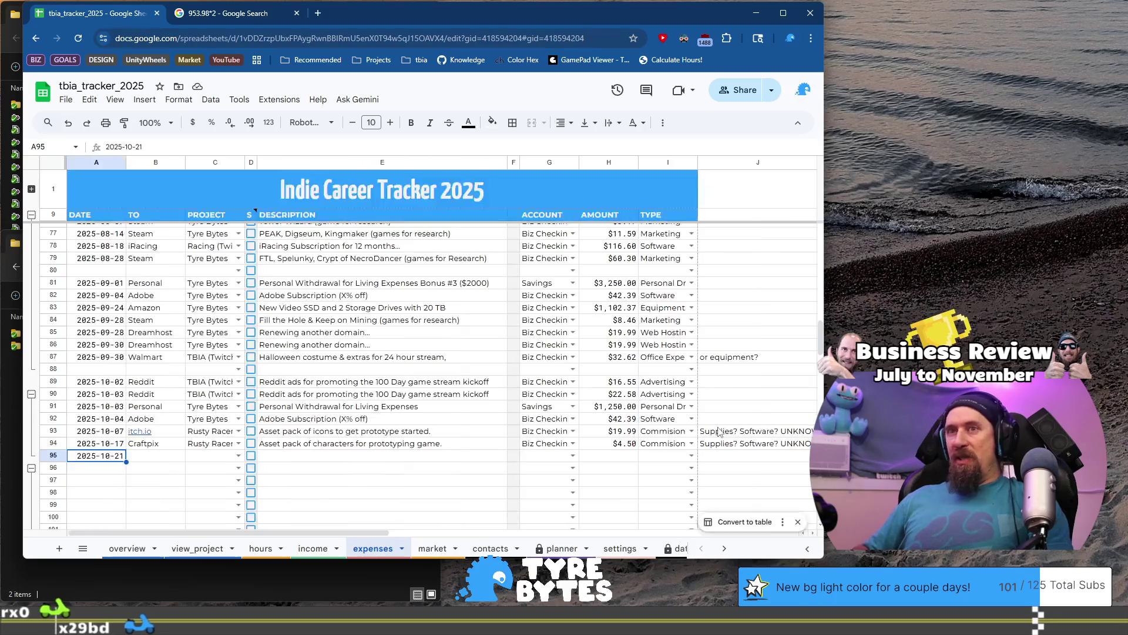
pyautogui.hotkey('ctrl', 'Right')
pyautogui.write('84.0')
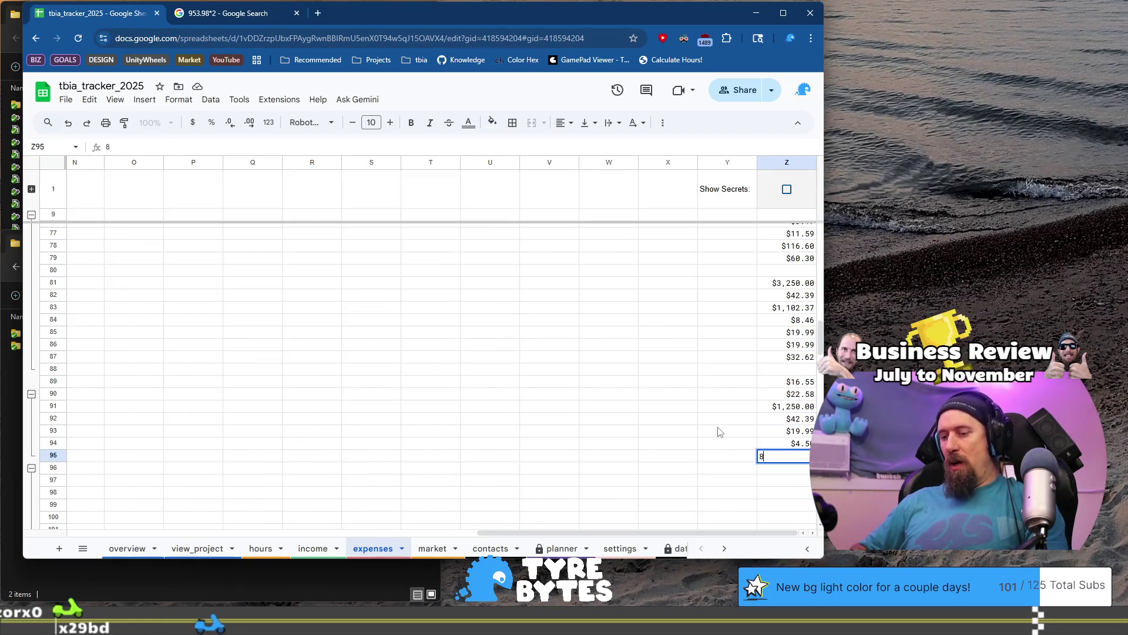
pyautogui.press('Return')
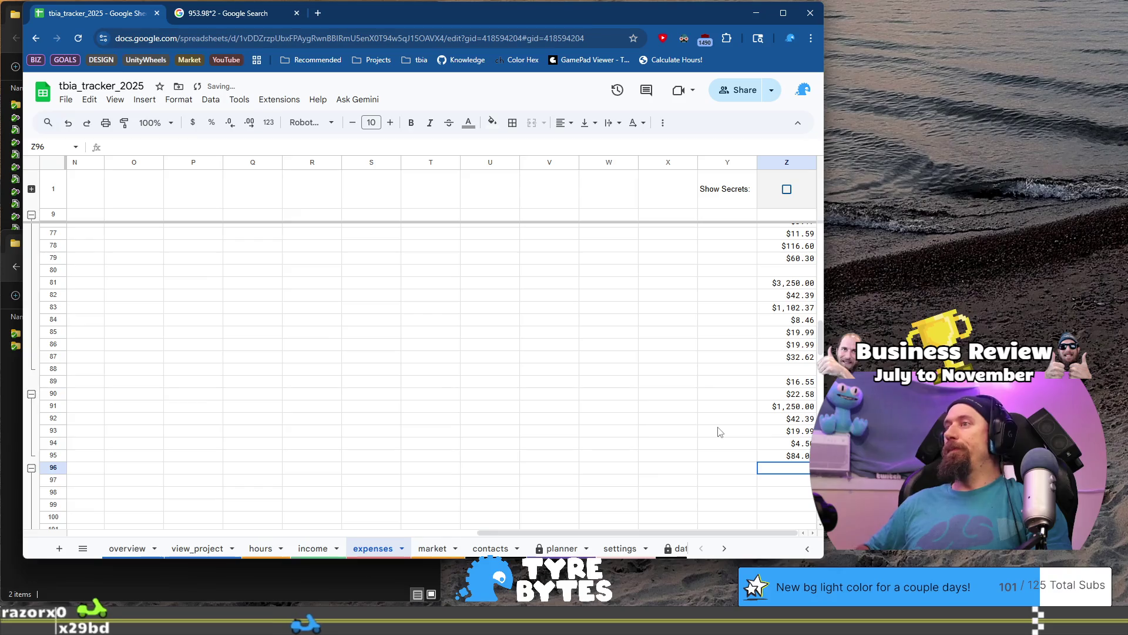
# - Enter Moosend as row 95's payee, leaving the project unset
pyautogui.press('Up')
pyautogui.hotkey('ctrl', 'Left')
pyautogui.press('Tab')
pyautogui.write('Moo')
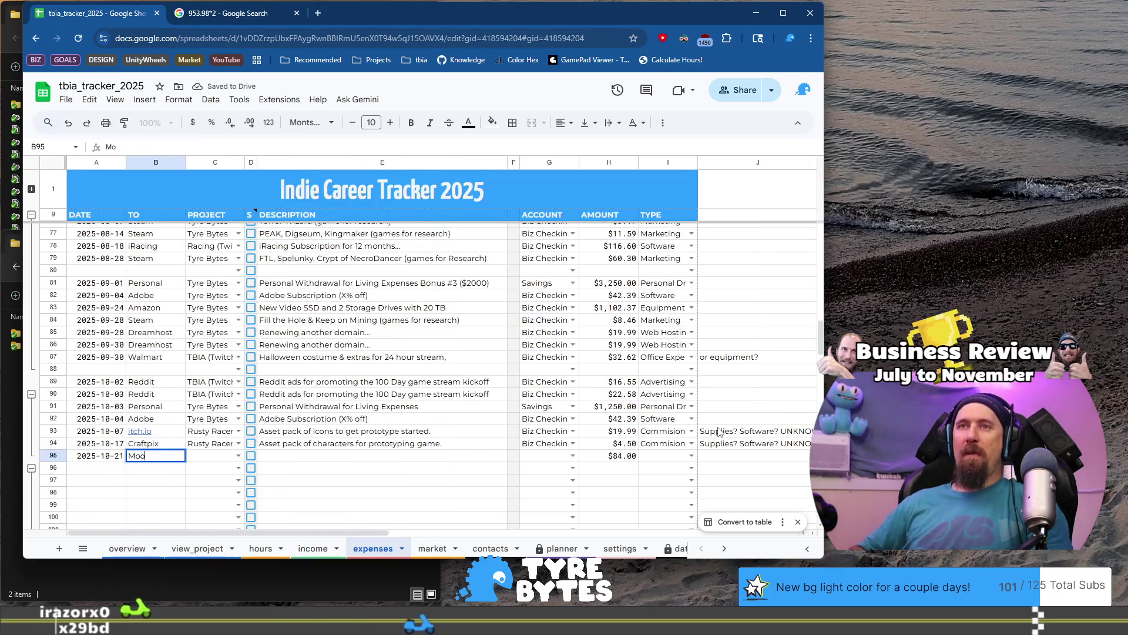
pyautogui.write('send')
pyautogui.press('Tab')
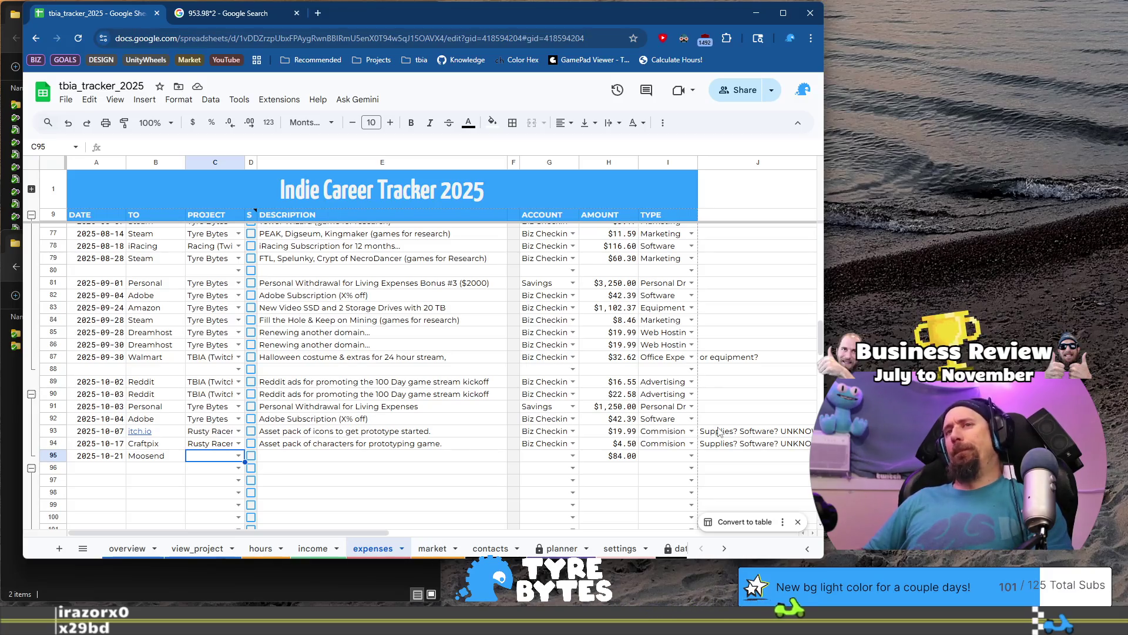
pyautogui.press('Return')
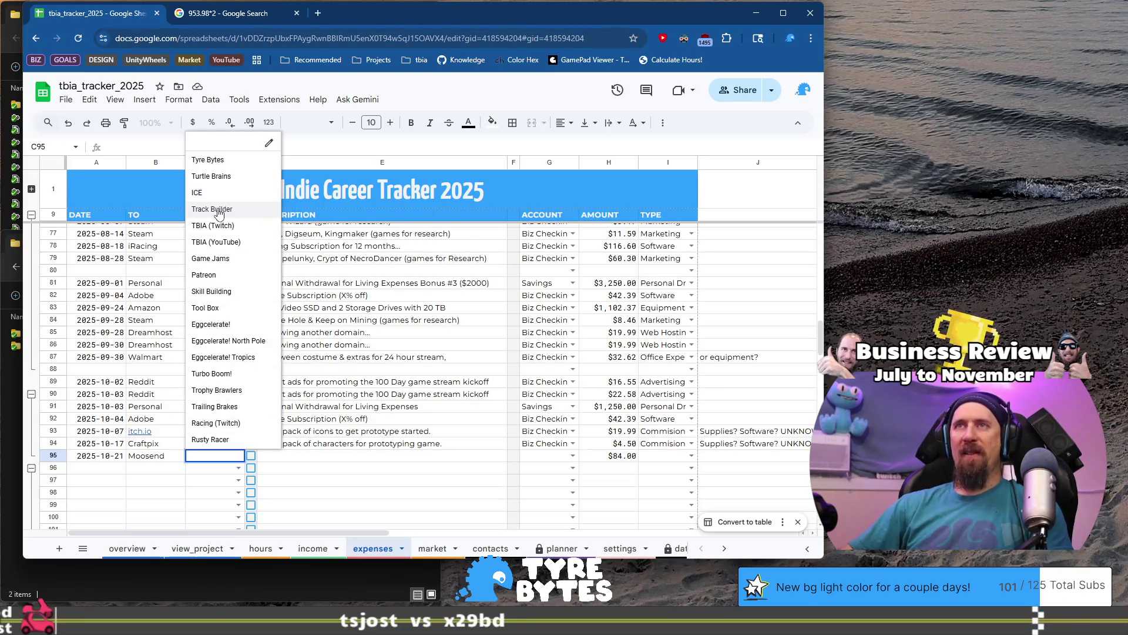
pyautogui.click(192, 481)
# - Set row 95's project to Tyre Bytes and its description to 'Mailing list subscription'
pyautogui.click(208, 458)
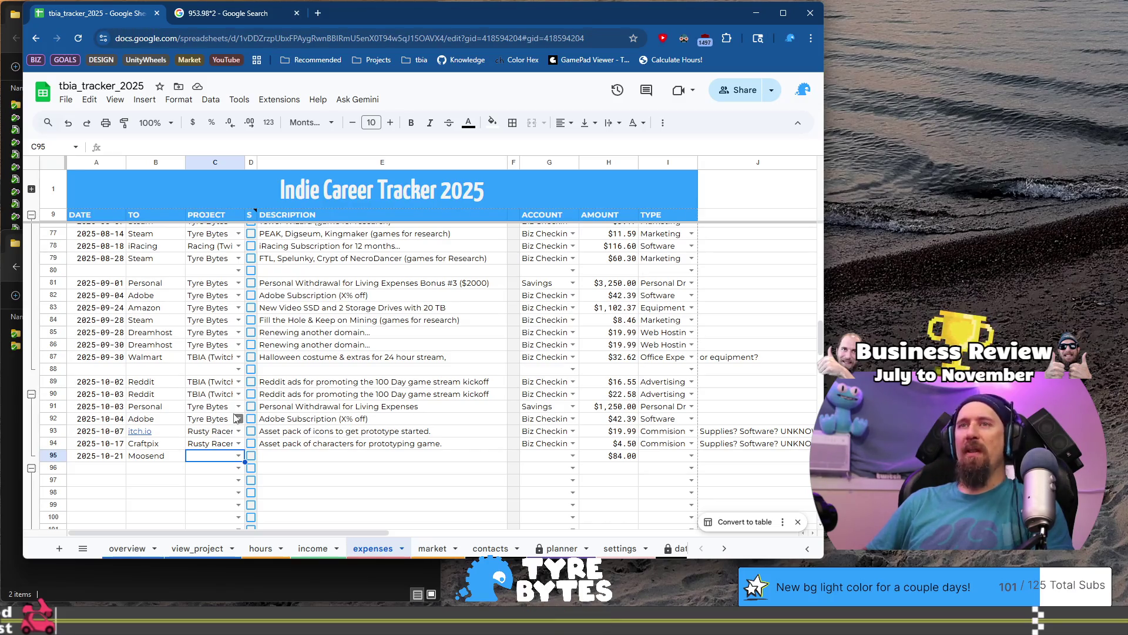
pyautogui.write('m')
pyautogui.press('BackSpace')
pyautogui.write('Ty')
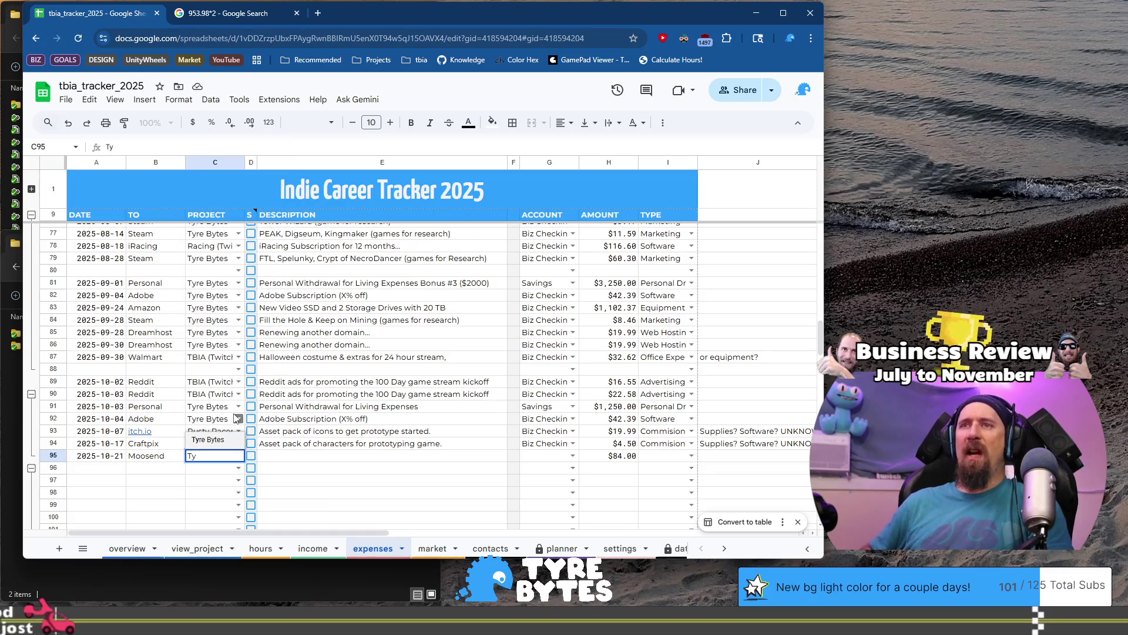
pyautogui.press('Tab')
pyautogui.press('Tab')
pyautogui.write('M')
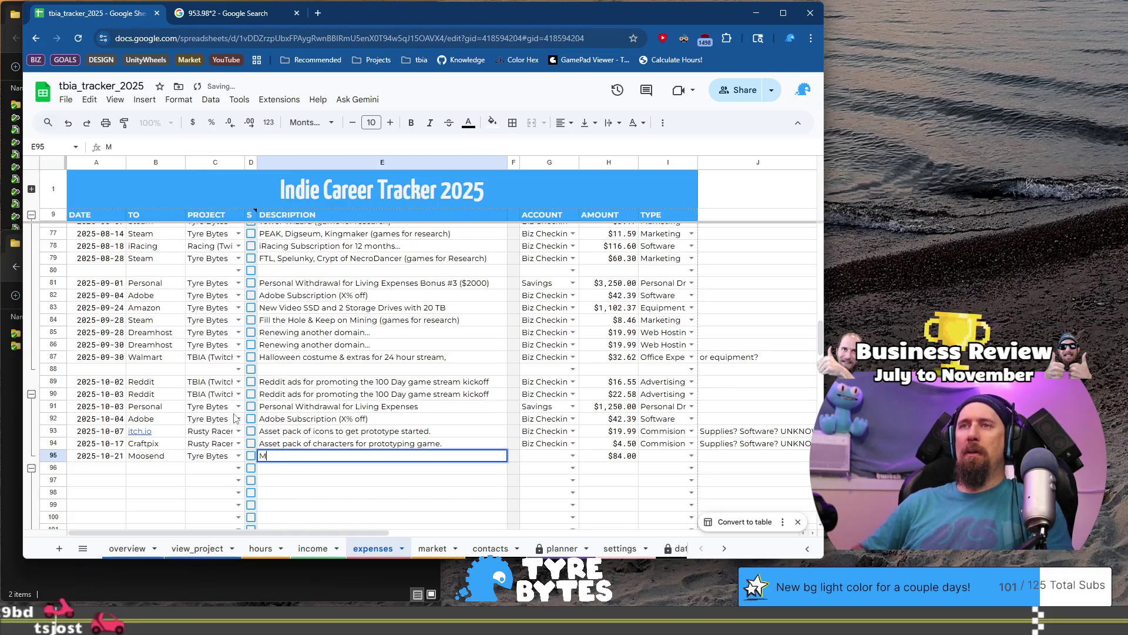
pyautogui.write('ailing list ')
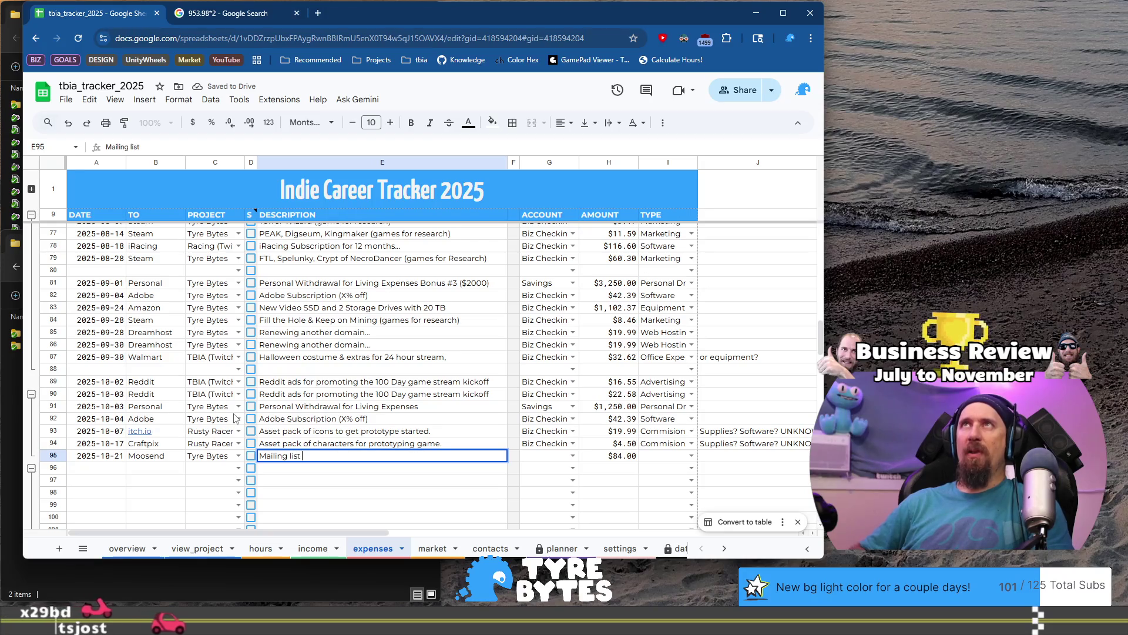
pyautogui.write('subscription')
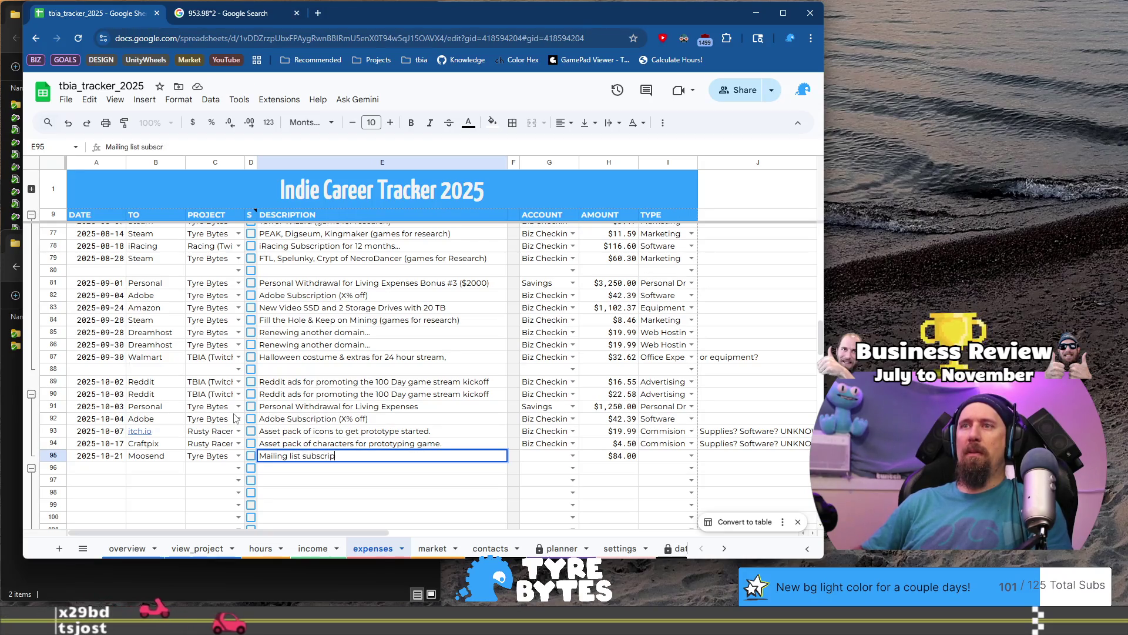
pyautogui.press('Tab')
pyautogui.press('Tab')
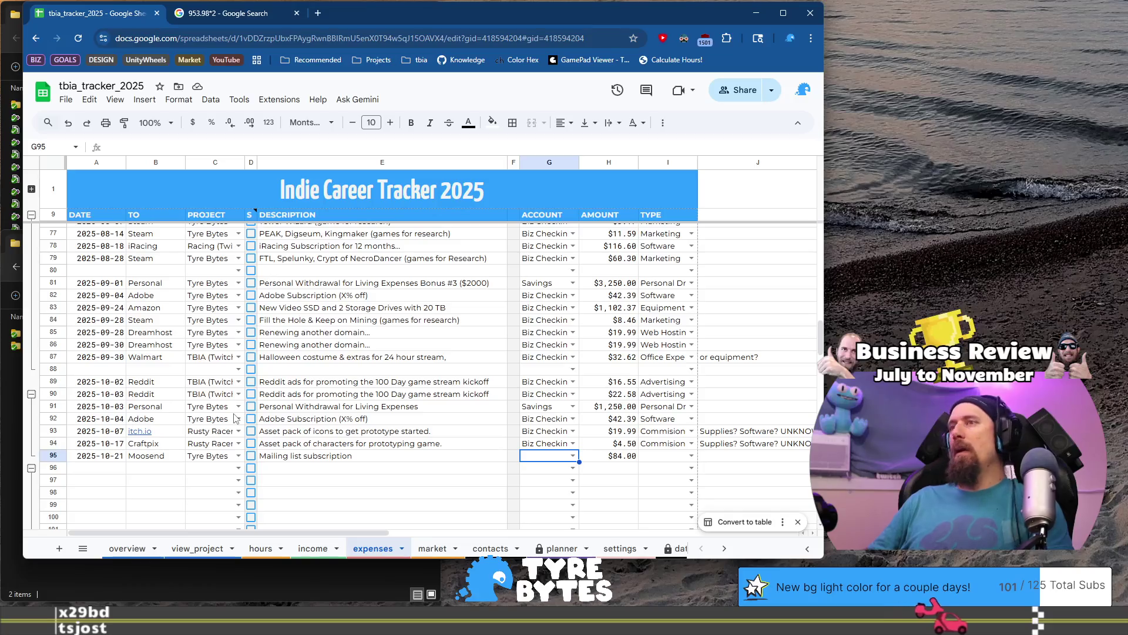
# - Choose Biz Checkings as row 95's account and Marketing as its type
pyautogui.press('Return')
pyautogui.press('Escape')
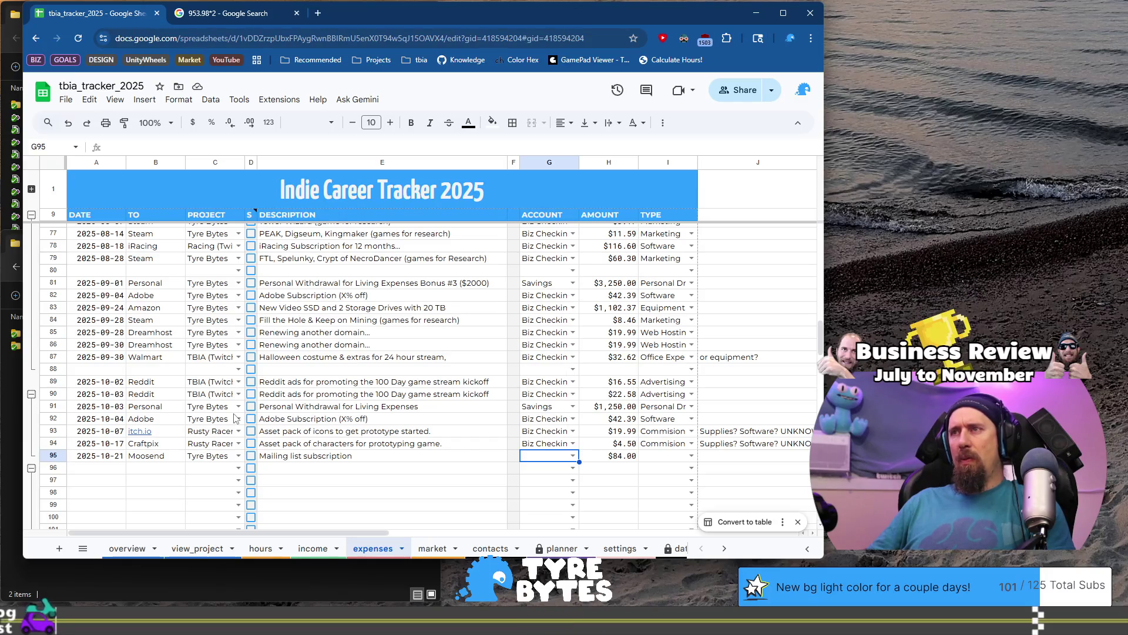
pyautogui.write('Biz Checkin')
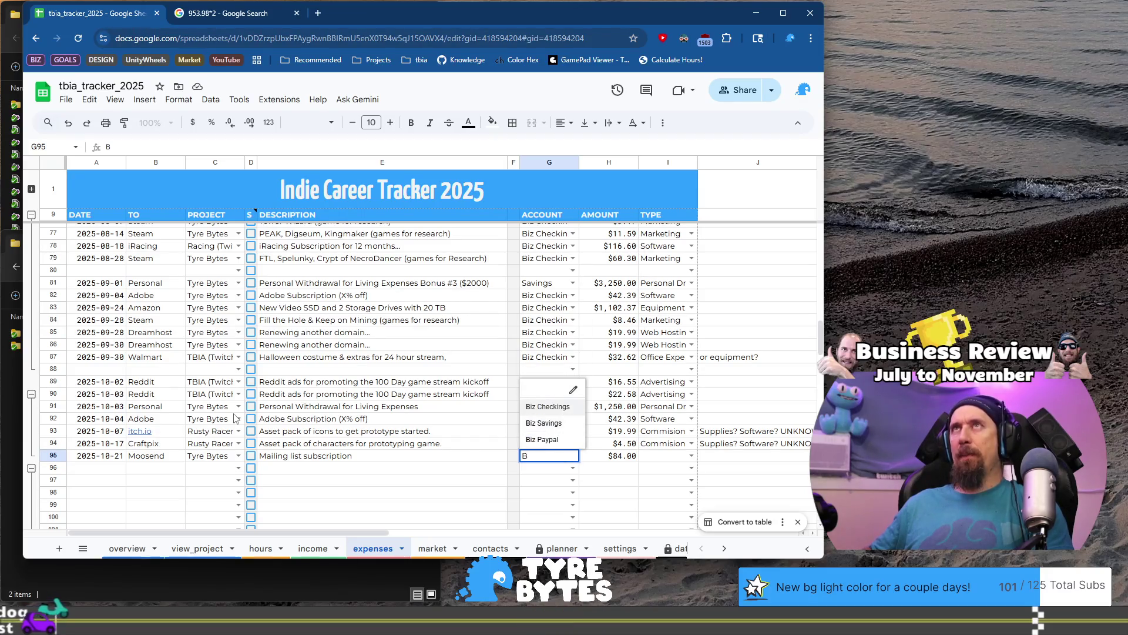
pyautogui.press('Tab')
pyautogui.press('Tab')
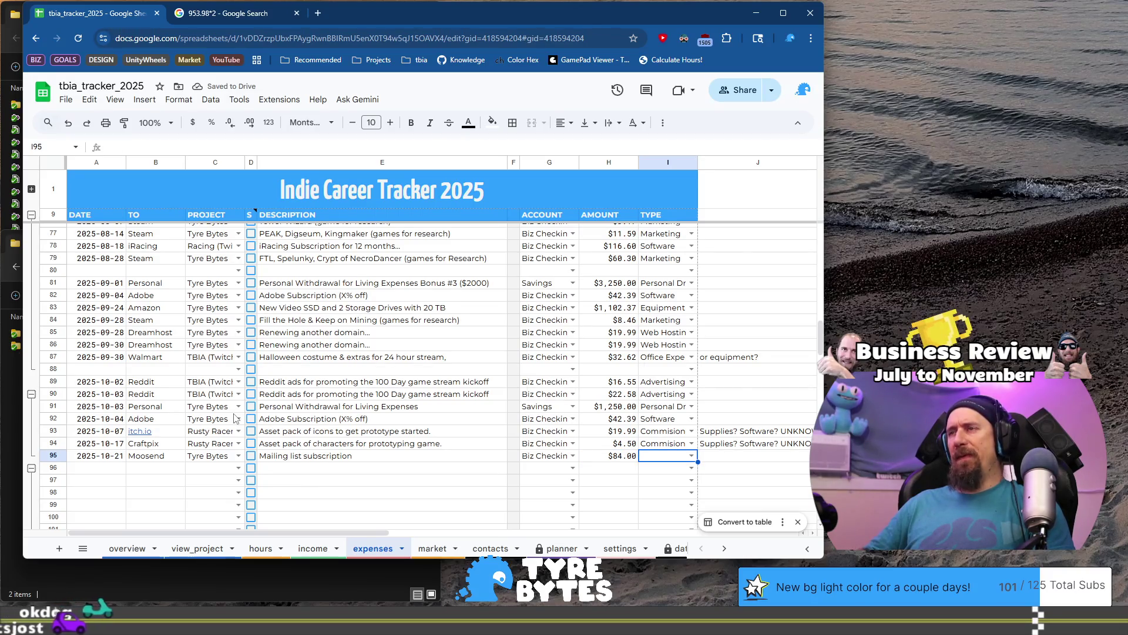
pyautogui.press('Return')
pyautogui.press('Up')
pyautogui.press('Up')
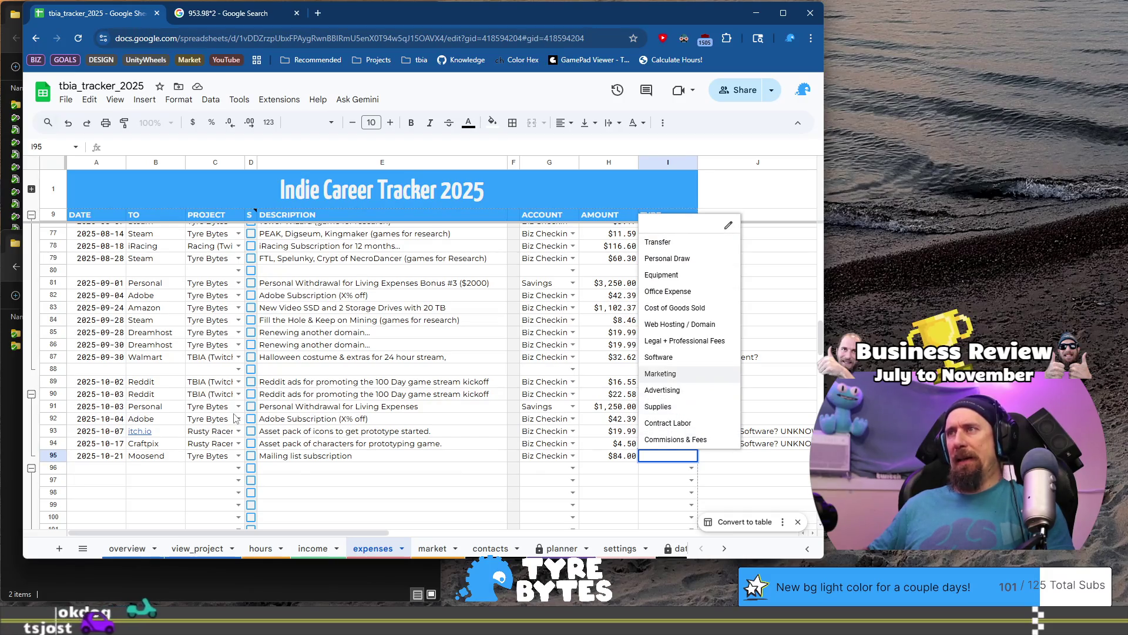
pyautogui.press('Return')
pyautogui.hotkey('ctrl', 'Right')
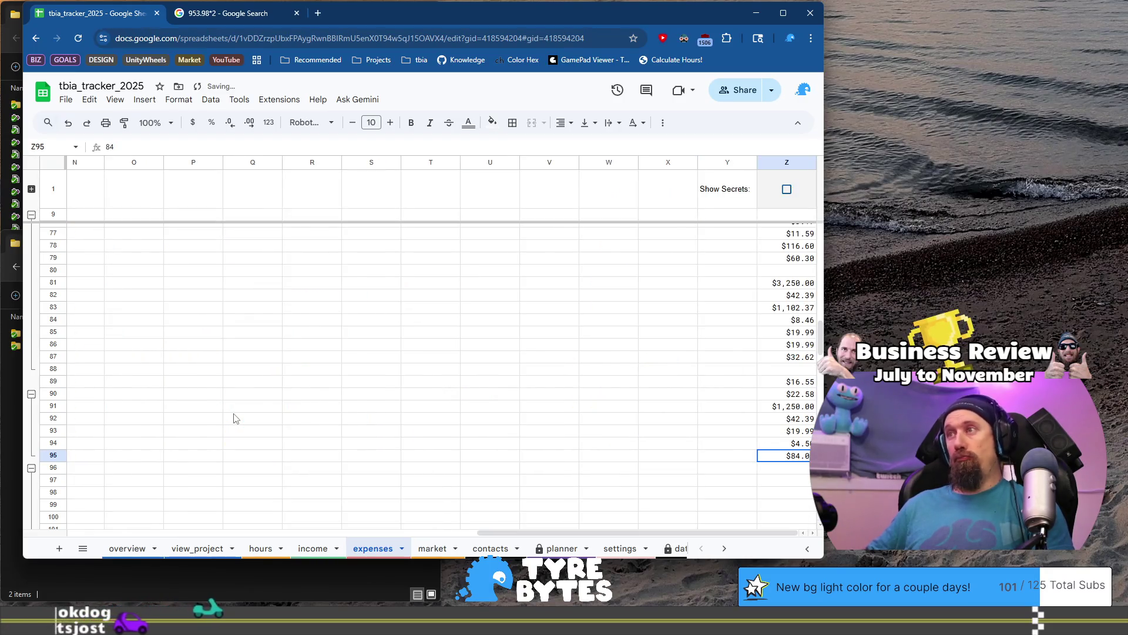
pyautogui.hotkey('ctrl', 'Left')
pyautogui.press('Down')
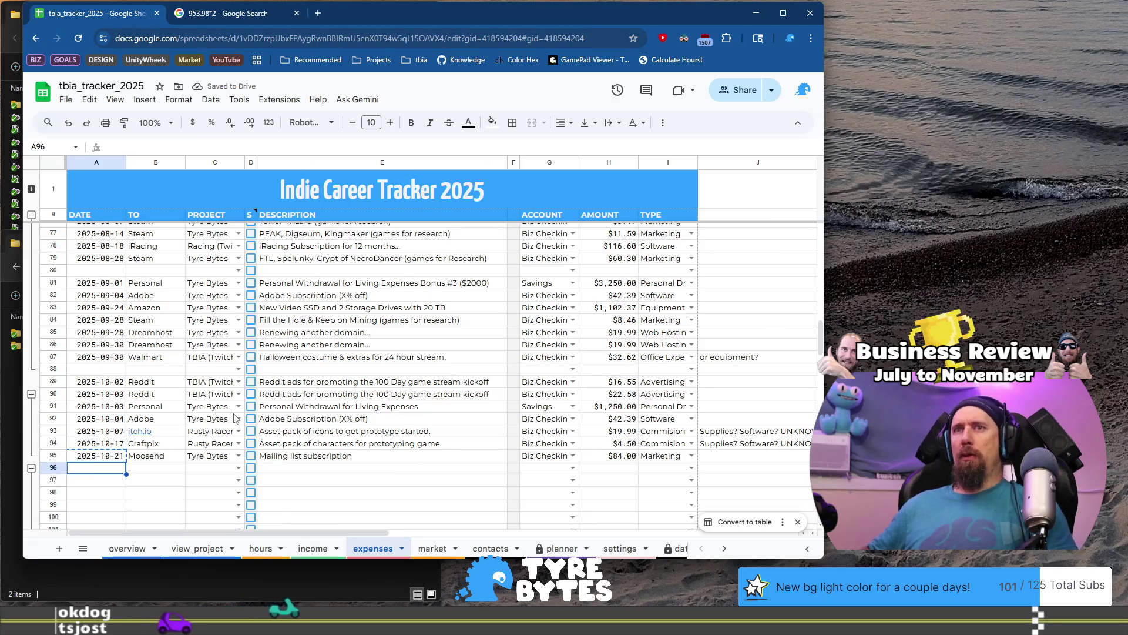
# - Date rows 96–97 as 2025-10-21 and 2025-10-25, with Steam as both payees
pyautogui.write('2025-10-21')
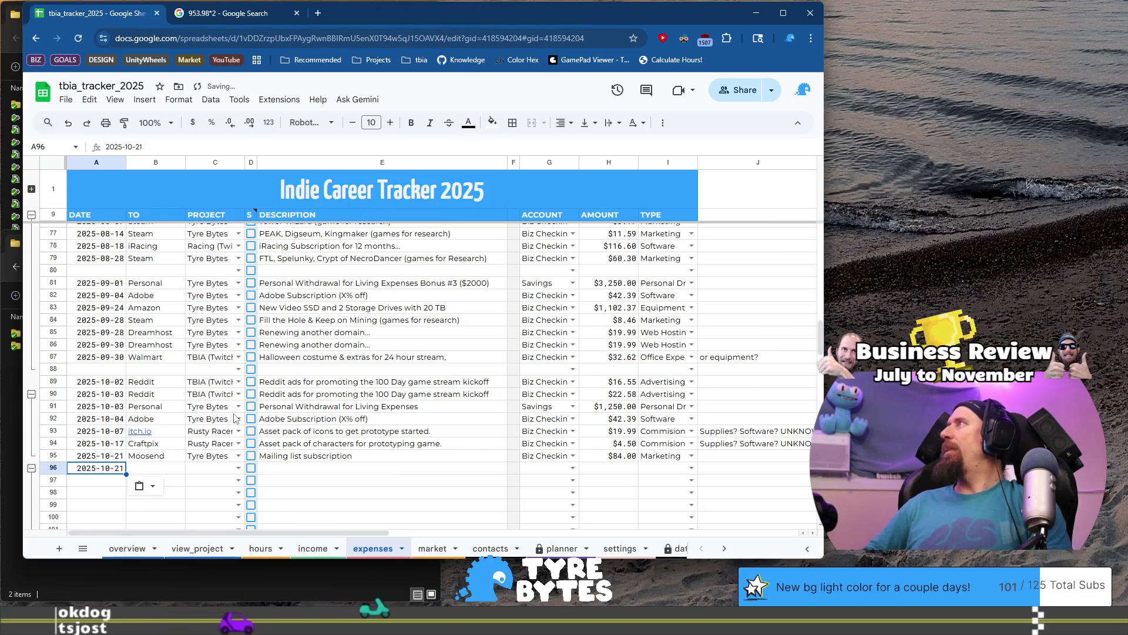
pyautogui.press('Return')
pyautogui.press('Return')
pyautogui.write('2025-10-2')
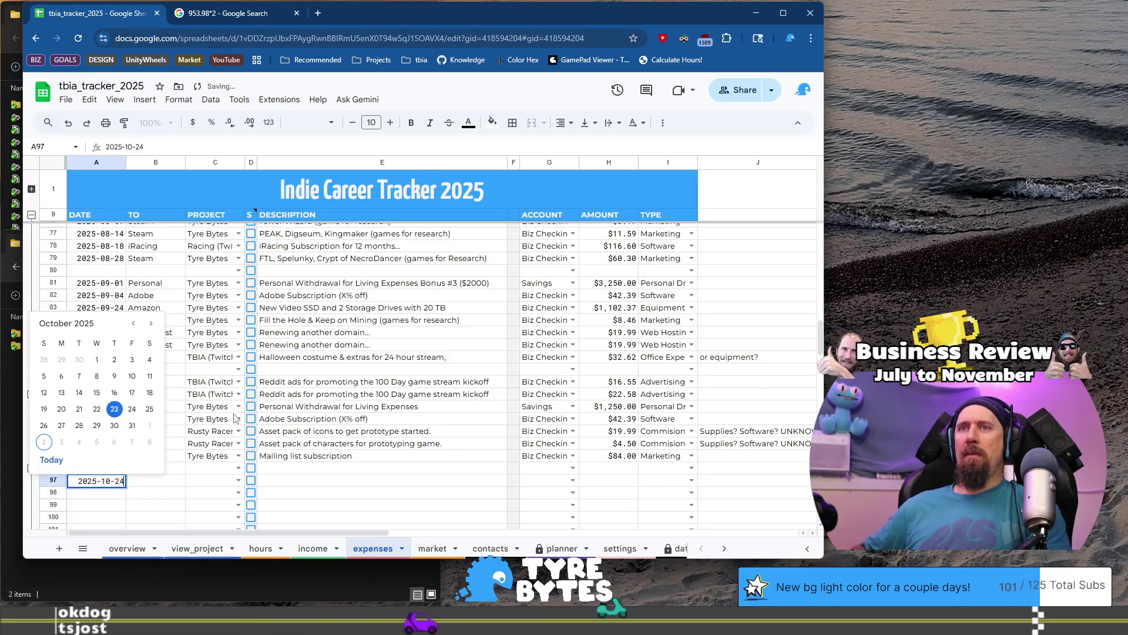
pyautogui.write('5')
pyautogui.press('Return')
pyautogui.press('Up')
pyautogui.press('Up')
pyautogui.press('Right')
pyautogui.write('S')
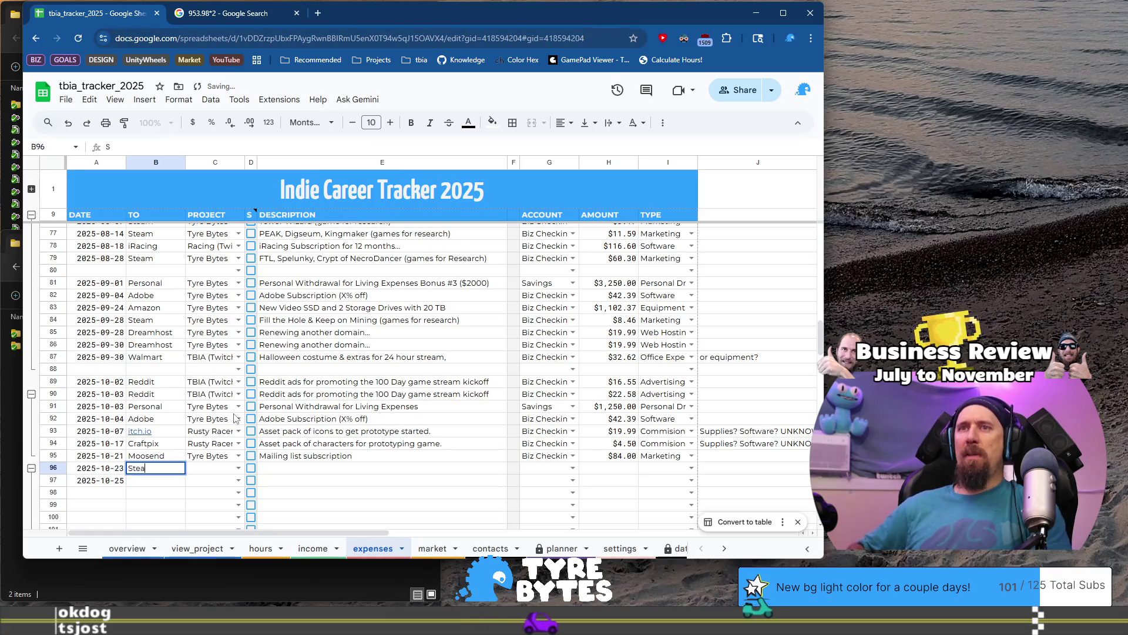
pyautogui.press('Return')
pyautogui.write('S')
pyautogui.press('Tab')
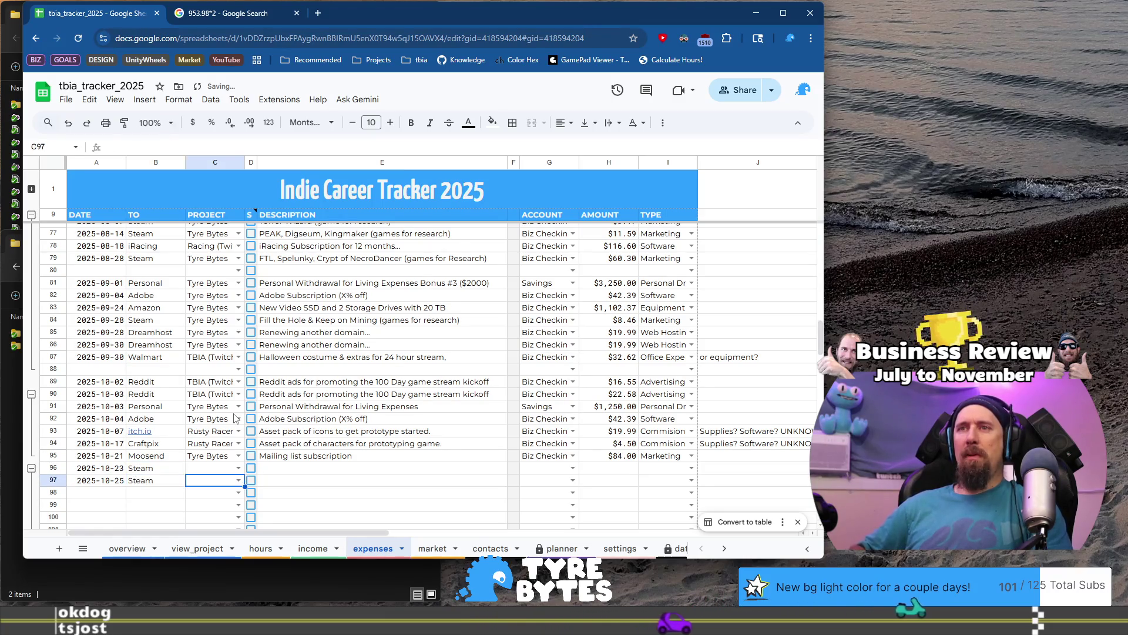
# - Copy the Tyre Bytes project from row 95 into rows 96 and 97
pyautogui.press('Up')
pyautogui.press('Up')
pyautogui.hotkey('ctrl', 'c')
pyautogui.press('Down')
pyautogui.hotkey('shift', 'Down')
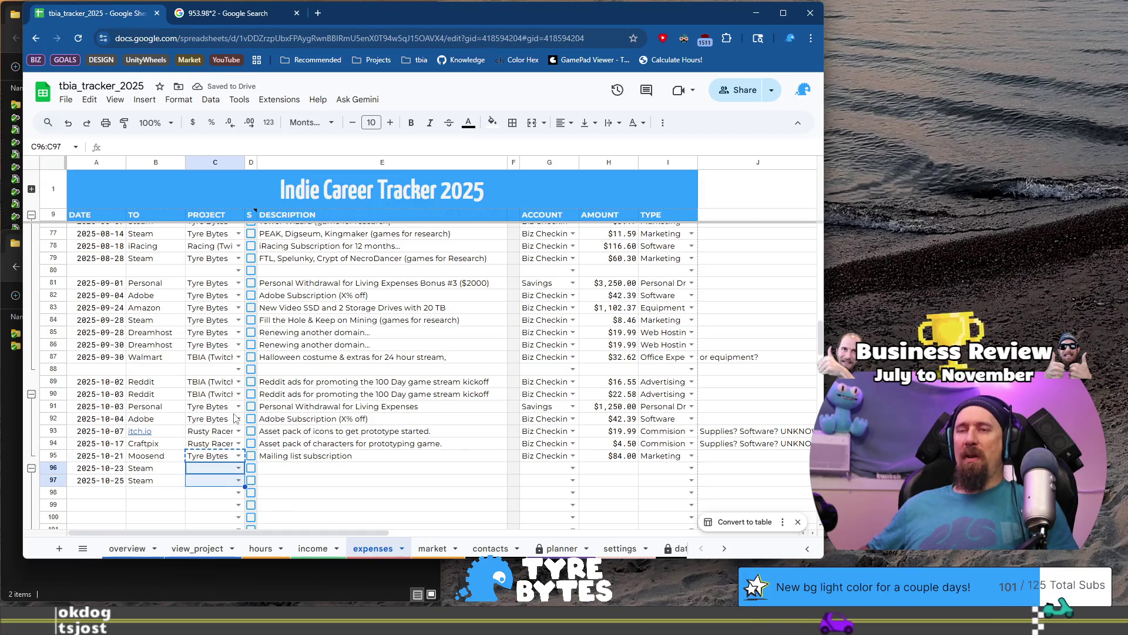
pyautogui.hotkey('ctrl', 'v')
# - Enter amounts 5.29, 15.89, 7.41 and $80.00 for rows 96–99
pyautogui.press('Right')
pyautogui.press('Right')
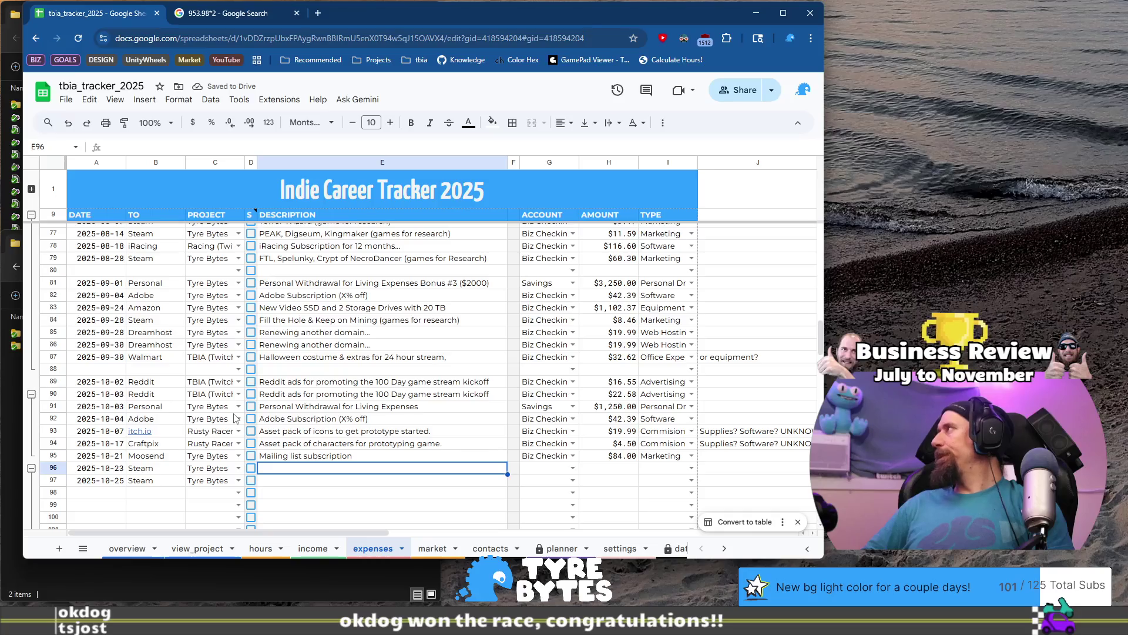
pyautogui.hotkey('ctrl', 'Right')
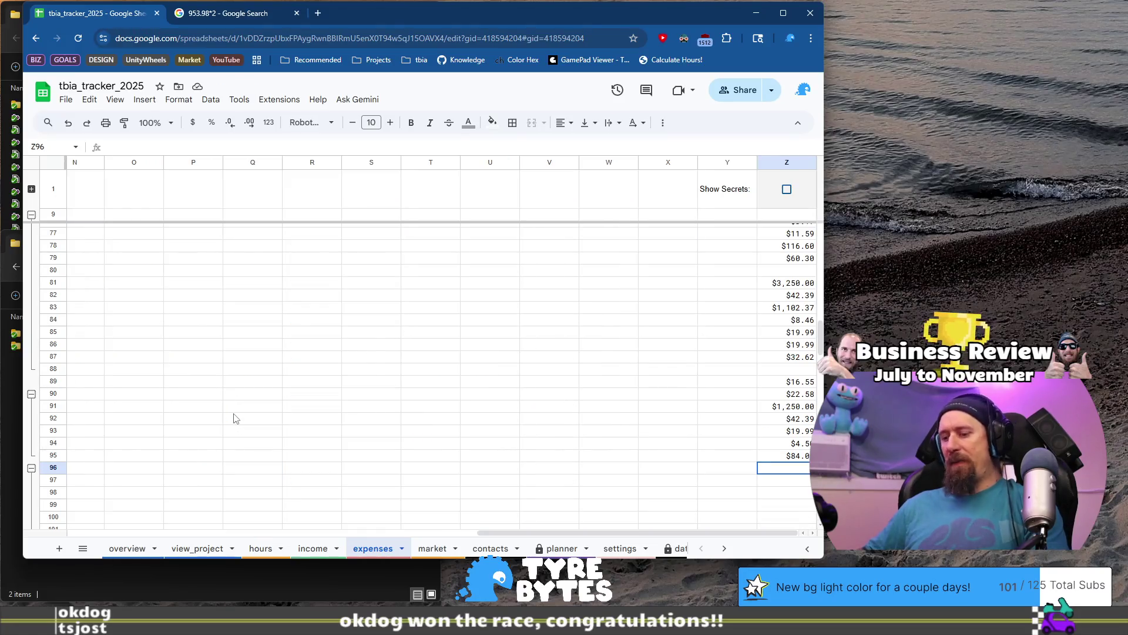
pyautogui.press('Return')
pyautogui.write('15.89')
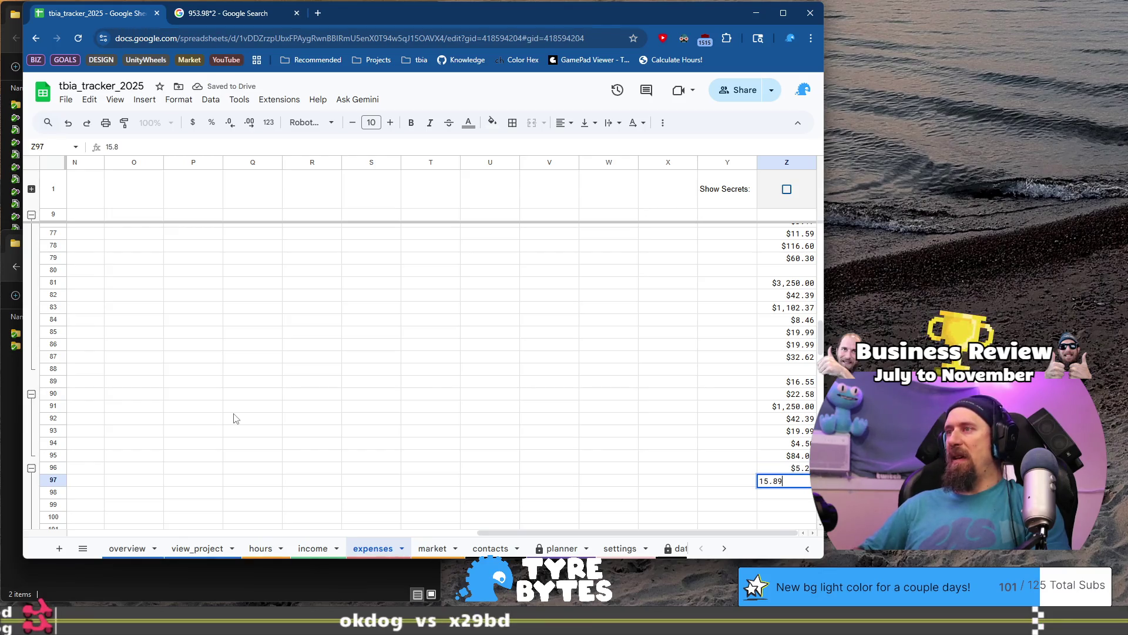
pyautogui.press('Return')
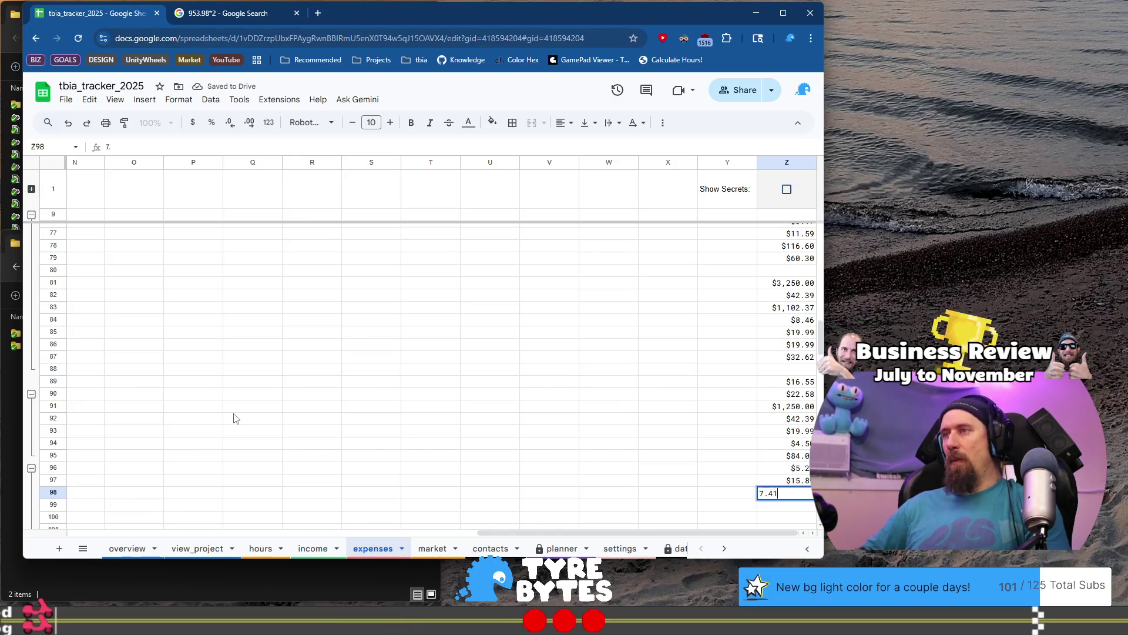
pyautogui.press('Return')
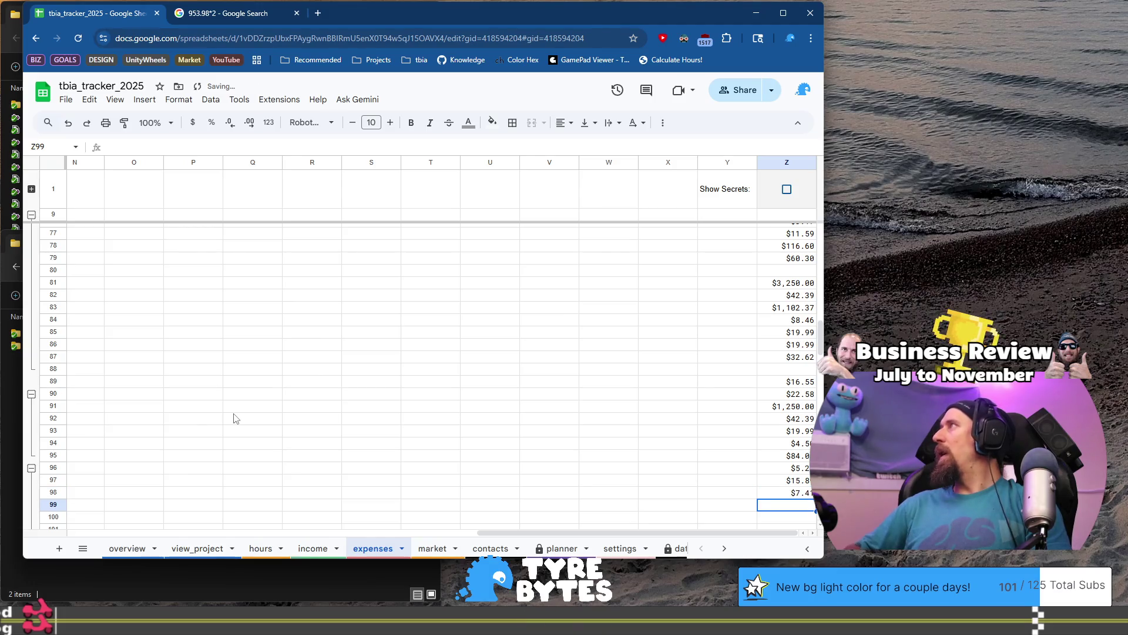
pyautogui.write('80')
pyautogui.hotkey('ctrl', 'Return')
# - Start entering 2025-10-27 as the row 98 date
pyautogui.press('Home')
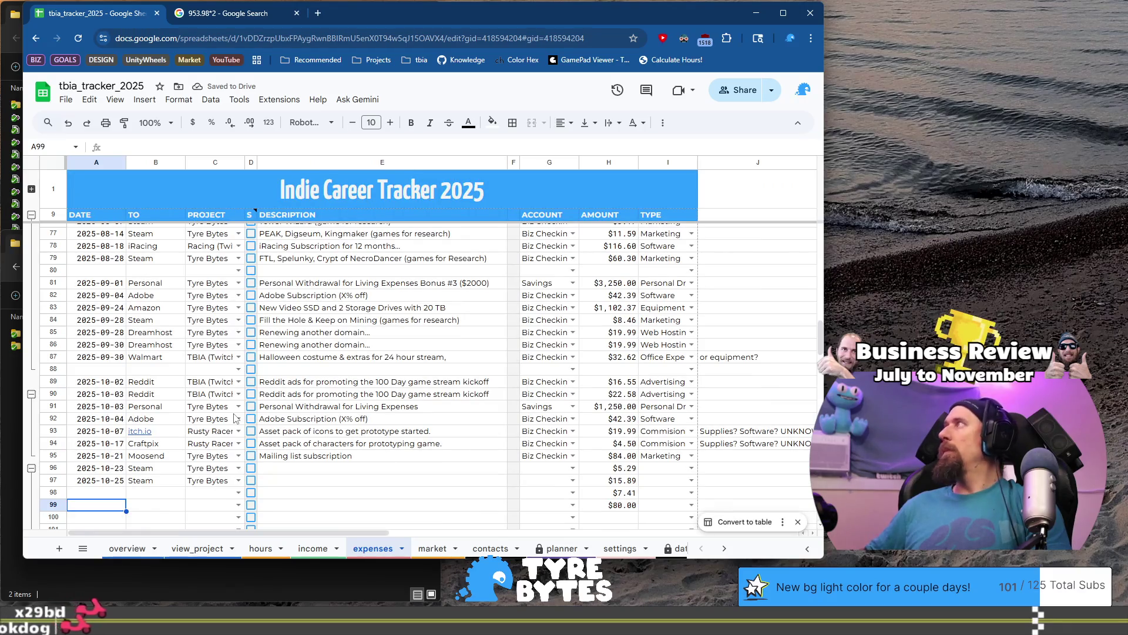
pyautogui.press('Up')
pyautogui.write('2025-10-2')
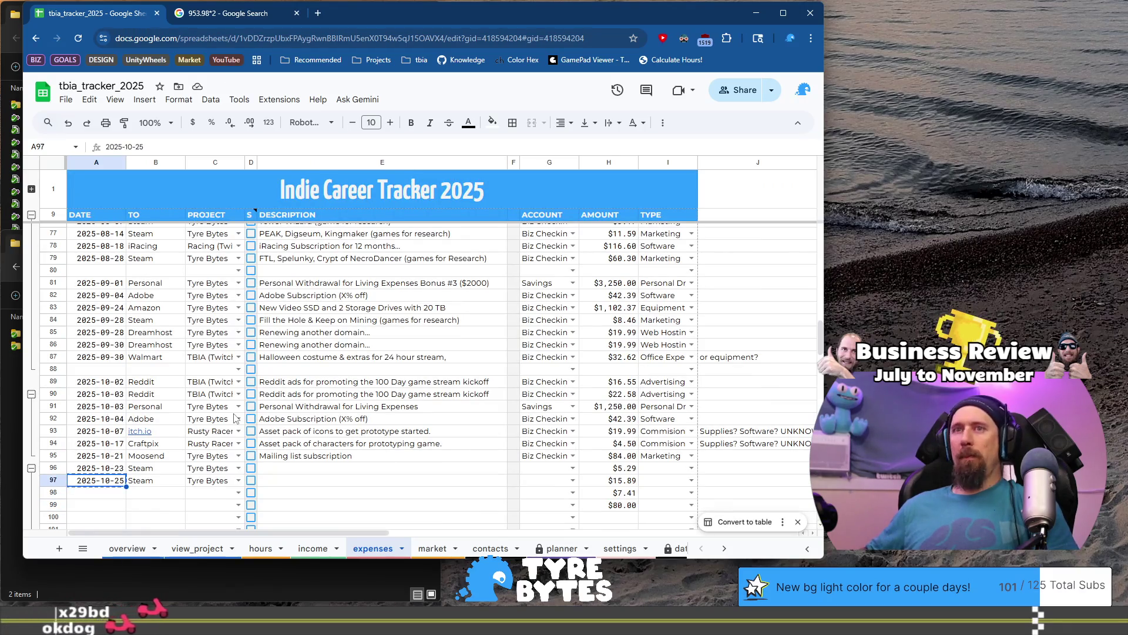
pyautogui.write('7')
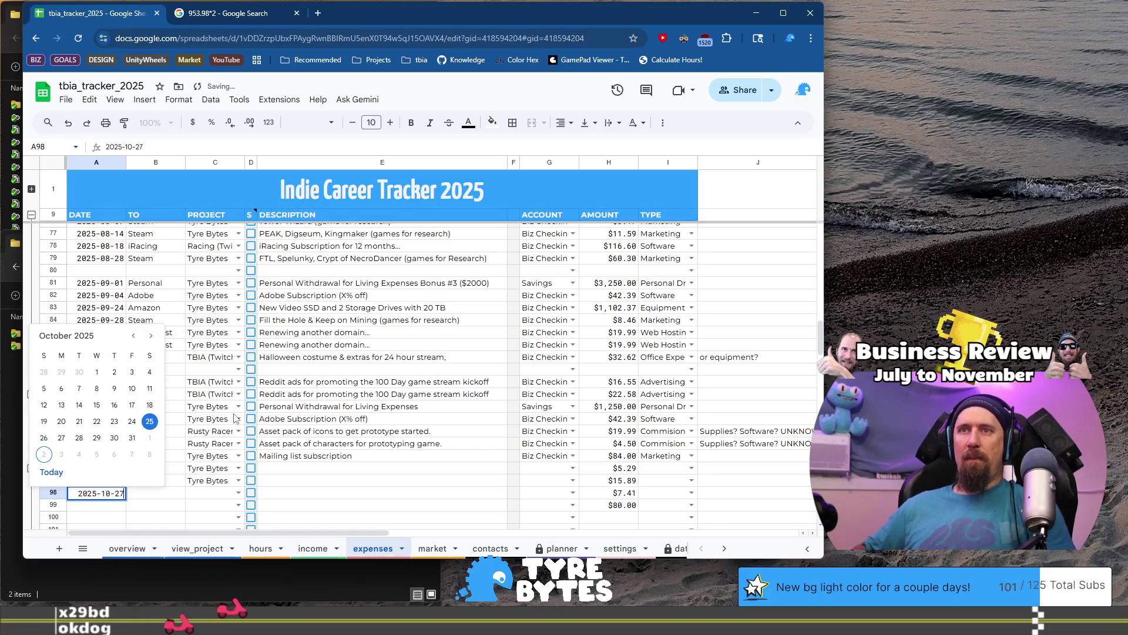
# - Date rows 98–99 as 2025-10-27 and 2025-10-28, with payees Amazon and USPS
pyautogui.press('Return')
pyautogui.write('2025-10-25')
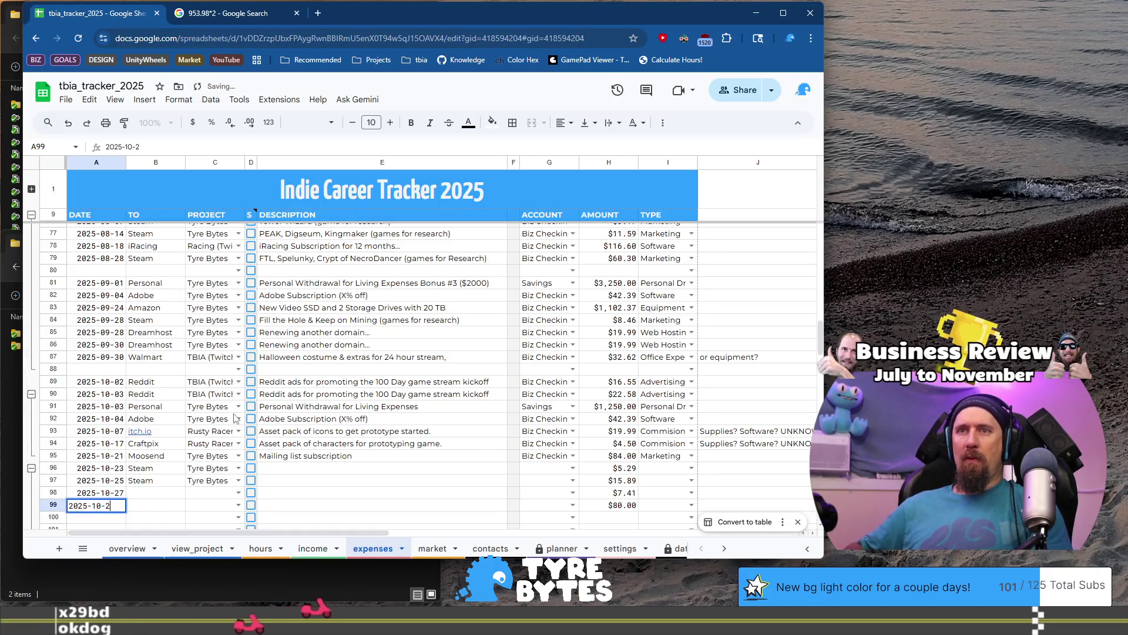
pyautogui.press('BackSpace')
pyautogui.write('8')
pyautogui.press('Tab')
pyautogui.write('USP')
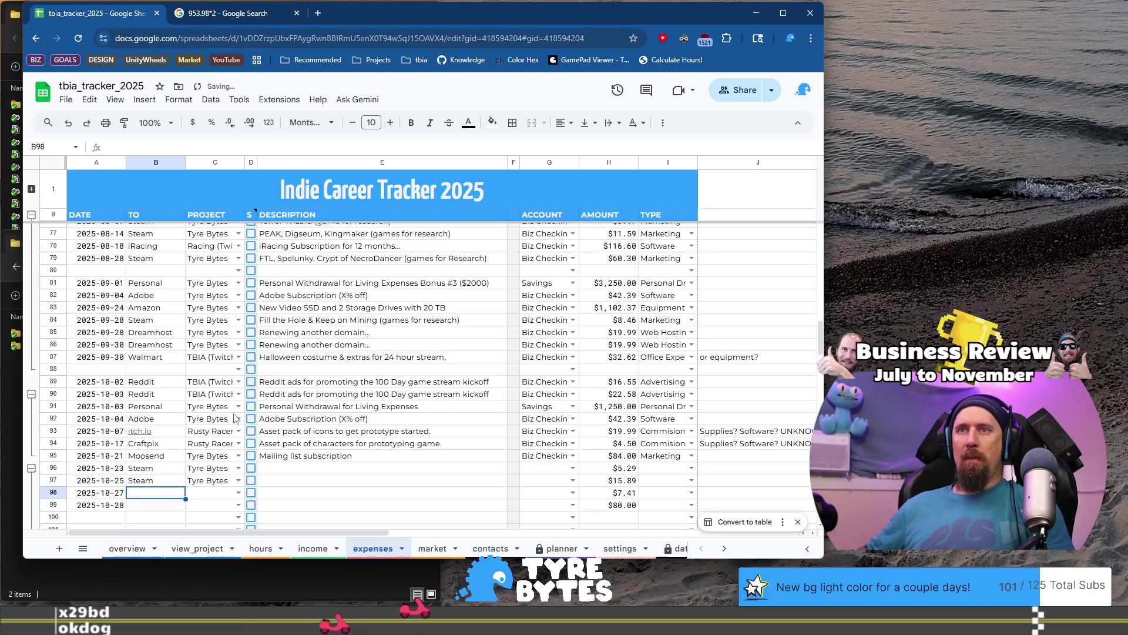
pyautogui.write('S')
pyautogui.press('Up')
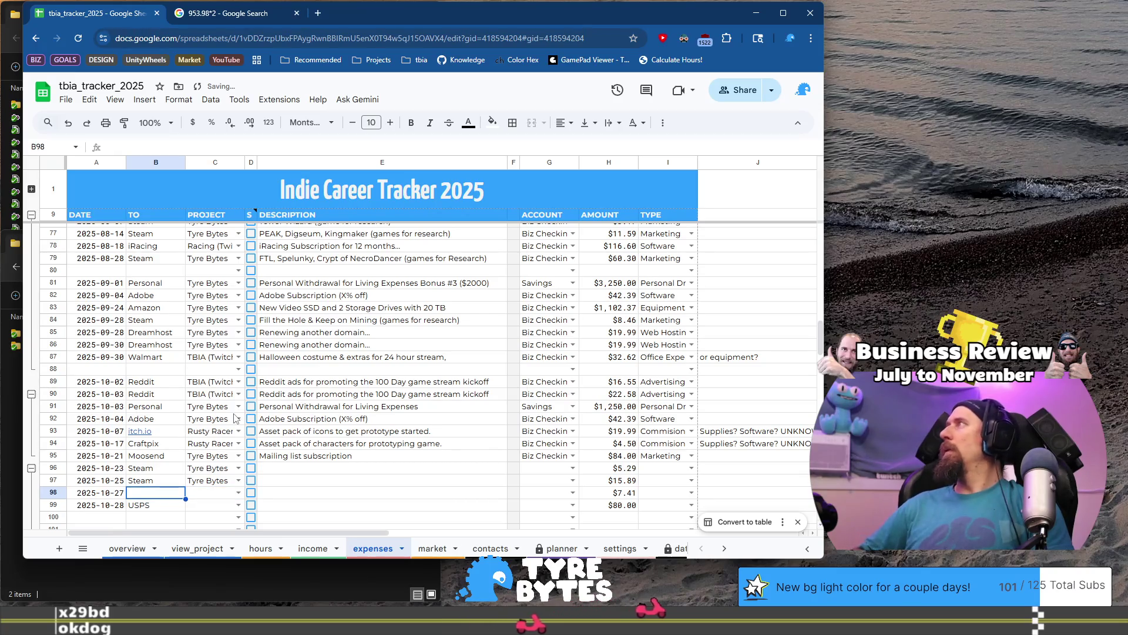
pyautogui.write('Amazon')
pyautogui.press('Tab')
# - Fill Tyre Bytes into the project cells of rows 98–99, then bring up Twitch
pyautogui.press('Up')
pyautogui.hotkey('ctrl', 'c')
pyautogui.press('Down')
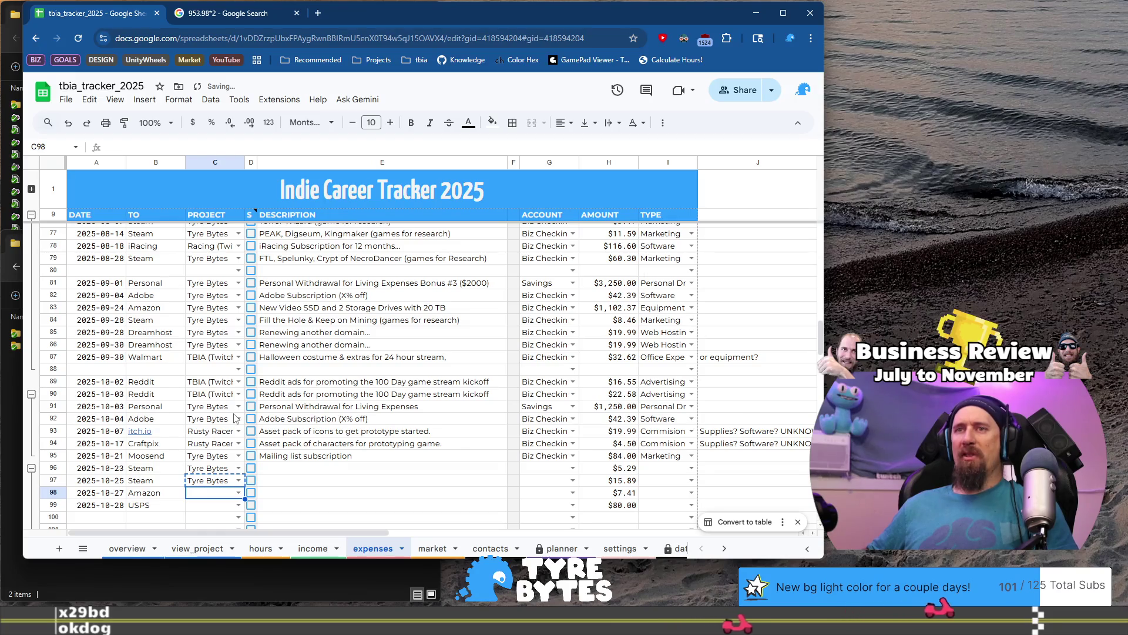
pyautogui.hotkey('ctrl', 'v')
pyautogui.press('Down')
pyautogui.hotkey('ctrl', 'v')
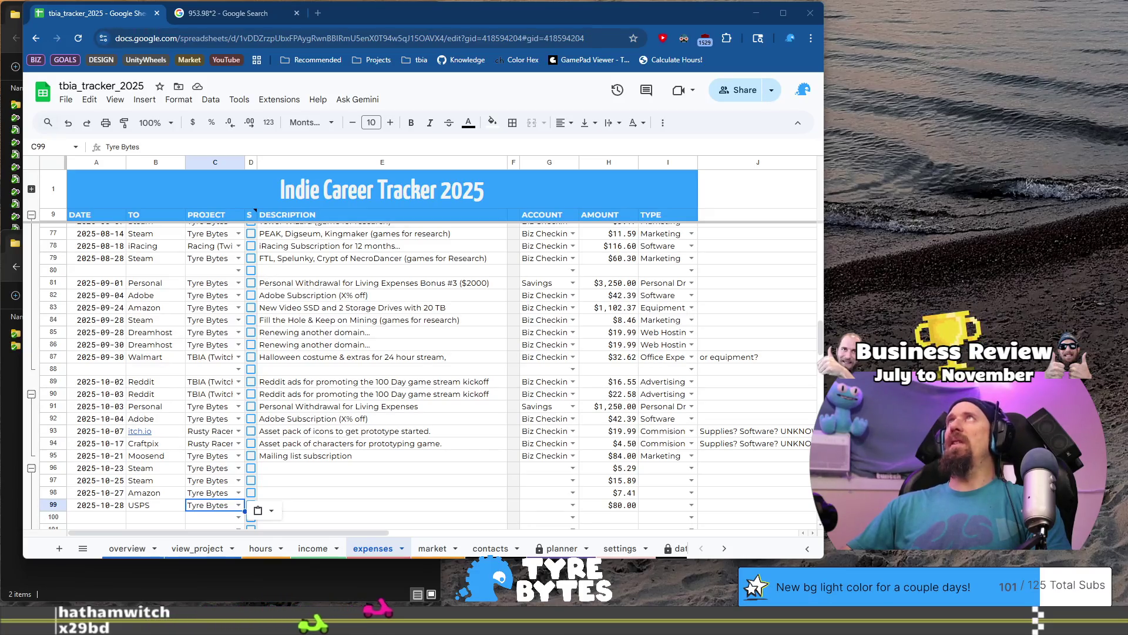
pyautogui.hotkey('alt', 'Tab')
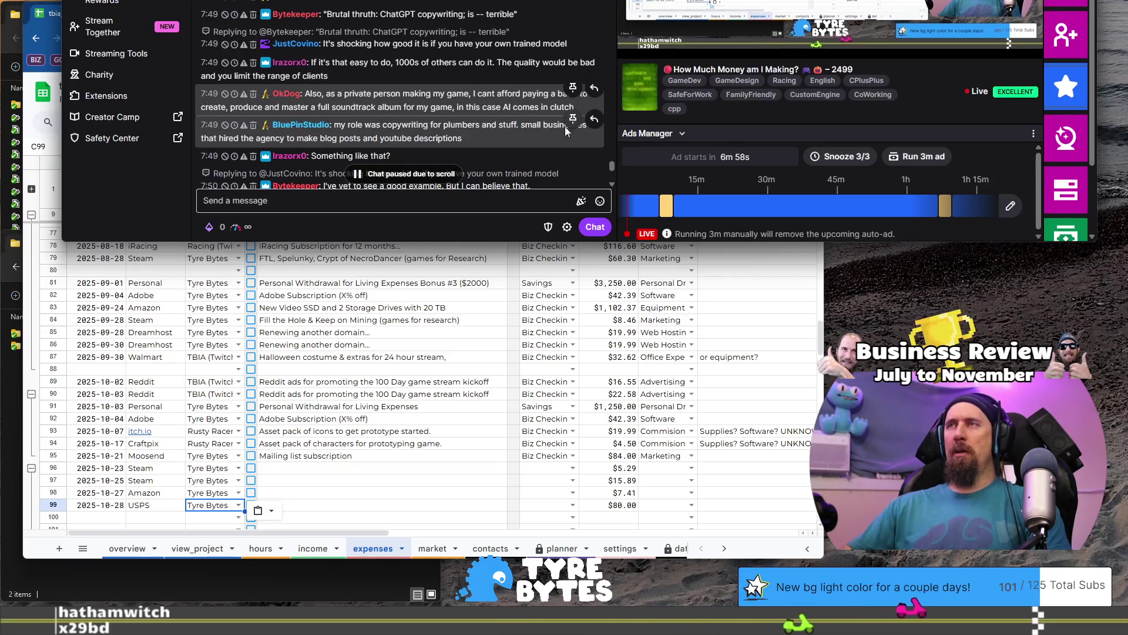
# - Minimize the Twitch dashboard, glance back at chat, then return to the expense spreadsheet
pyautogui.press('super+Down')
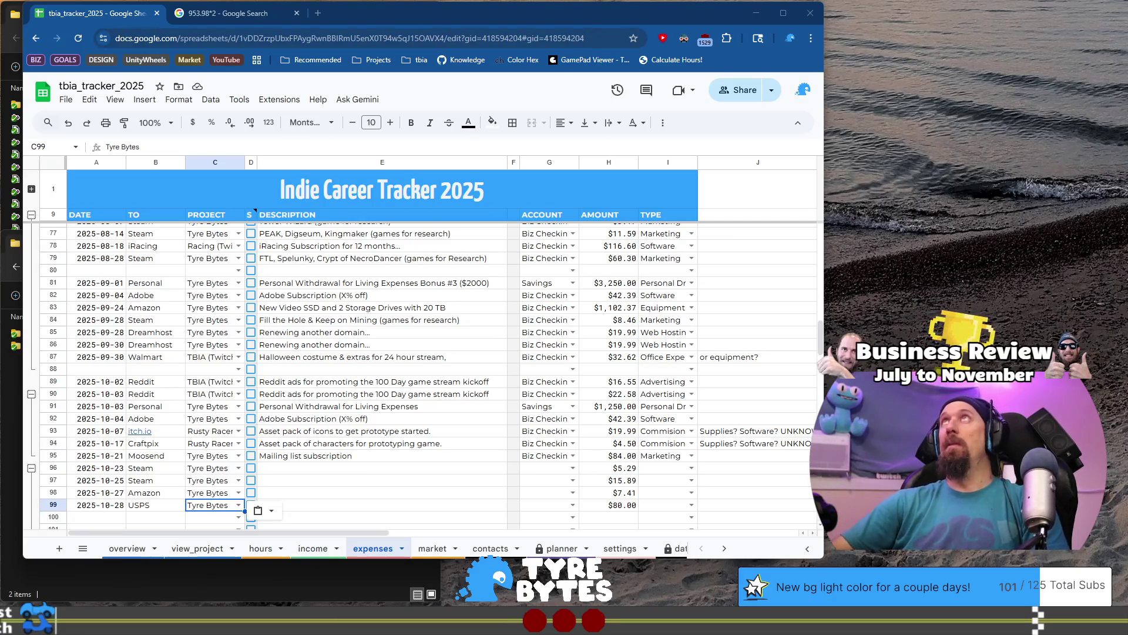
pyautogui.hotkey('alt', 'Tab')
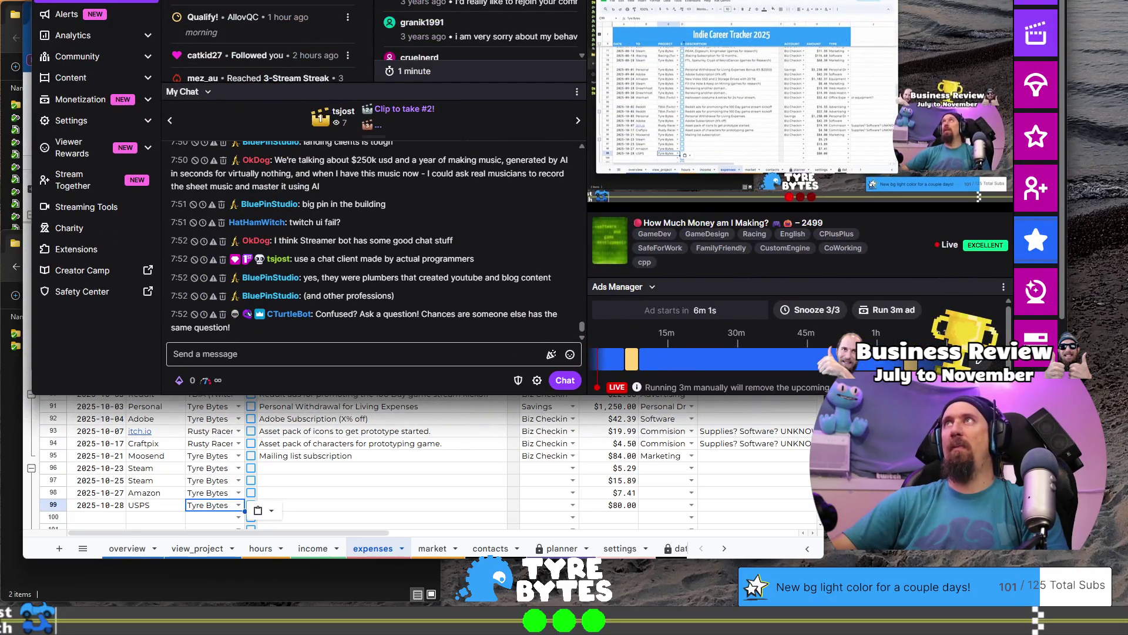
pyautogui.hotkey('alt', 'Tab')
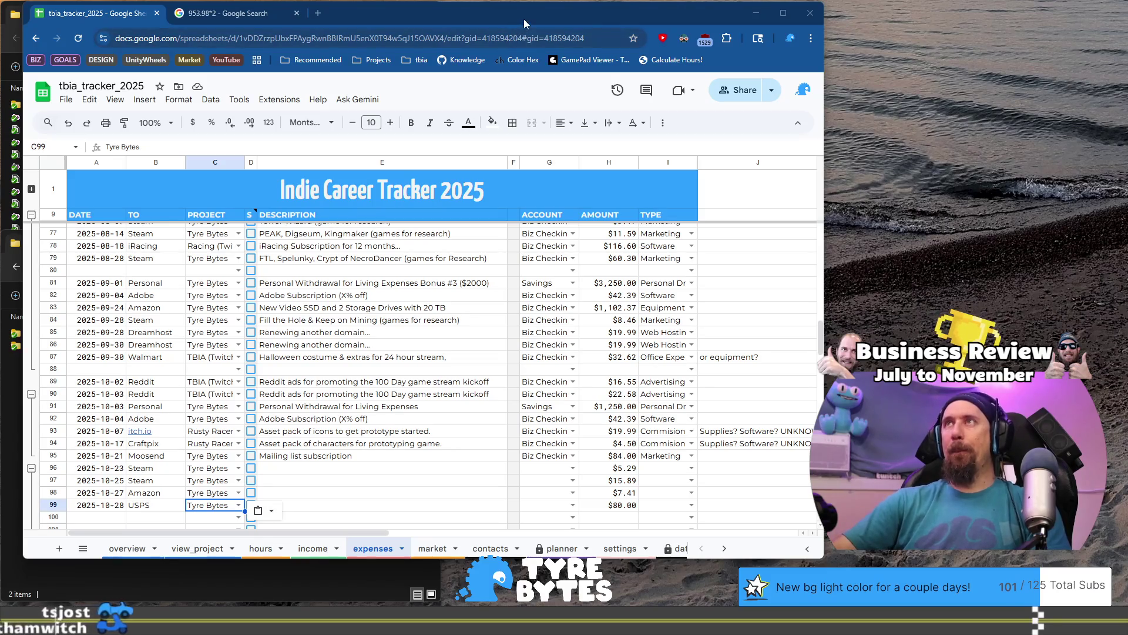
# - Describe row 96 as 'Lyca (game for research)' and row 97 as 'Pacific Game (game for research & viewer reward)'
pyautogui.click(339, 470)
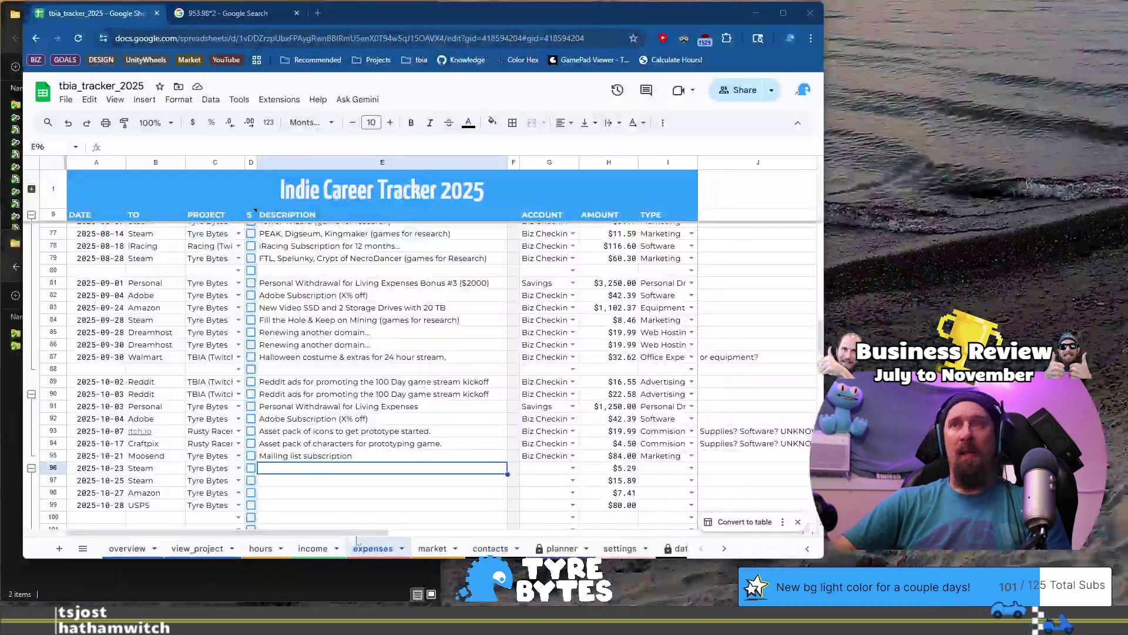
pyautogui.click(341, 482)
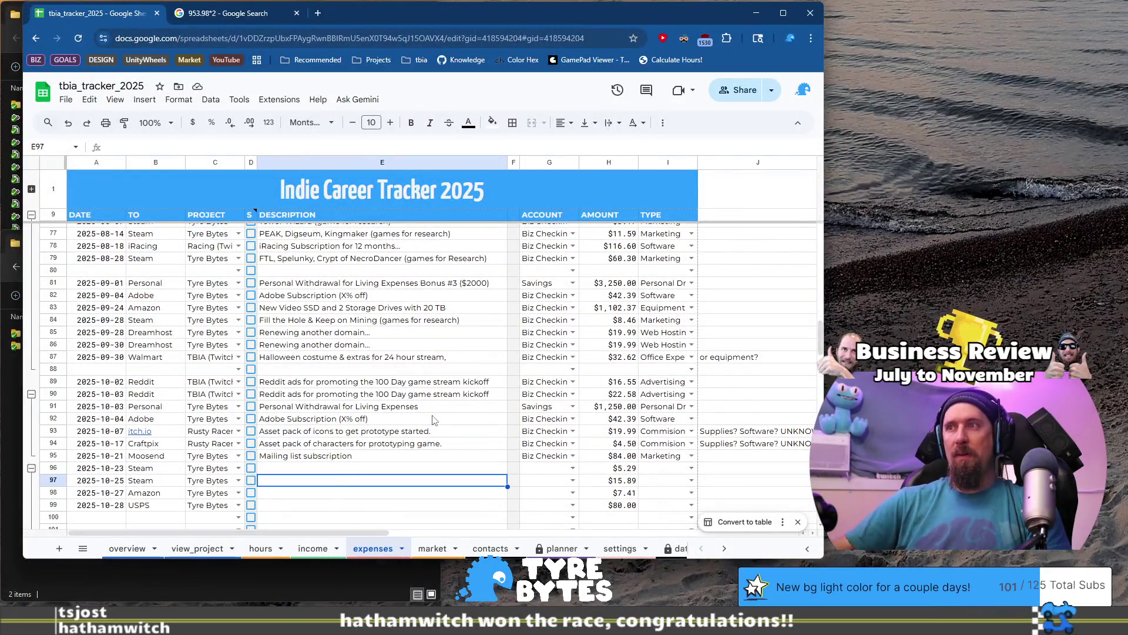
pyautogui.press('Down')
pyautogui.press('Up')
pyautogui.press('Up')
pyautogui.write('Lyc')
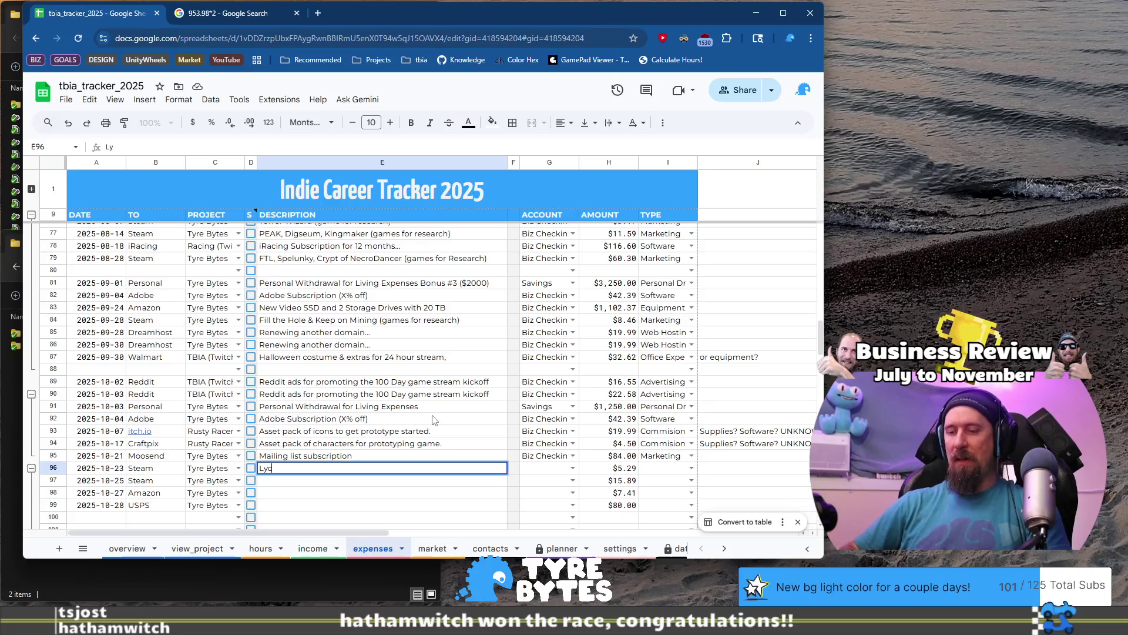
pyautogui.write('a (game for research')
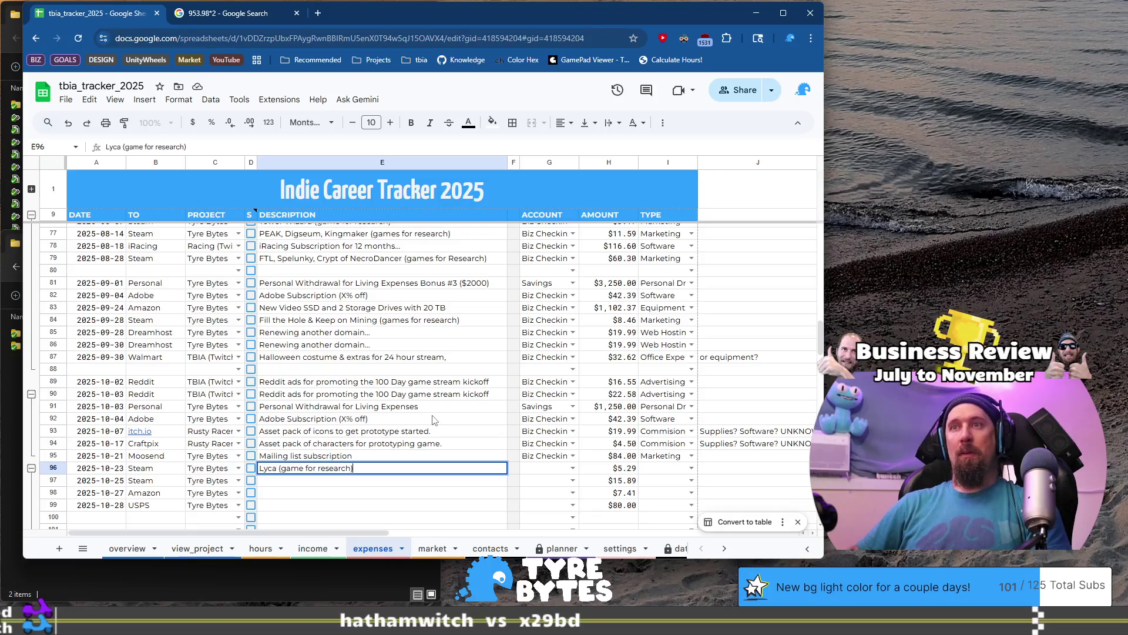
pyautogui.press('Return')
pyautogui.write('Paciv')
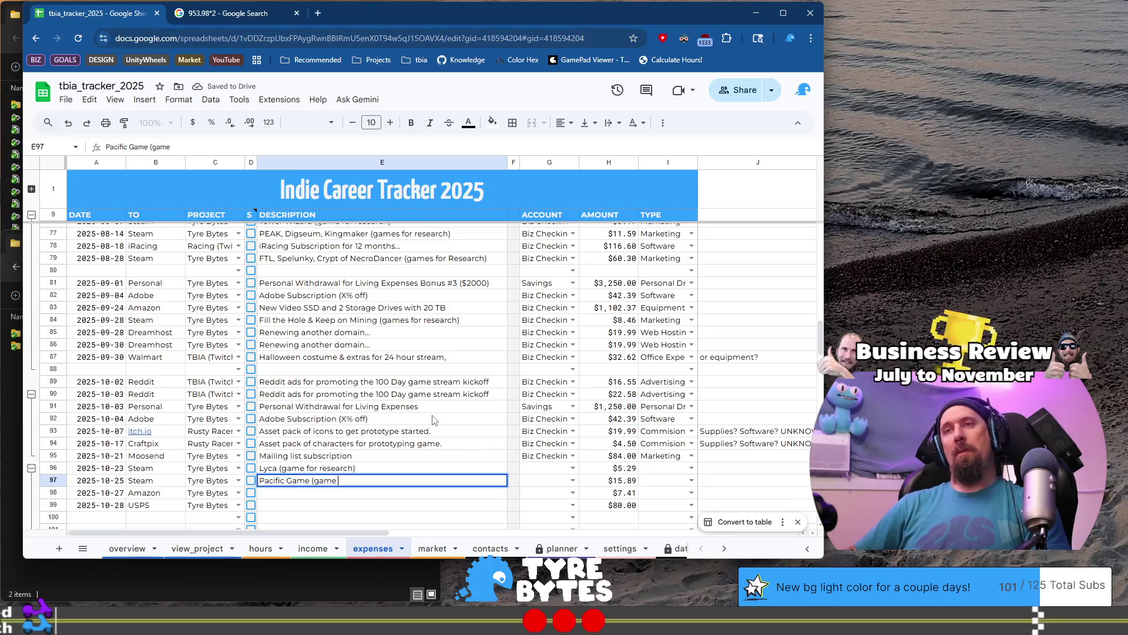
pyautogui.write('research & view')
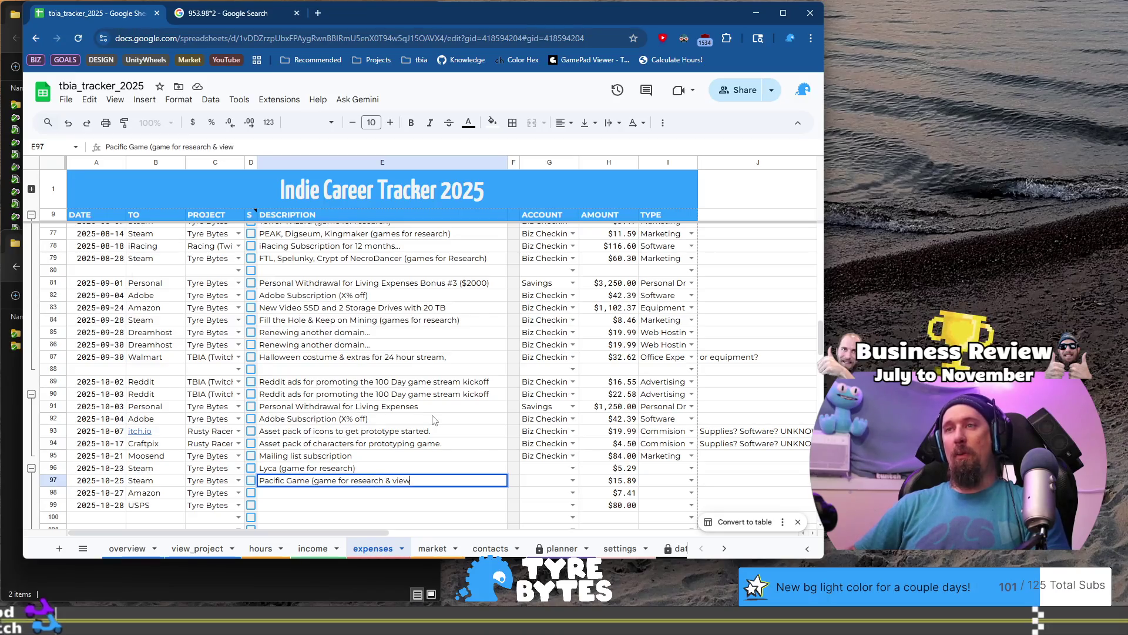
pyautogui.write('er reward)')
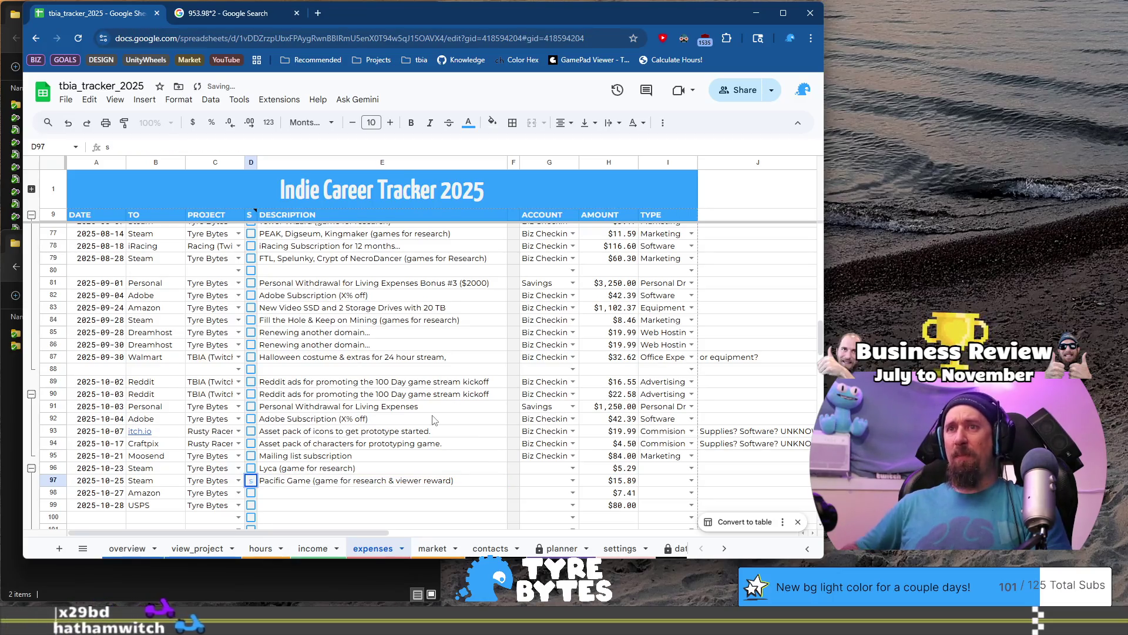
pyautogui.press('Return')
pyautogui.press('Up')
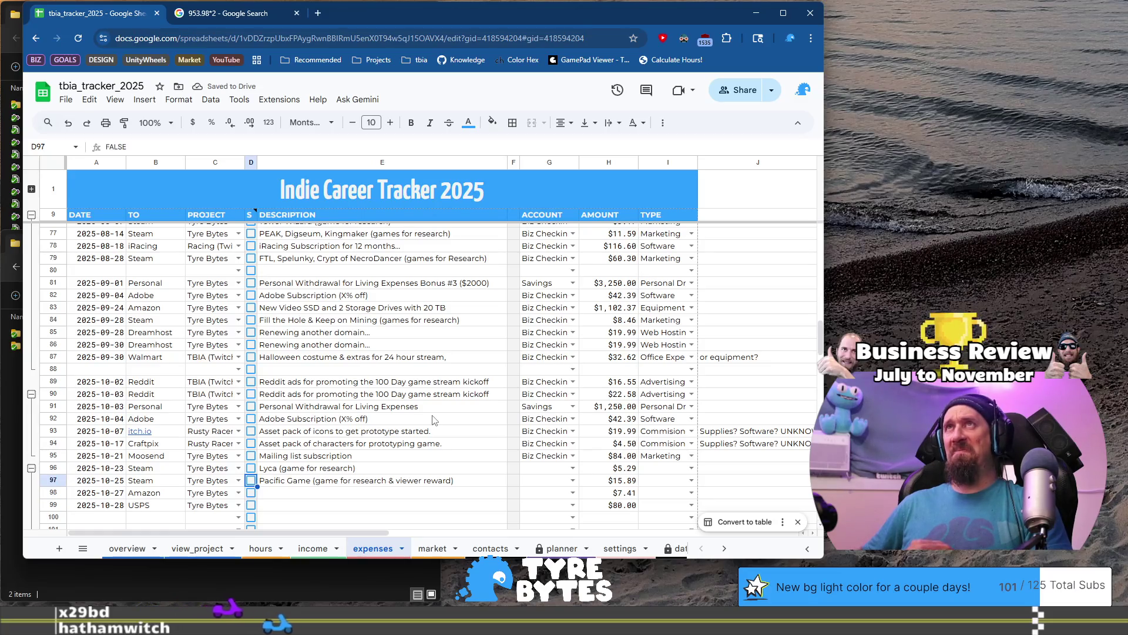
pyautogui.press('Right')
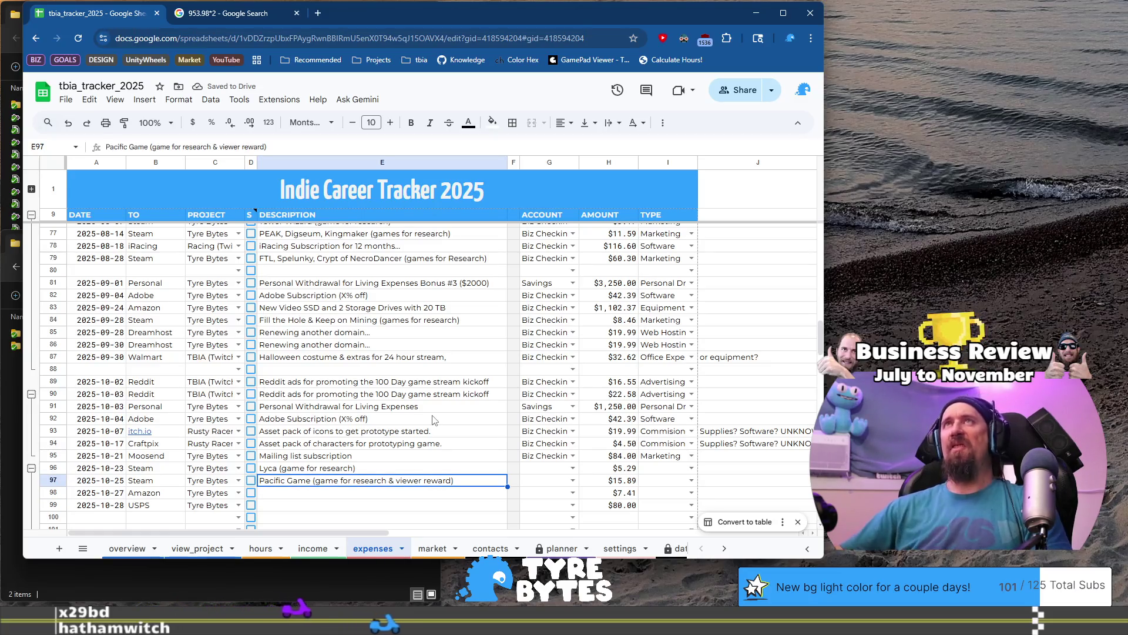
pyautogui.scroll(-1, 457, 424)
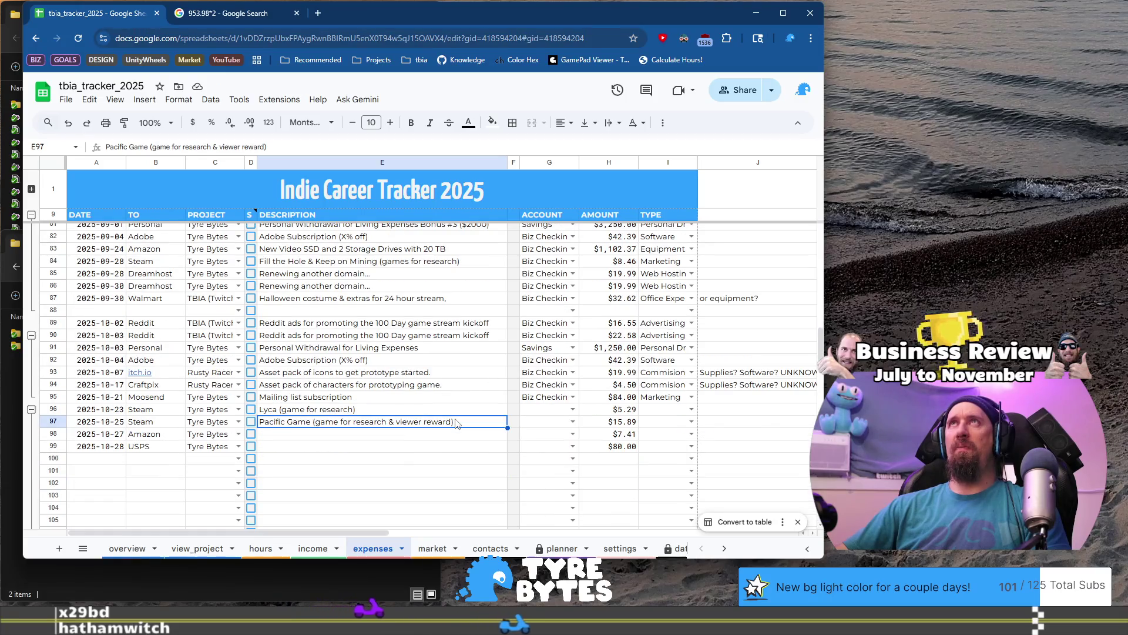
pyautogui.click(539, 413)
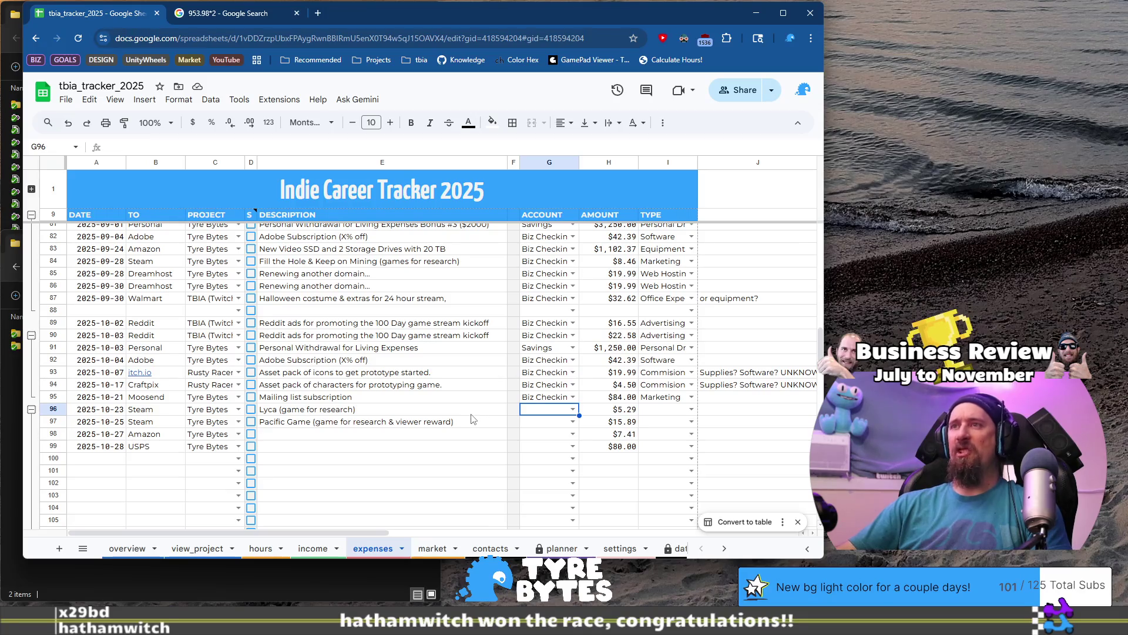
# - Copy Biz Checkings from G95 into the account cells G96:G99
pyautogui.press('Up')
pyautogui.hotkey('ctrl', 'c')
pyautogui.press('Down')
pyautogui.hotkey('shift', 'Down')
pyautogui.hotkey('shift', 'Down')
pyautogui.hotkey('shift', 'Down')
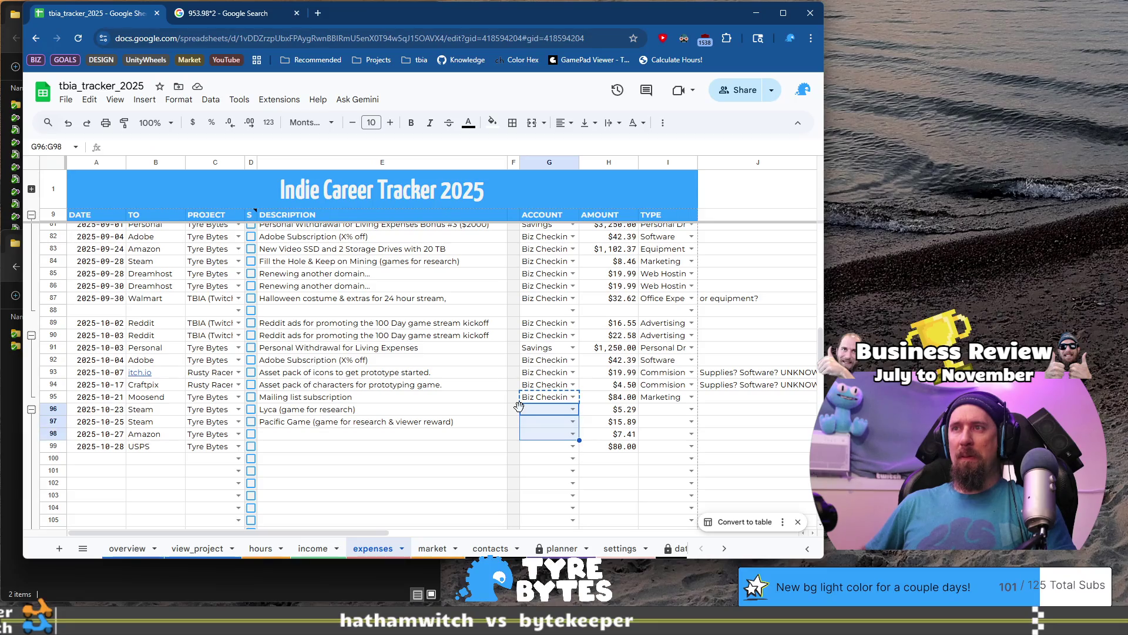
pyautogui.hotkey('ctrl', 'v')
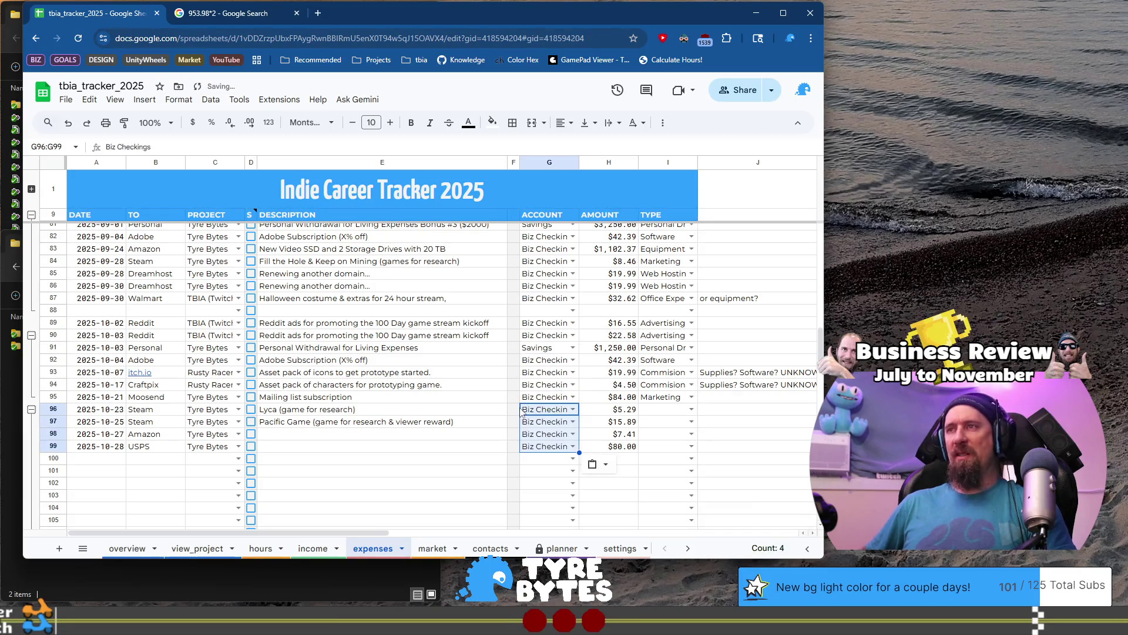
pyautogui.press('Up')
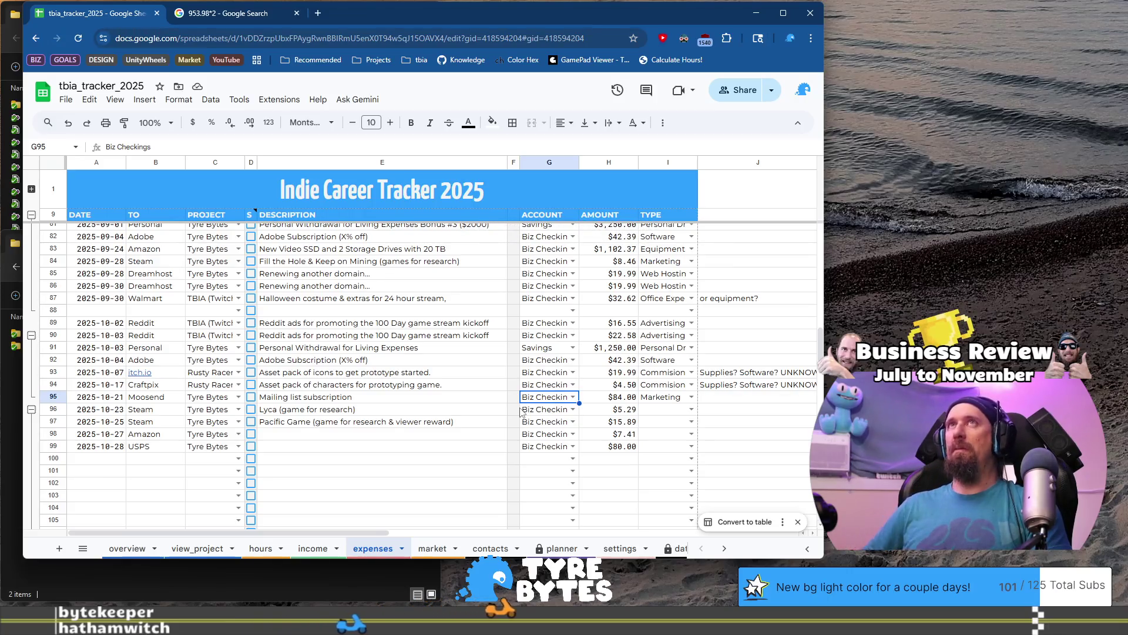
pyautogui.press('Left')
pyautogui.press('Left')
pyautogui.press('Down')
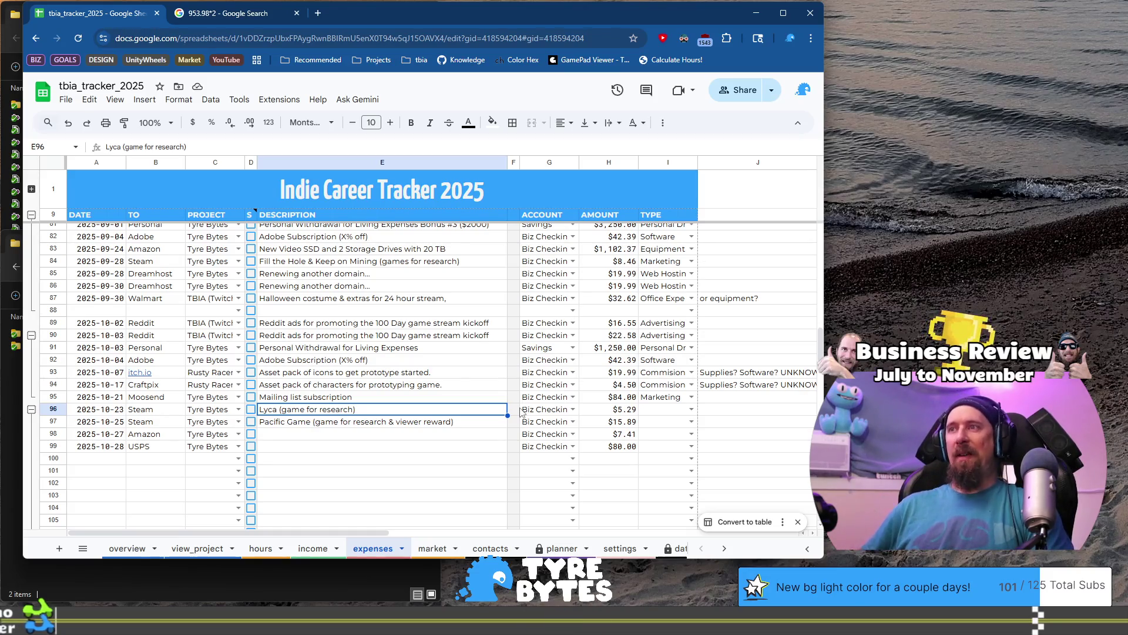
pyautogui.press('Right')
pyautogui.press('Right')
pyautogui.press('Right')
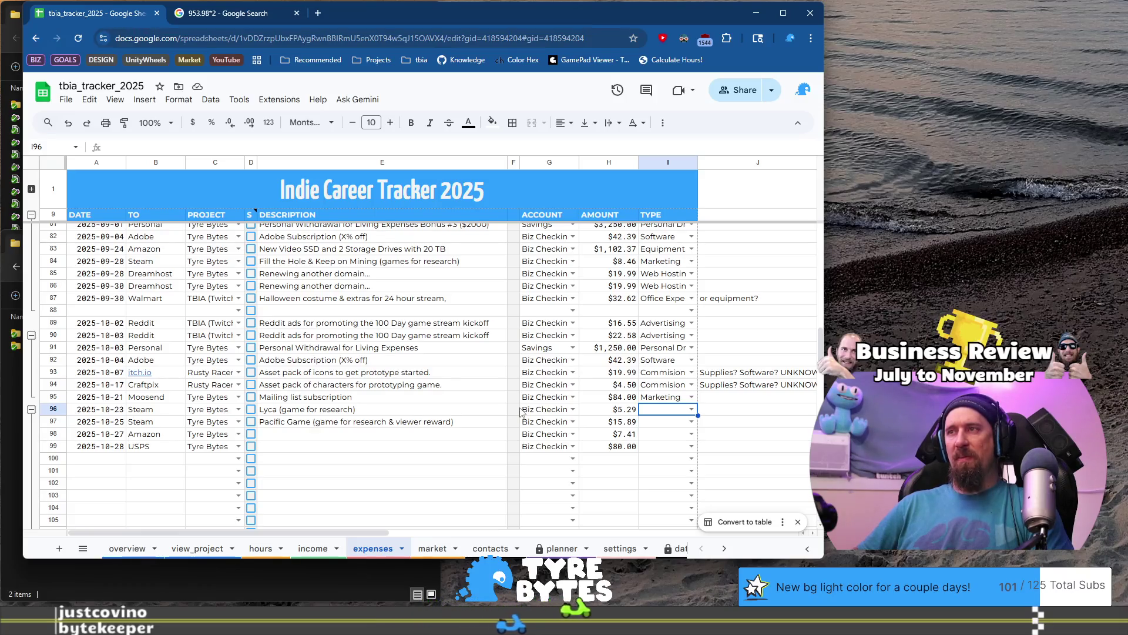
# - Set the type of Steam rows 96 and 97 to Marketing
pyautogui.write('m')
pyautogui.press('Return')
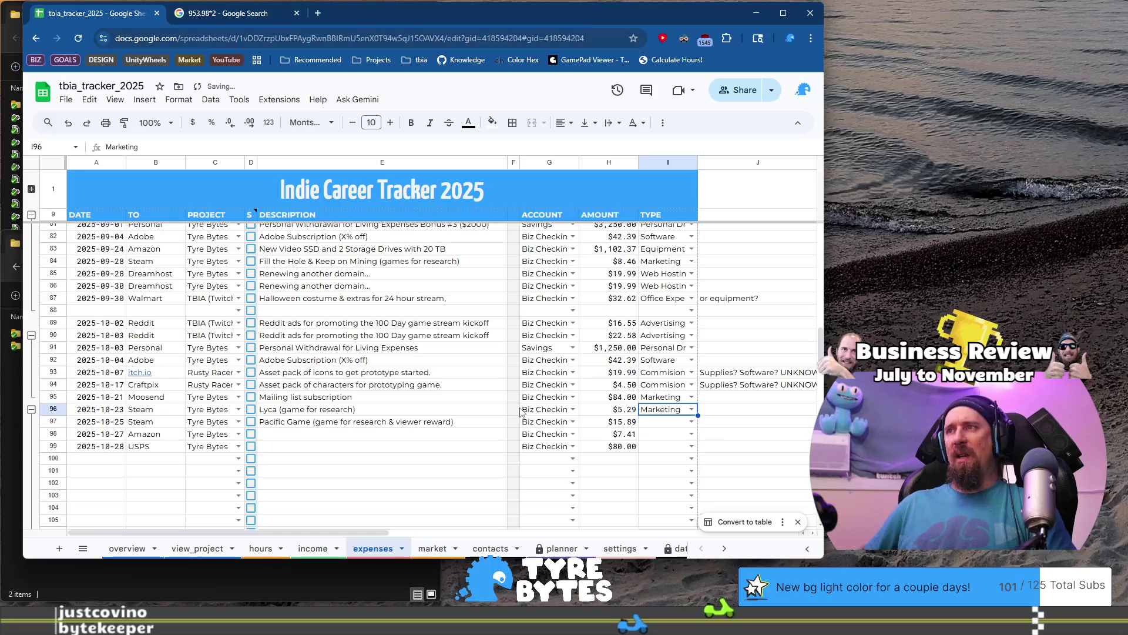
pyautogui.hotkey('ctrl', 'v')
pyautogui.press('Home')
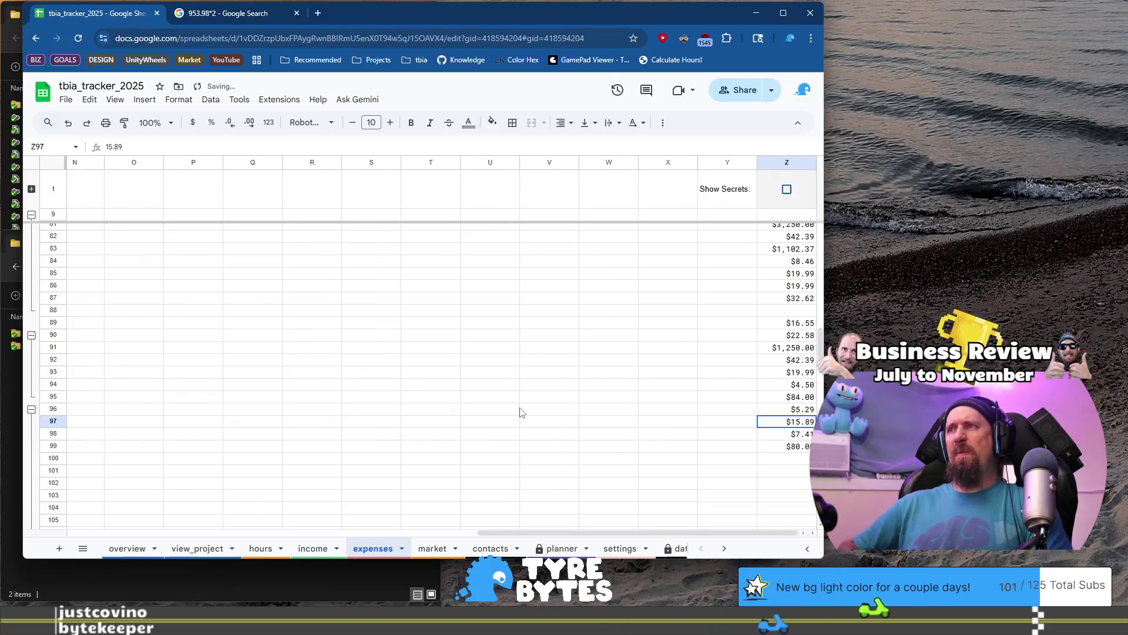
# - Describe row 98 as 'HDMI dummy plug, "virtual monitor", keep server accessible.' with type Equipment
pyautogui.press('Down')
pyautogui.press('Right')
pyautogui.press('Right')
pyautogui.press('Right')
pyautogui.press('Right')
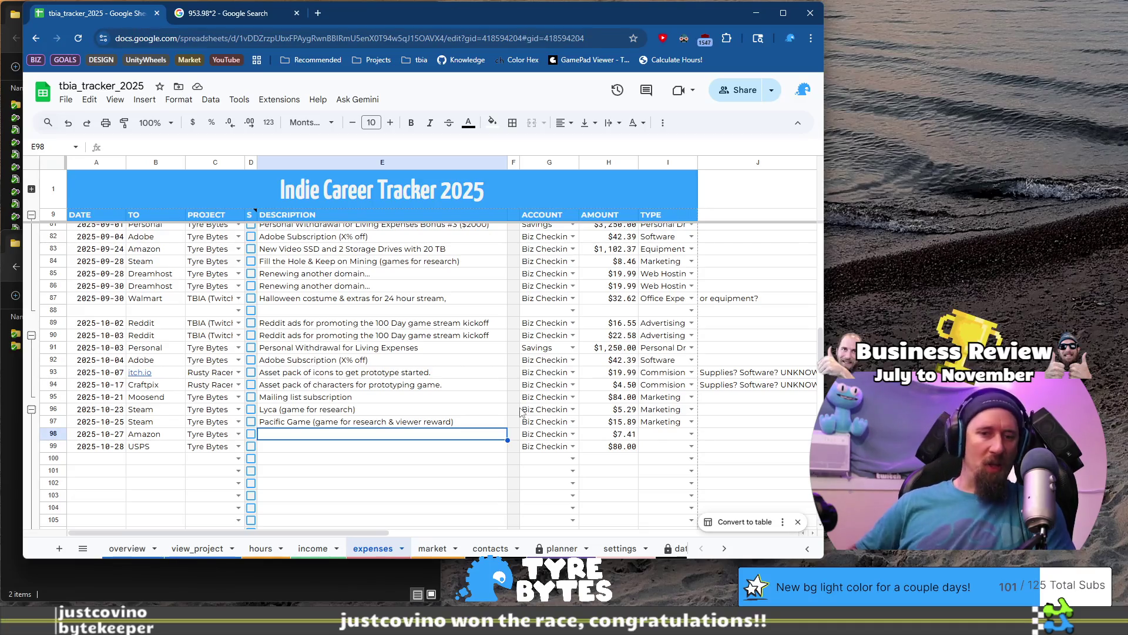
pyautogui.write('Virtual')
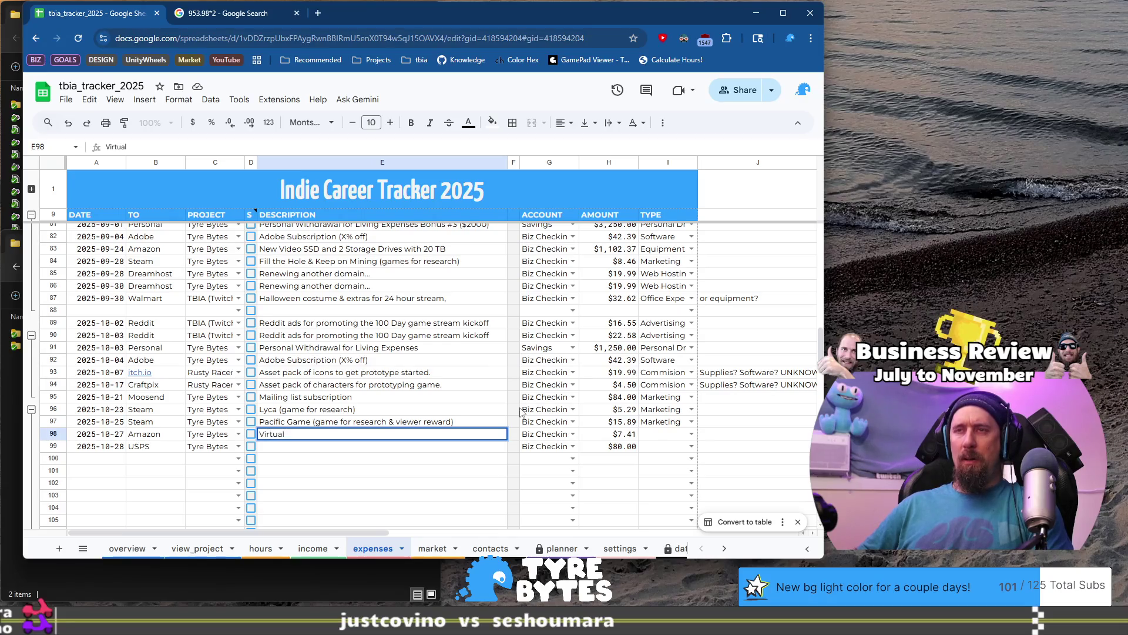
pyautogui.write('HDMI dummy')
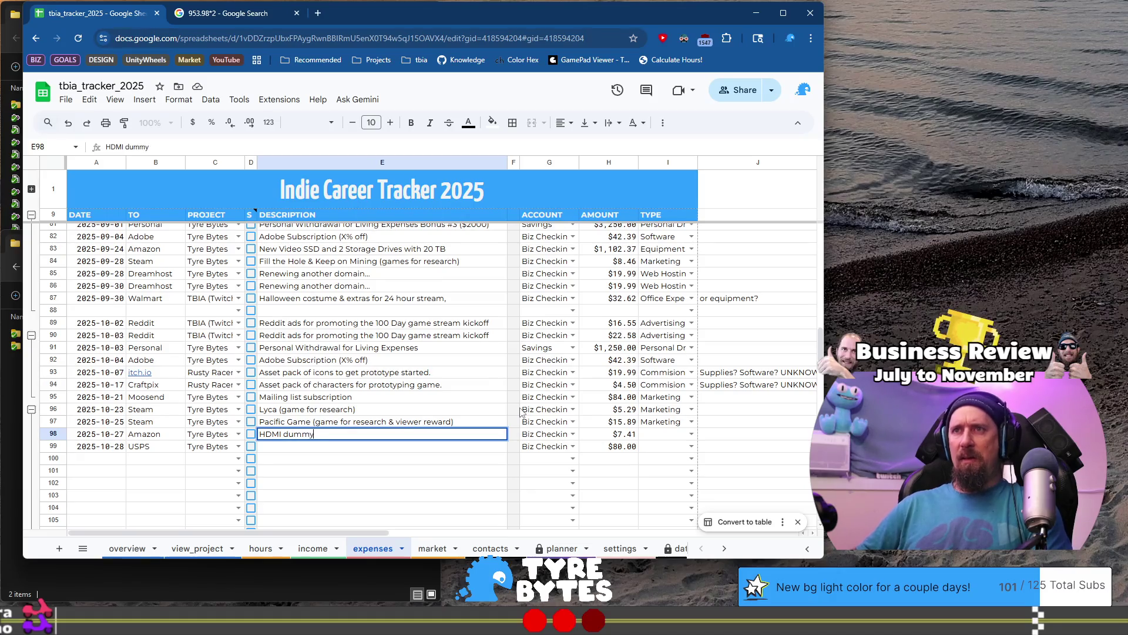
pyautogui.write(' plug,')
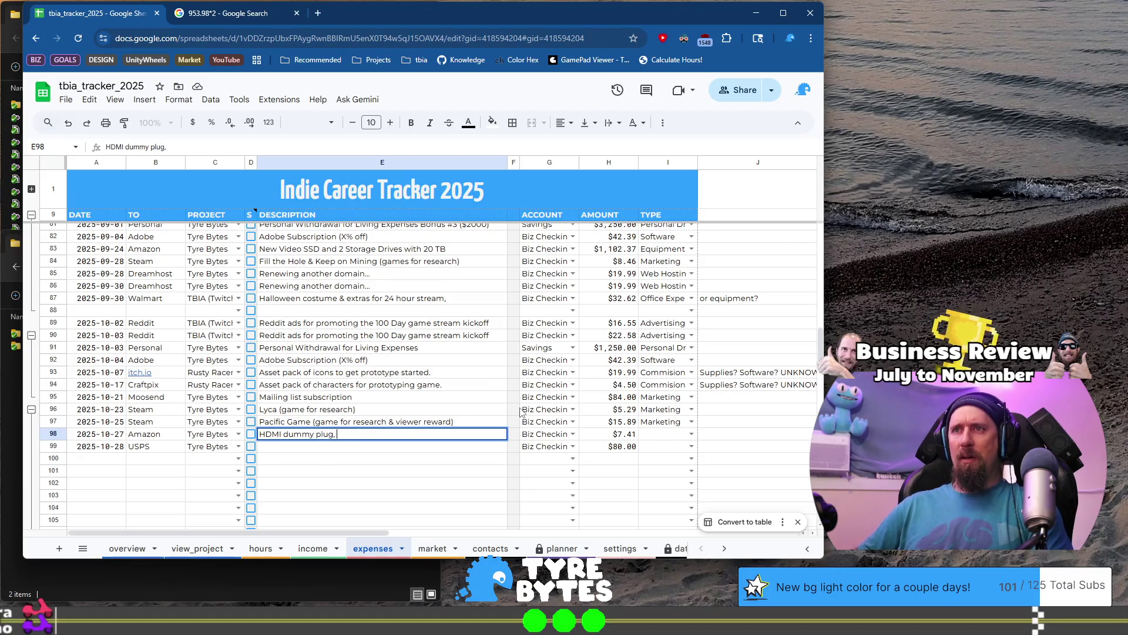
pyautogui.write('irtual mon')
pyautogui.write('itor" to')
pyautogui.write(' keep')
pyautogui.press('BackSpace')
pyautogui.press('BackSpace')
pyautogui.press('BackSpace')
pyautogui.write(', keep ')
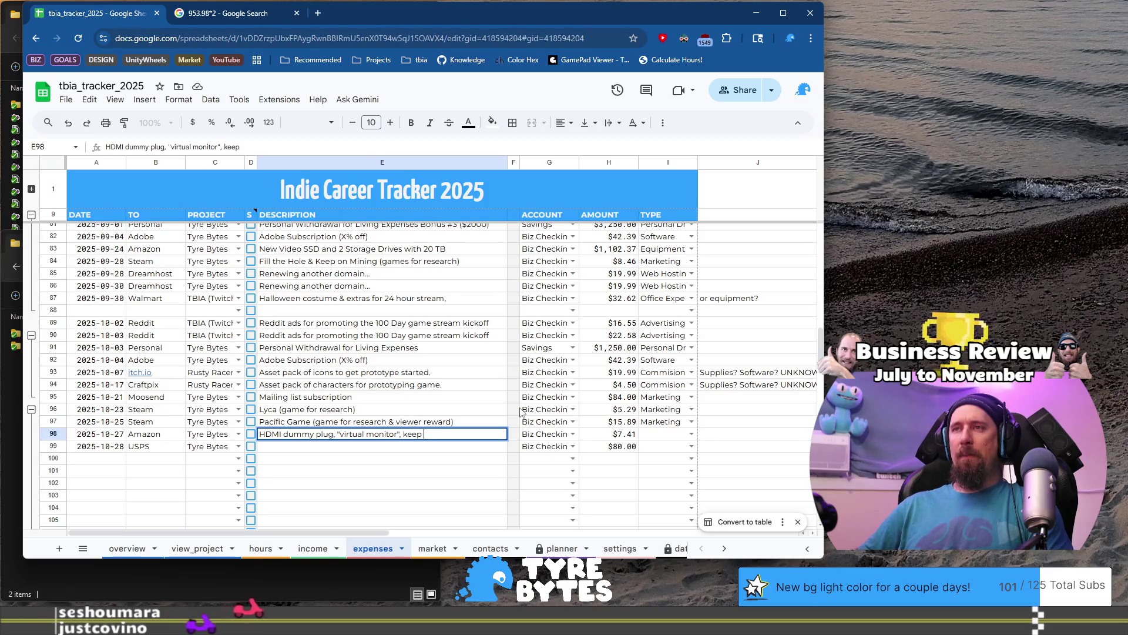
pyautogui.write('serw')
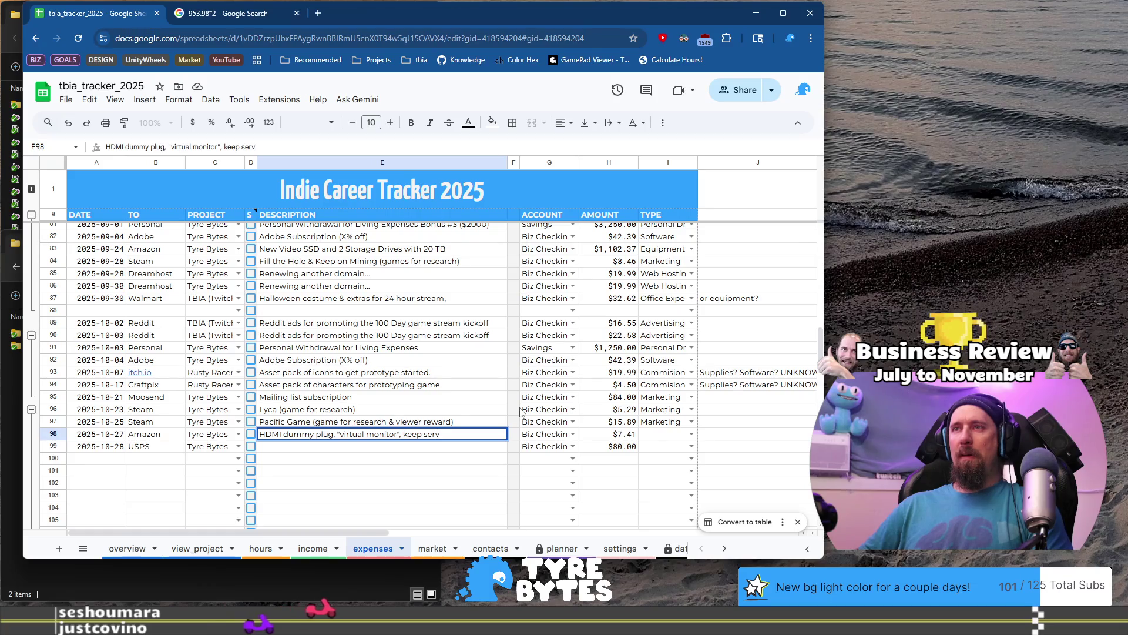
pyautogui.write('ew')
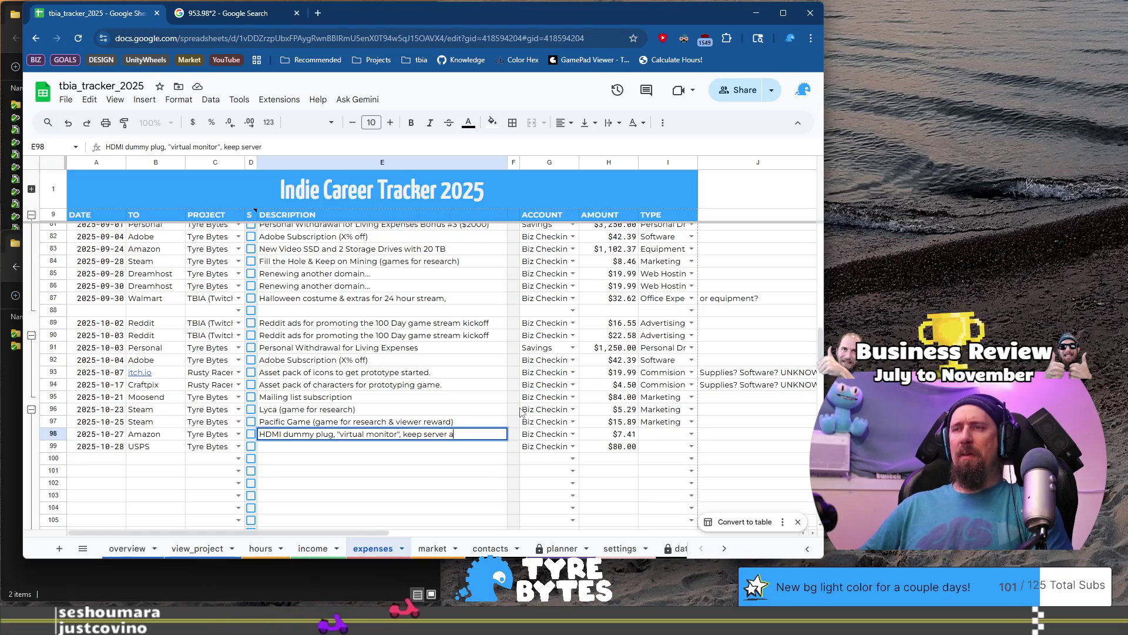
pyautogui.press('BackSpace')
pyautogui.write('r accessible.')
pyautogui.press('Tab')
pyautogui.press('Tab')
pyautogui.press('Tab')
pyautogui.press('Tab')
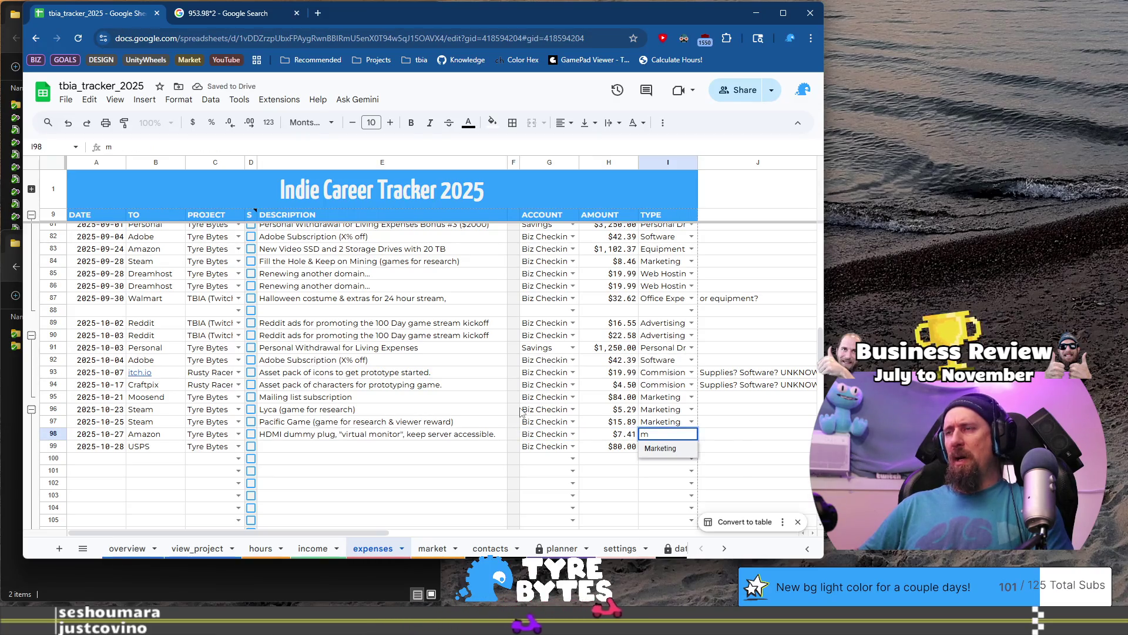
pyautogui.write('e')
pyautogui.press('Return')
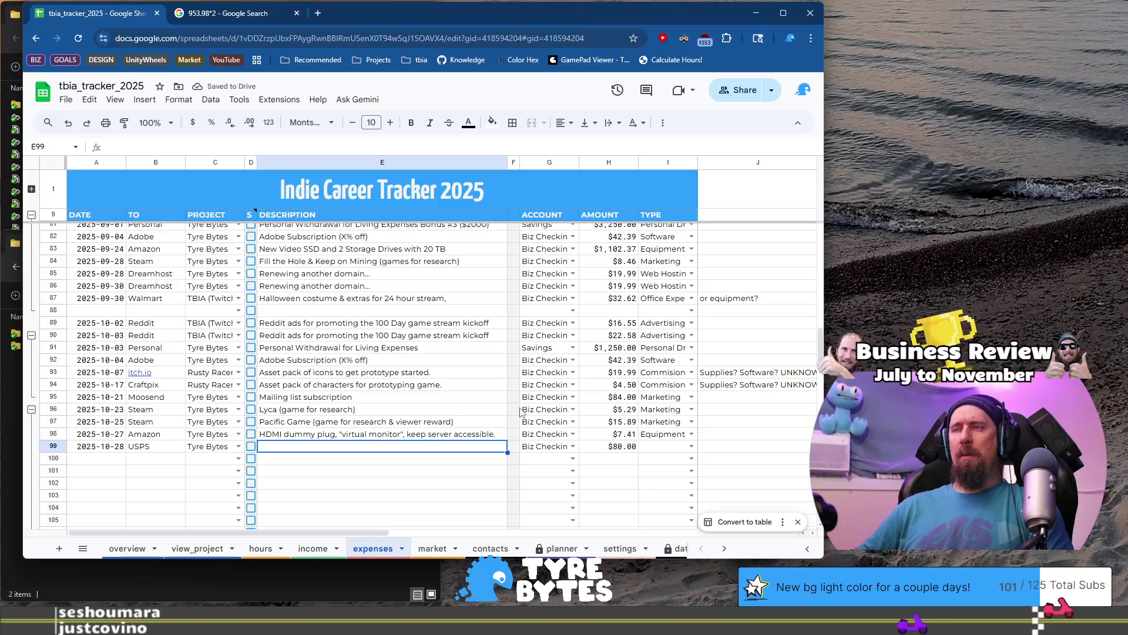
# - Enter '6mo USPS PO Box subscription + late fee.' as the row 99 description
pyautogui.scroll(15, 520, 413)
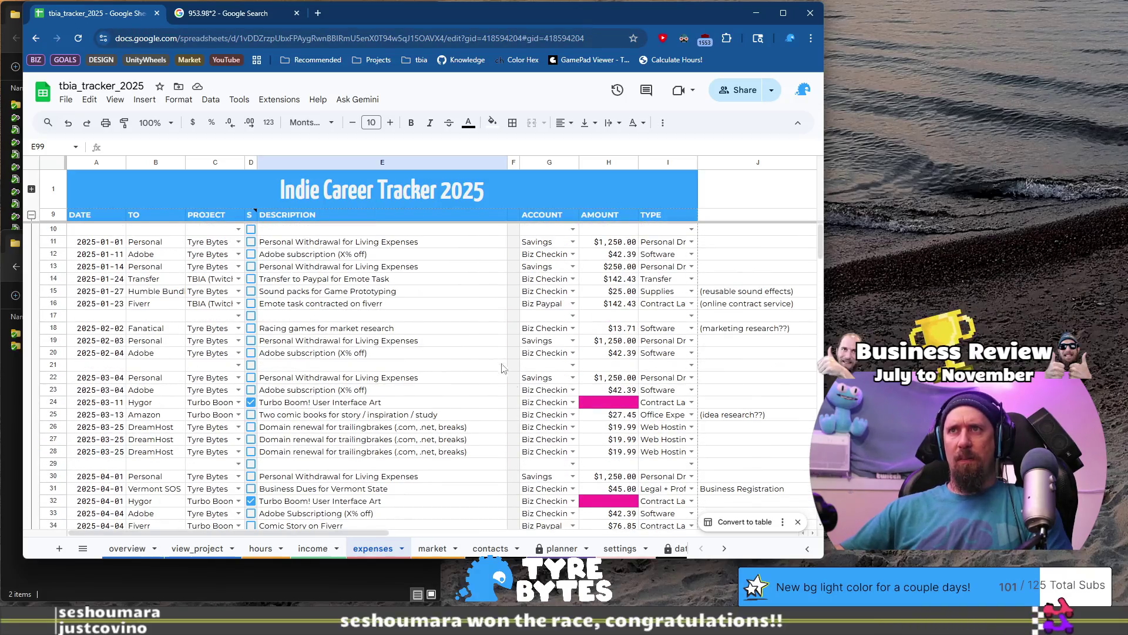
pyautogui.scroll(-2, 456, 327)
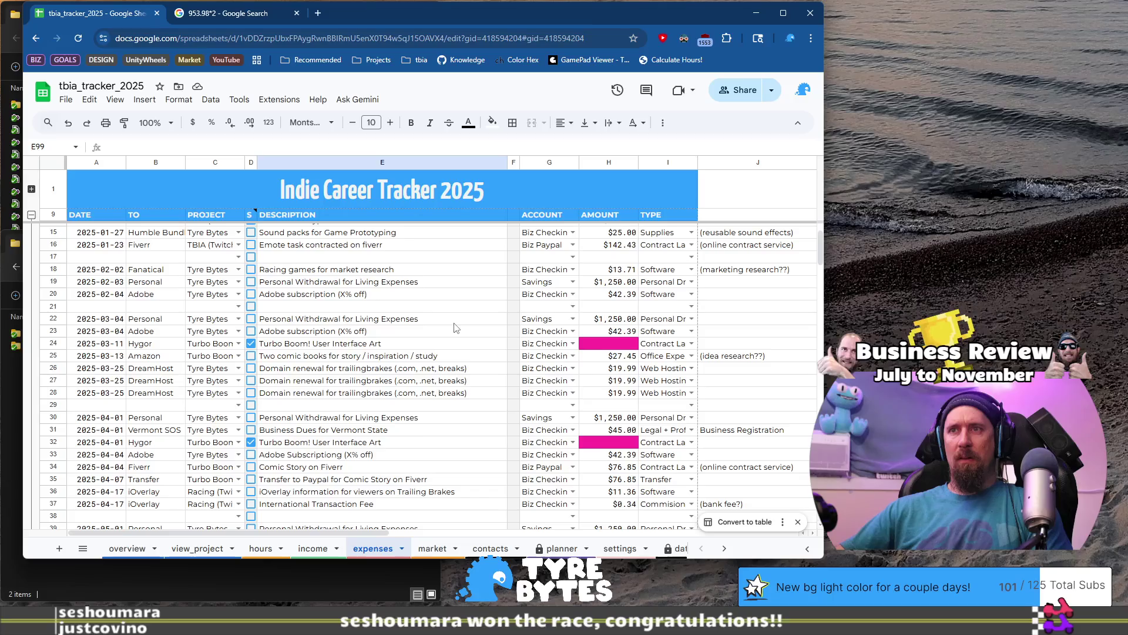
pyautogui.scroll(2, 456, 328)
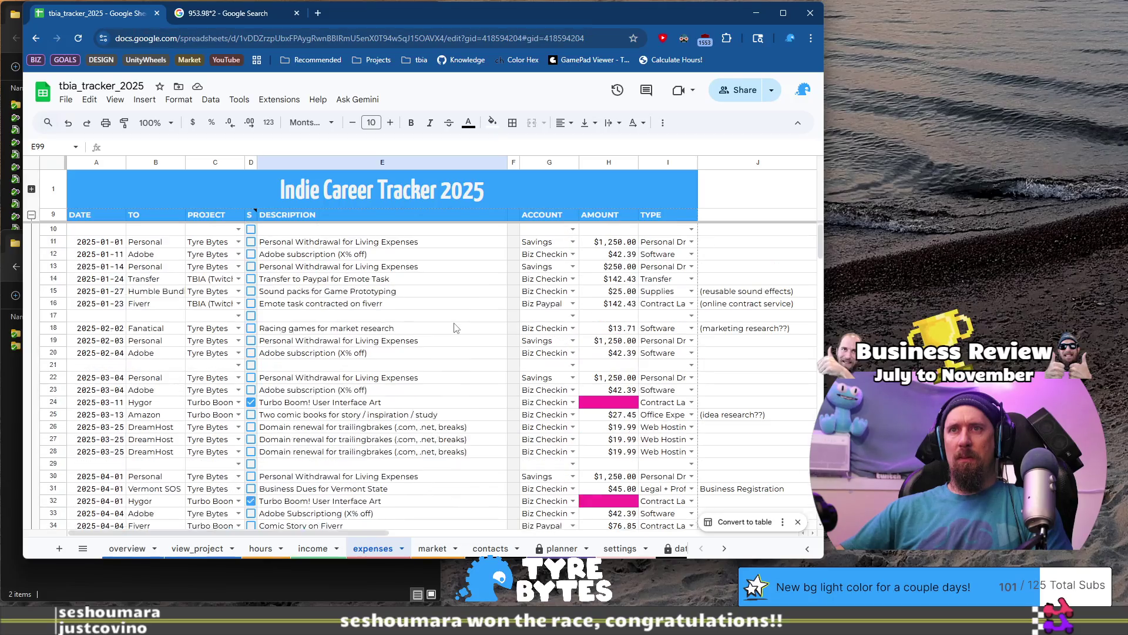
pyautogui.scroll(-5, 456, 328)
pyautogui.scroll(-12, 456, 327)
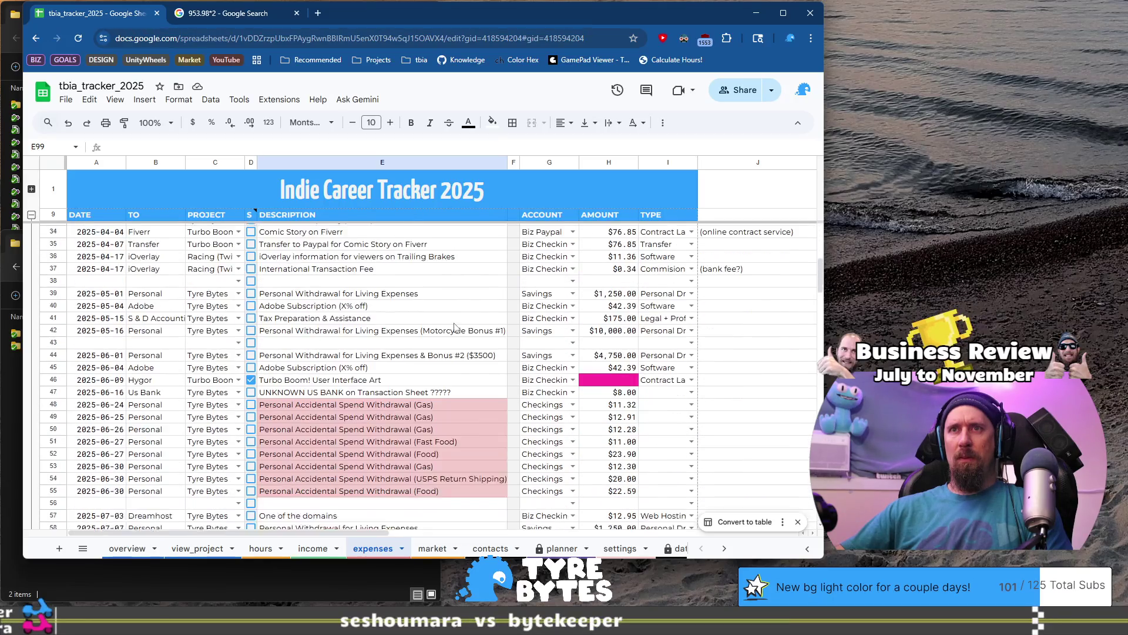
pyautogui.scroll(-11, 456, 327)
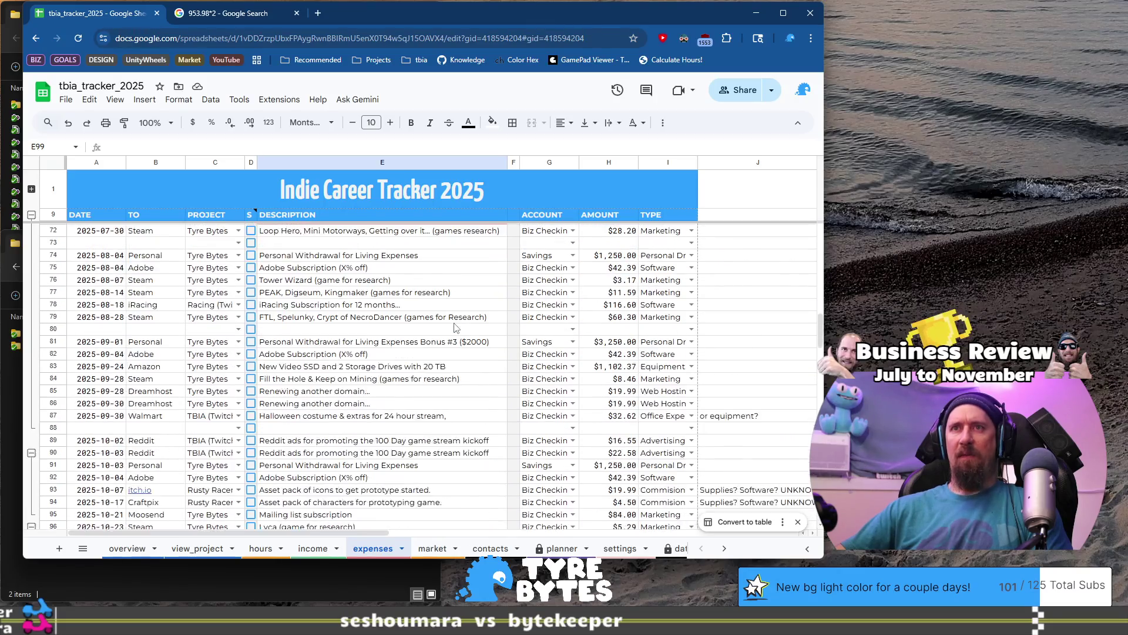
pyautogui.write('6mo USPS')
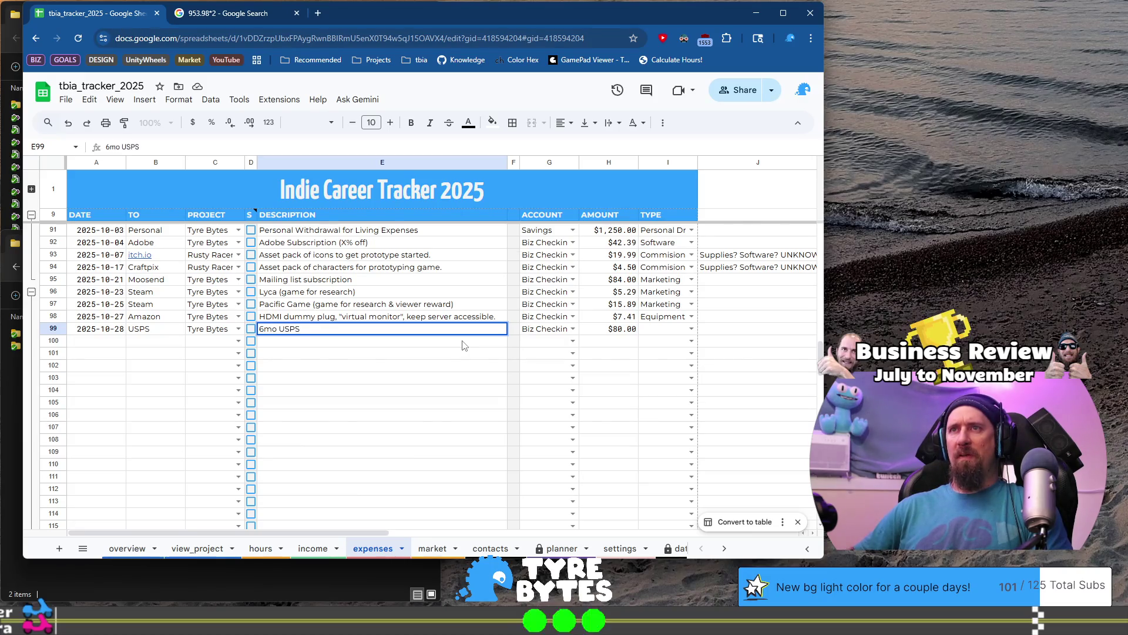
pyautogui.write(' PO Box ')
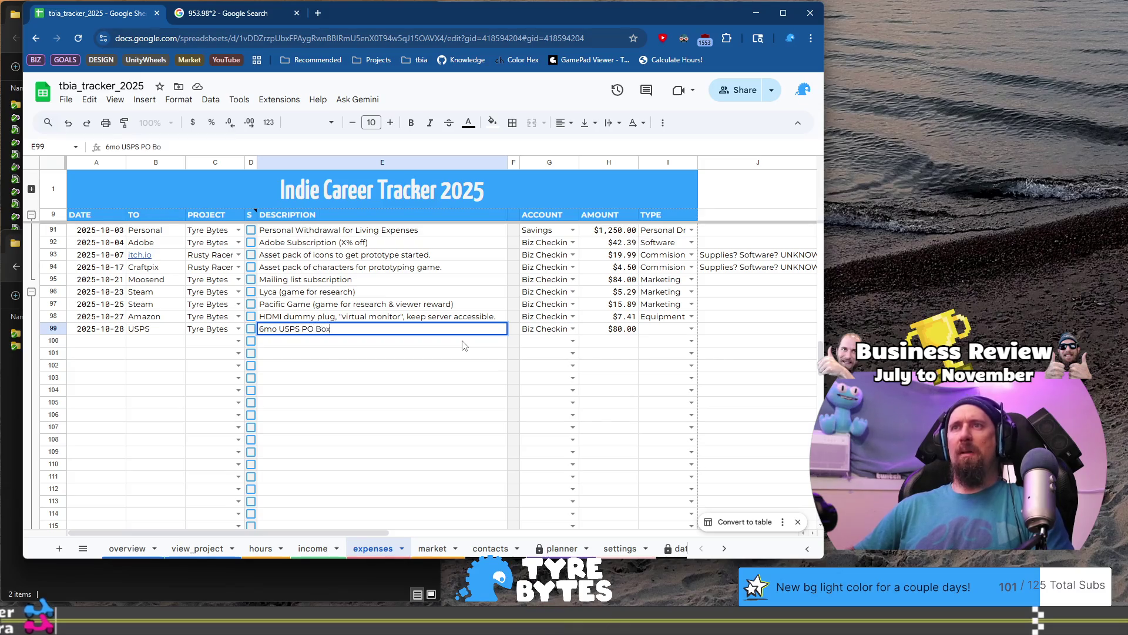
pyautogui.write('subscription ')
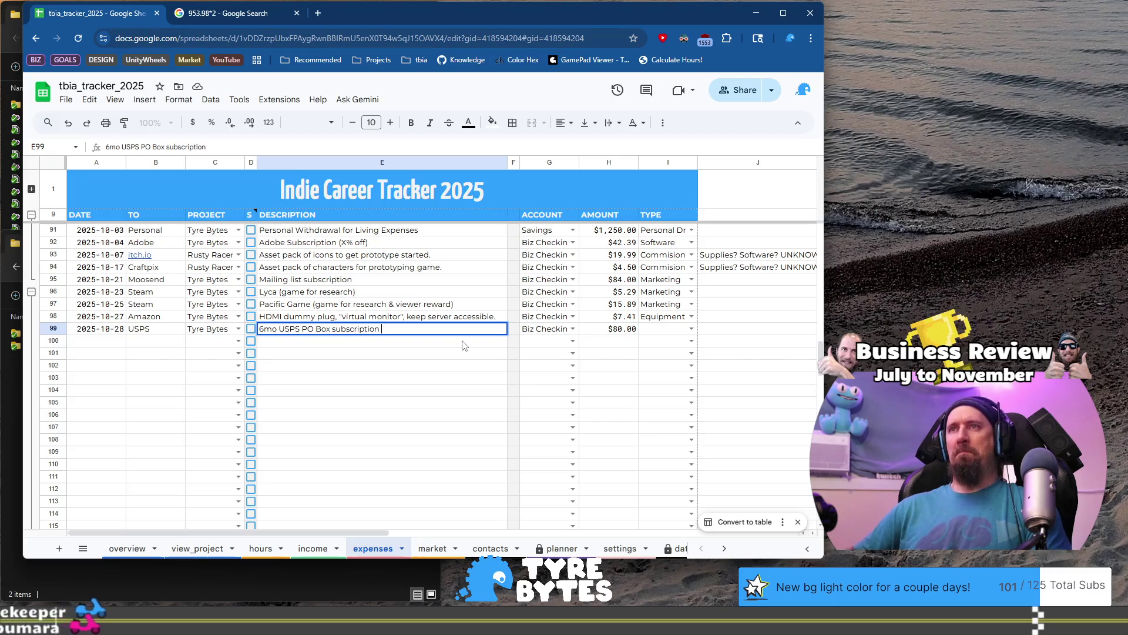
pyautogui.write('+ late fe')
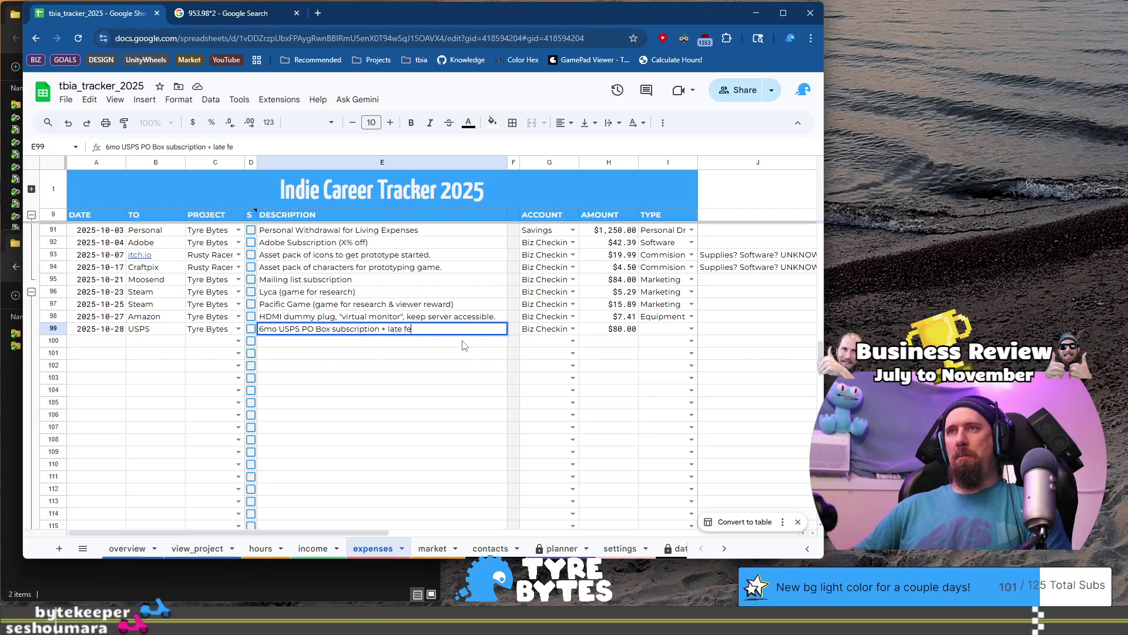
pyautogui.write('e. :(')
pyautogui.press('BackSpace')
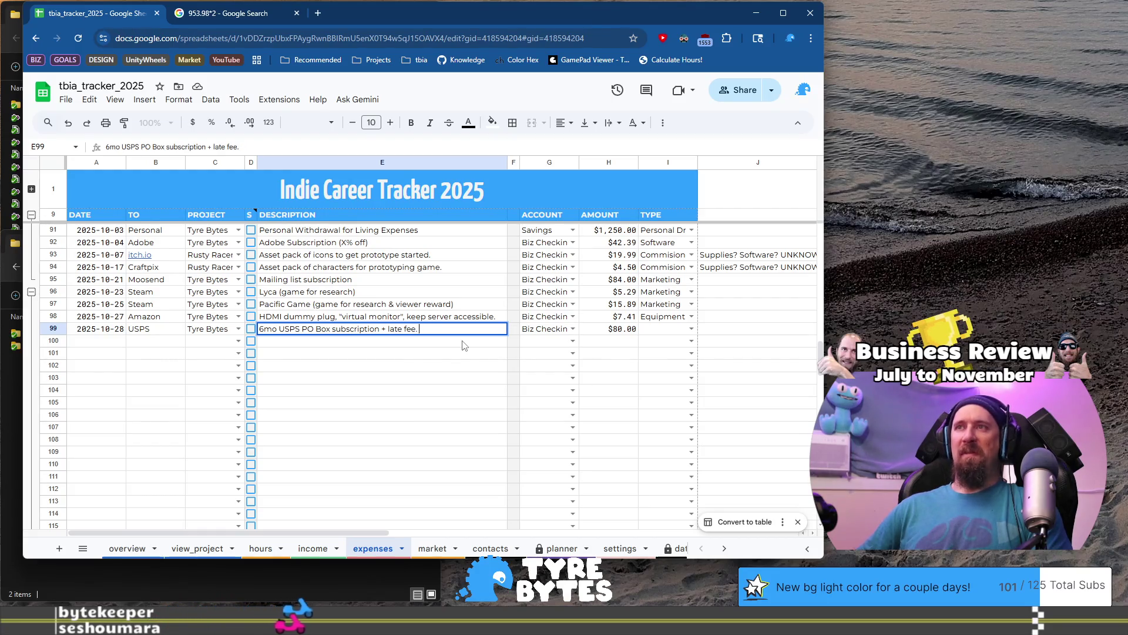
pyautogui.press('Tab')
pyautogui.press('Tab')
pyautogui.press('Tab')
pyautogui.press('Tab')
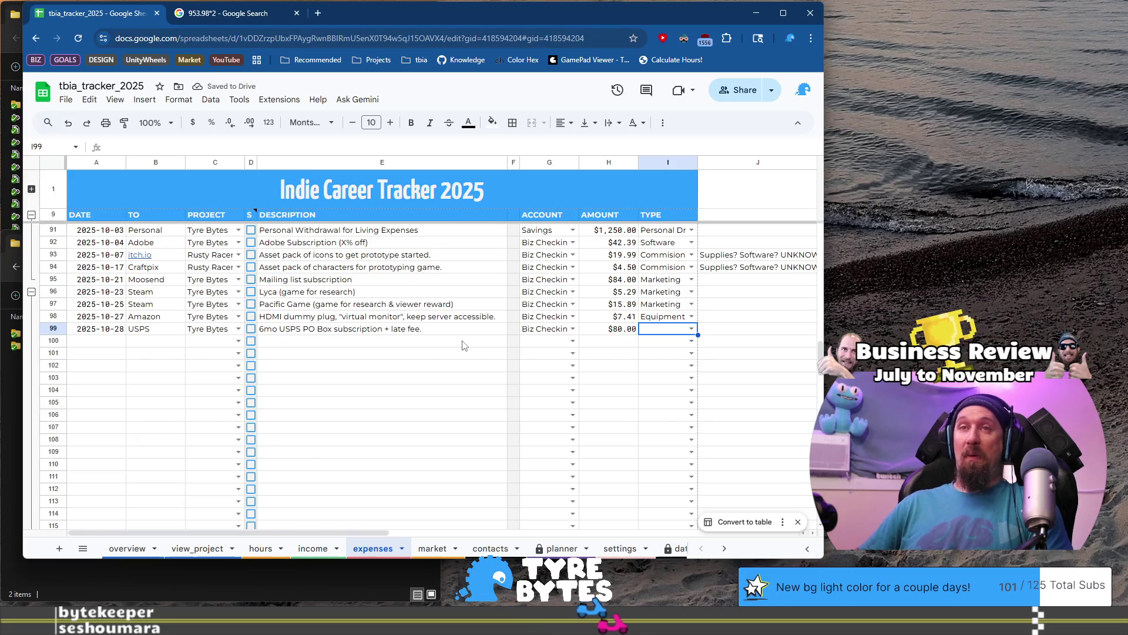
pyautogui.press('Return')
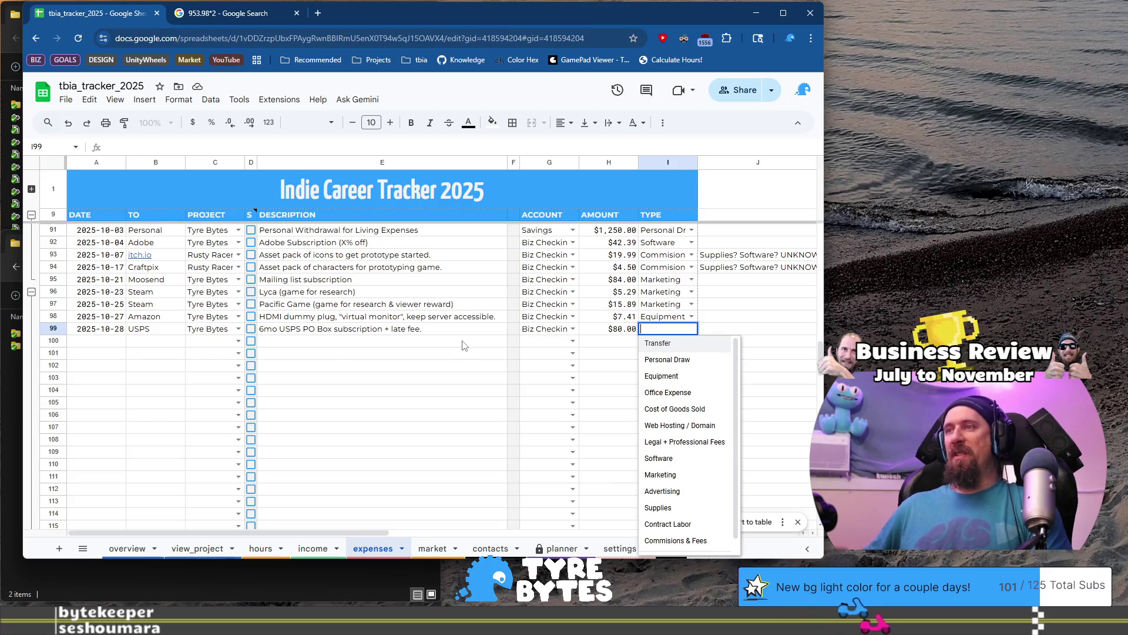
pyautogui.press('Down')
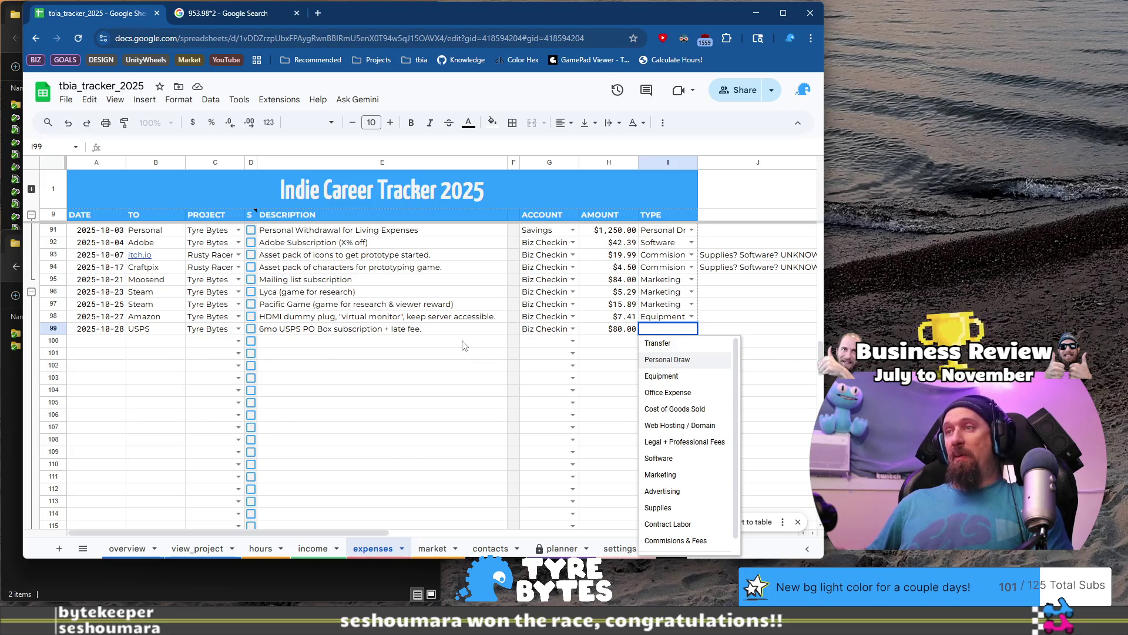
# - Choose Office Expense as the type for the USPS expense in row 99
pyautogui.press('Down')
pyautogui.press('Up')
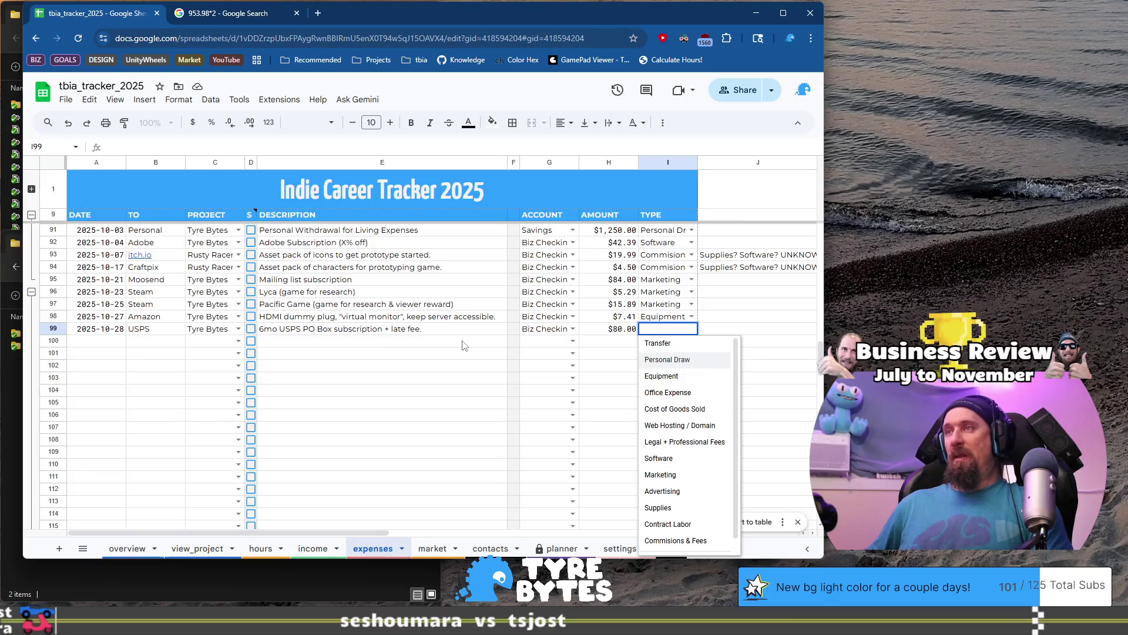
pyautogui.press('Up')
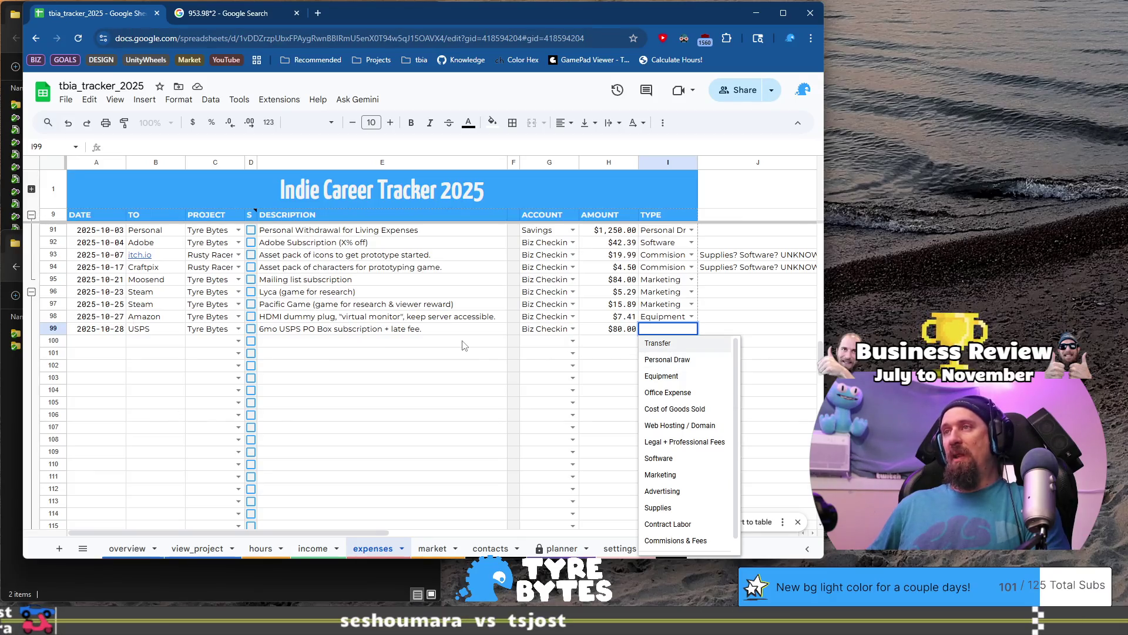
pyautogui.press('Escape')
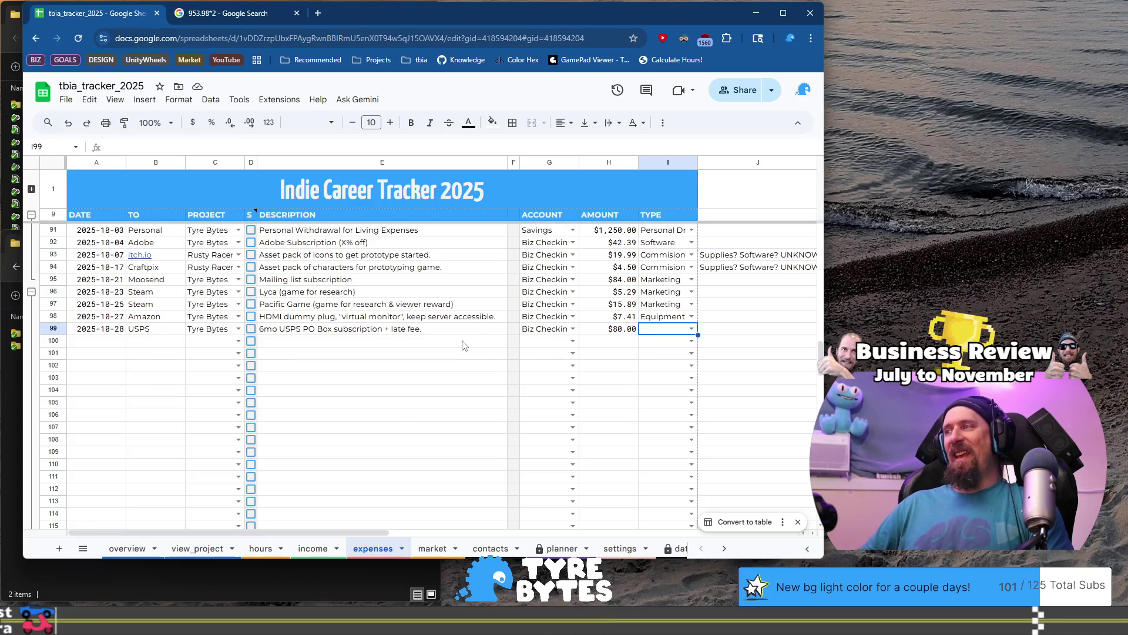
pyautogui.press('Return')
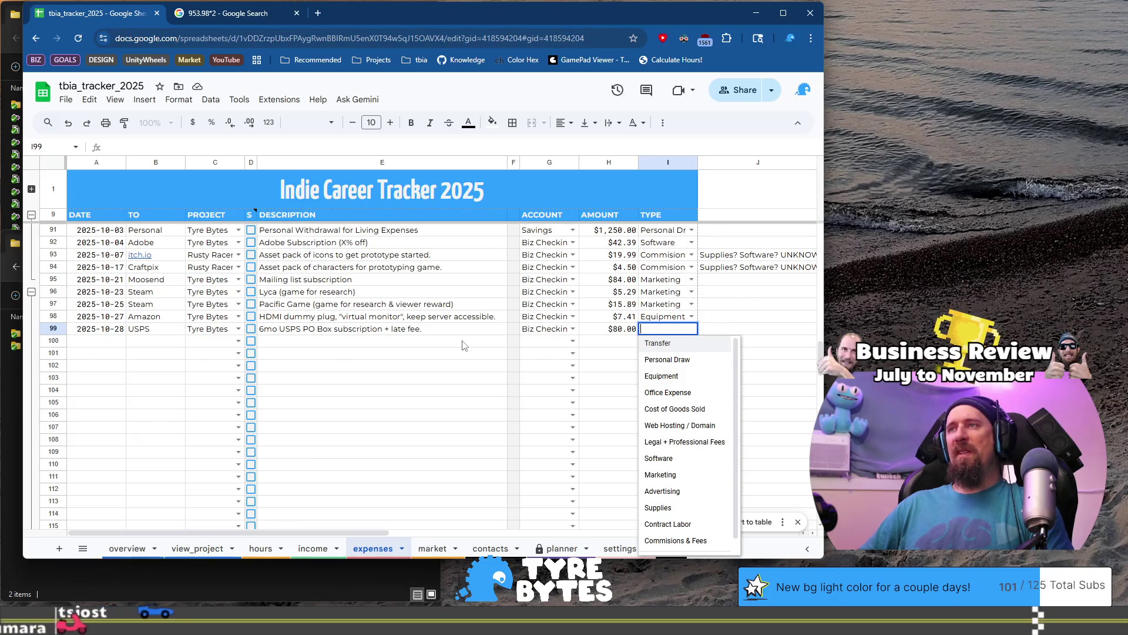
pyautogui.press('Down')
pyautogui.press('Down')
pyautogui.press('Down')
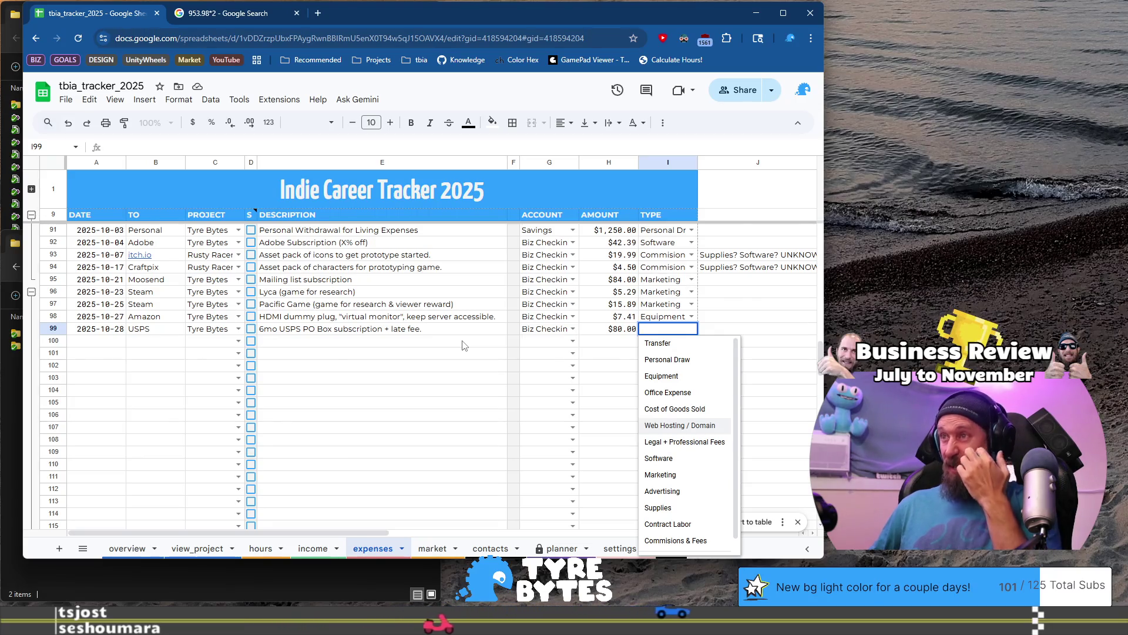
pyautogui.press('Up')
pyautogui.press('Up')
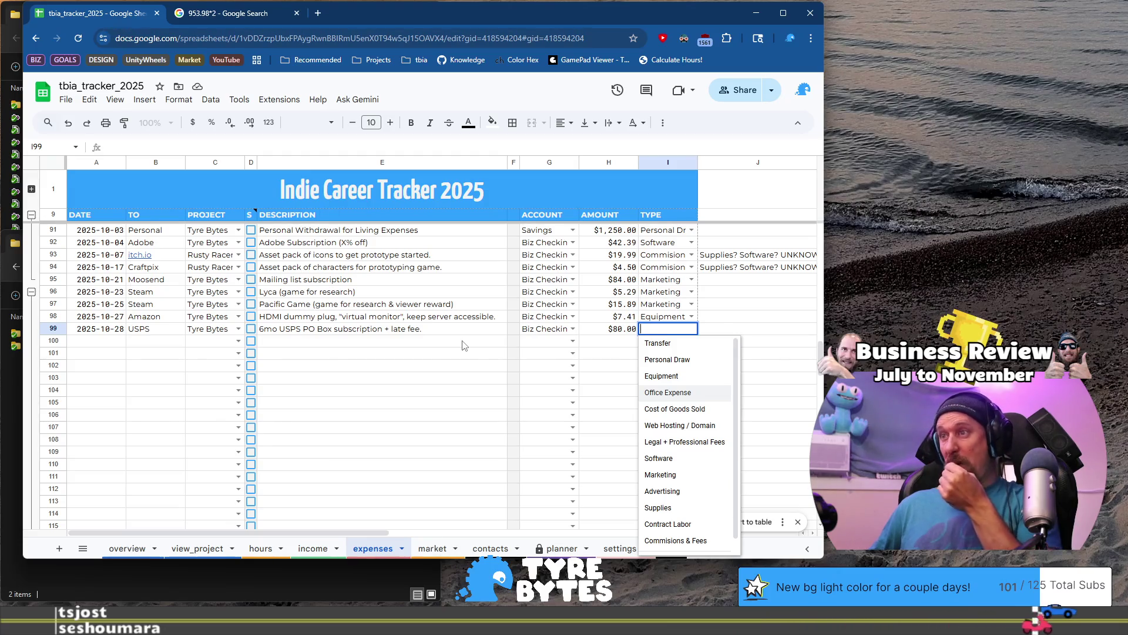
pyautogui.press('Return')
pyautogui.press('Home')
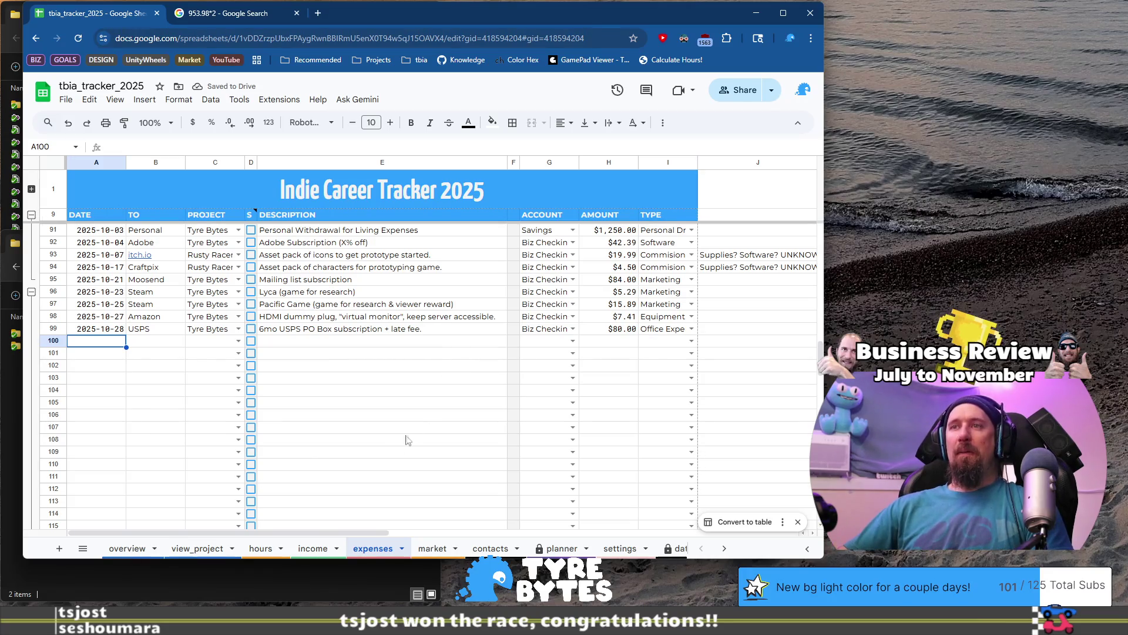
pyautogui.click(313, 548)
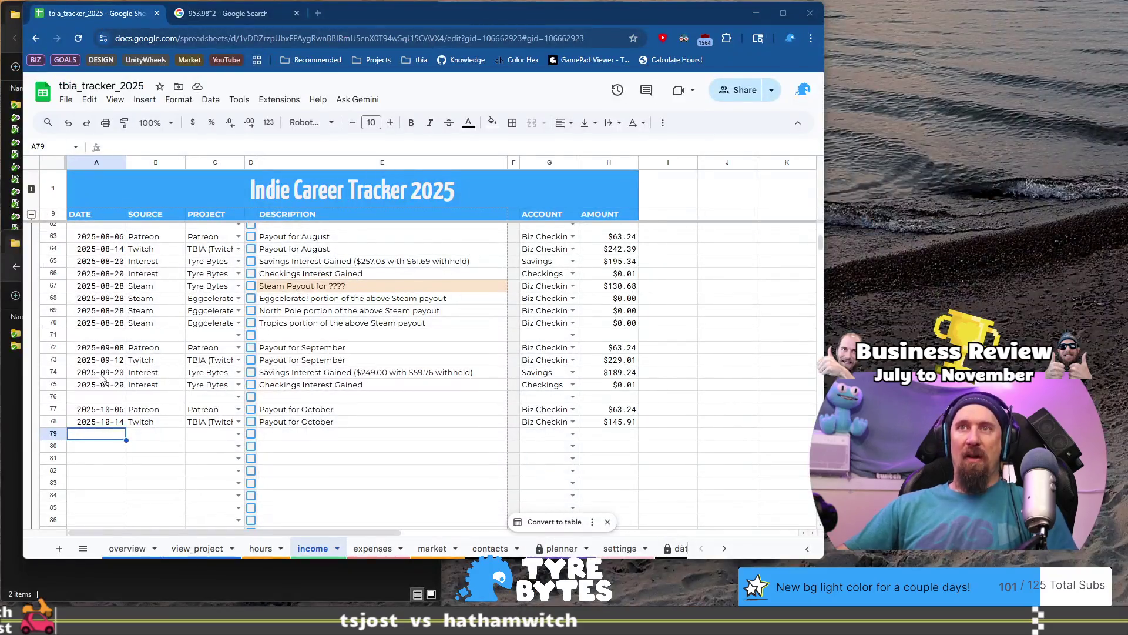
# - Duplicate the two September 20 interest rows into rows 79–80
pyautogui.click(112, 373)
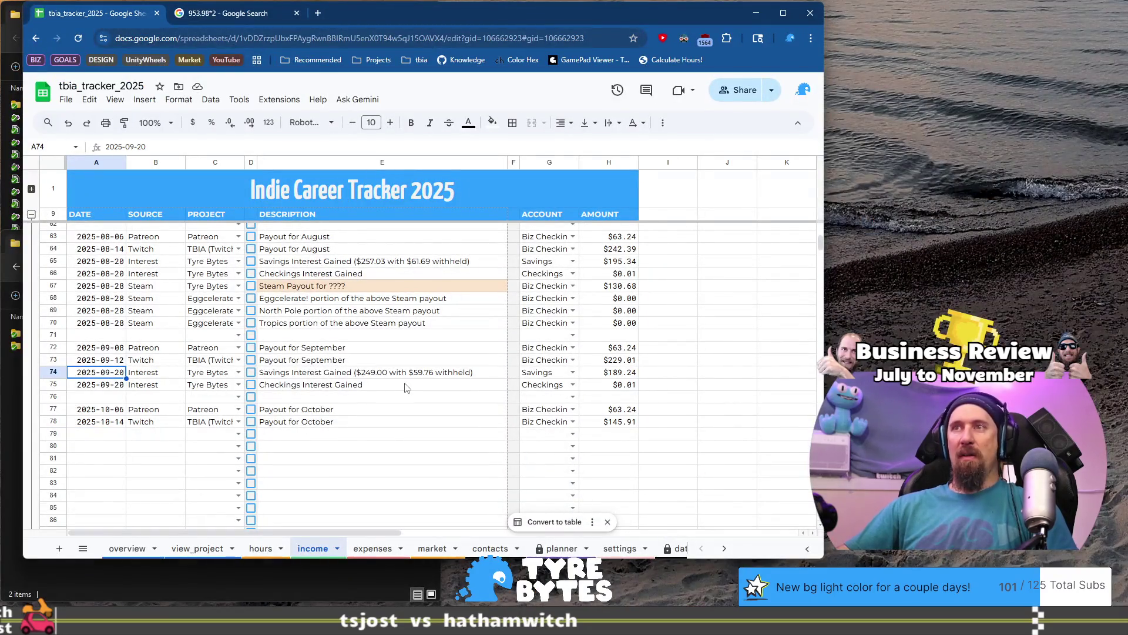
pyautogui.keyDown('shift'); pyautogui.click(552, 387); pyautogui.keyUp('shift')
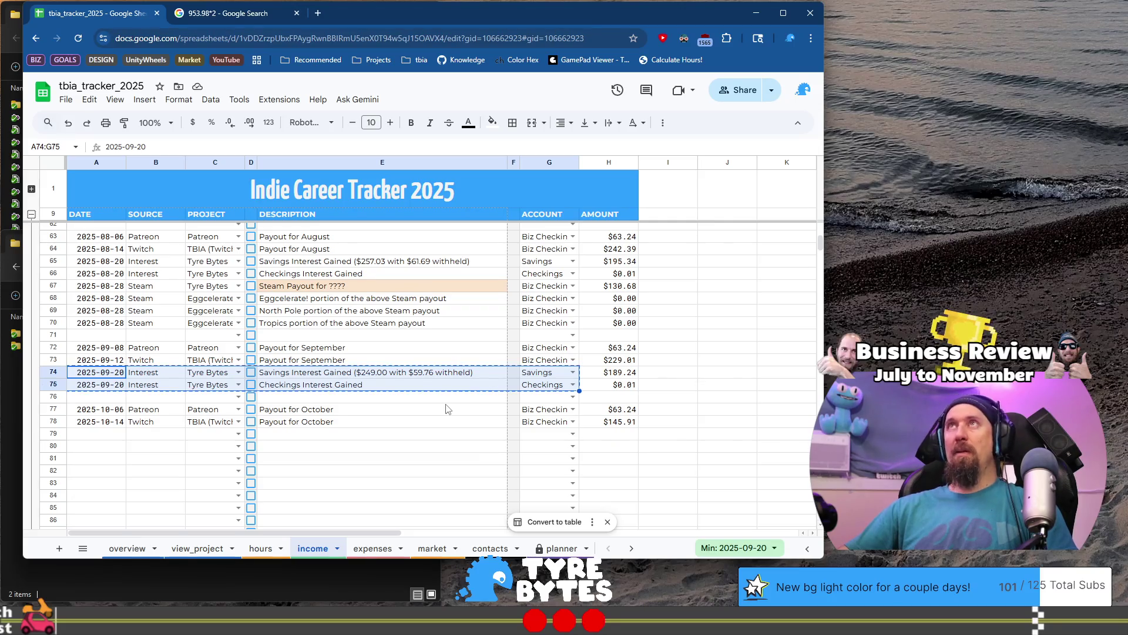
pyautogui.click(99, 438)
pyautogui.hotkey('ctrl', 'v')
# - Change the dates in A79:A80 to 2025-10-20 and return to the expenses sheet
pyautogui.click(101, 437)
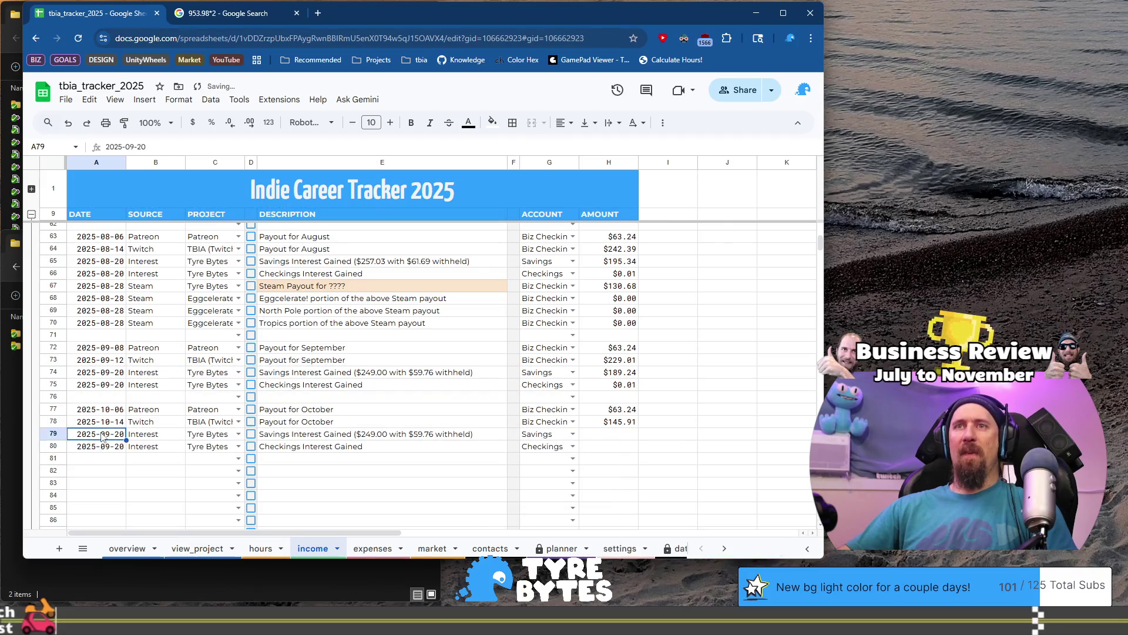
pyautogui.press('Return')
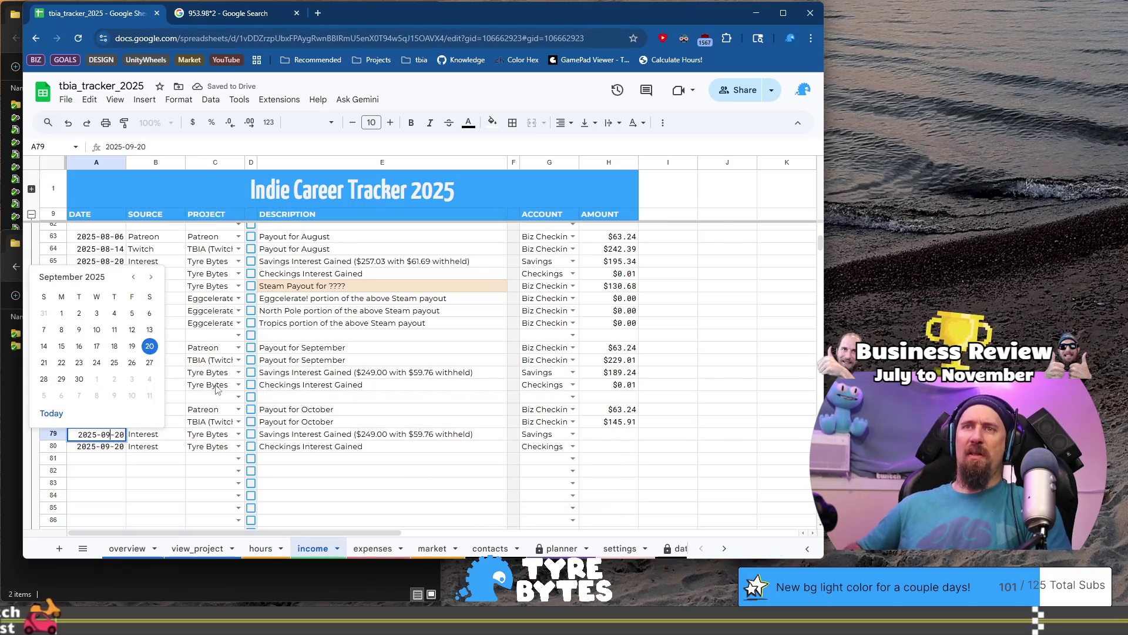
pyautogui.press('Return')
pyautogui.press('Return')
pyautogui.press('Left')
pyautogui.press('BackSpace')
pyautogui.press('BackSpace')
pyautogui.write('10')
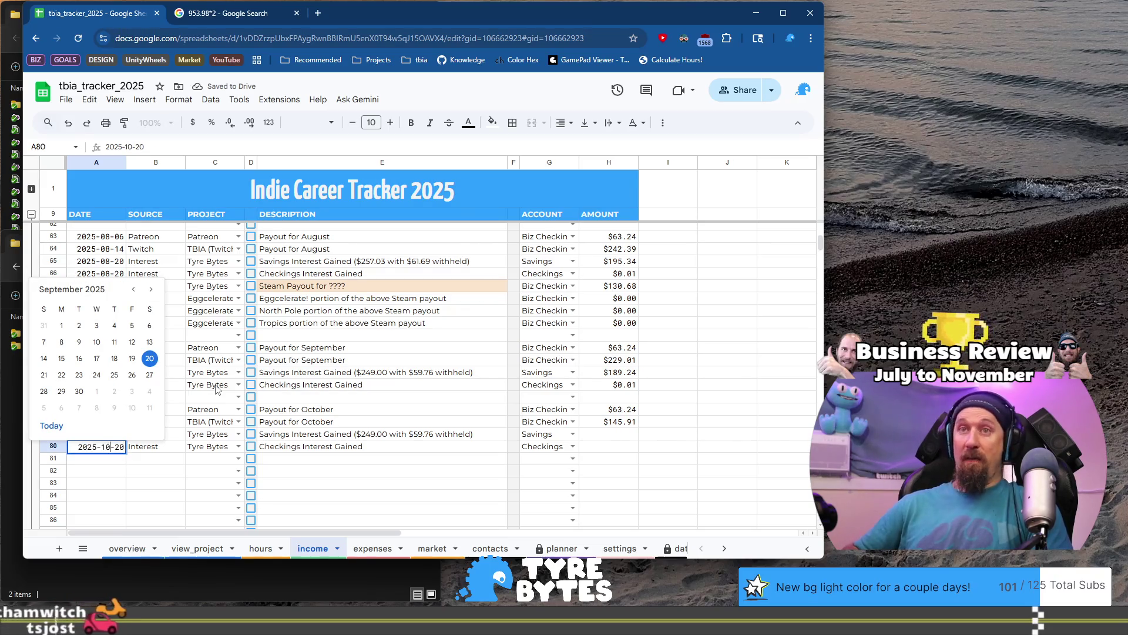
pyautogui.press('Tab')
pyautogui.press('Tab')
pyautogui.press('Up')
pyautogui.press('Right')
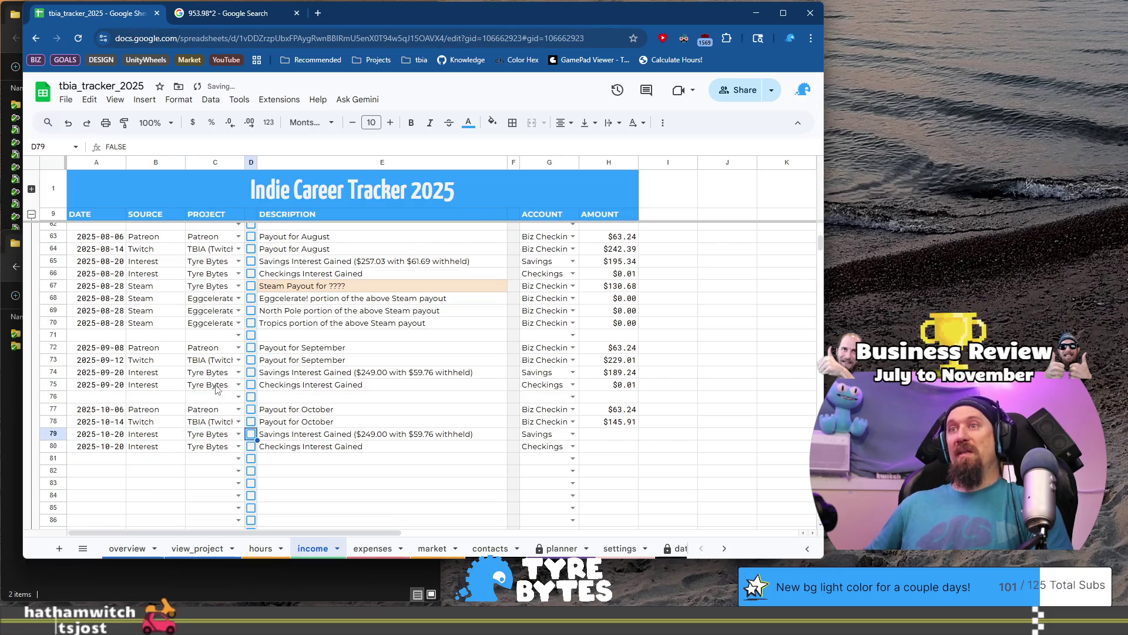
pyautogui.press('Right')
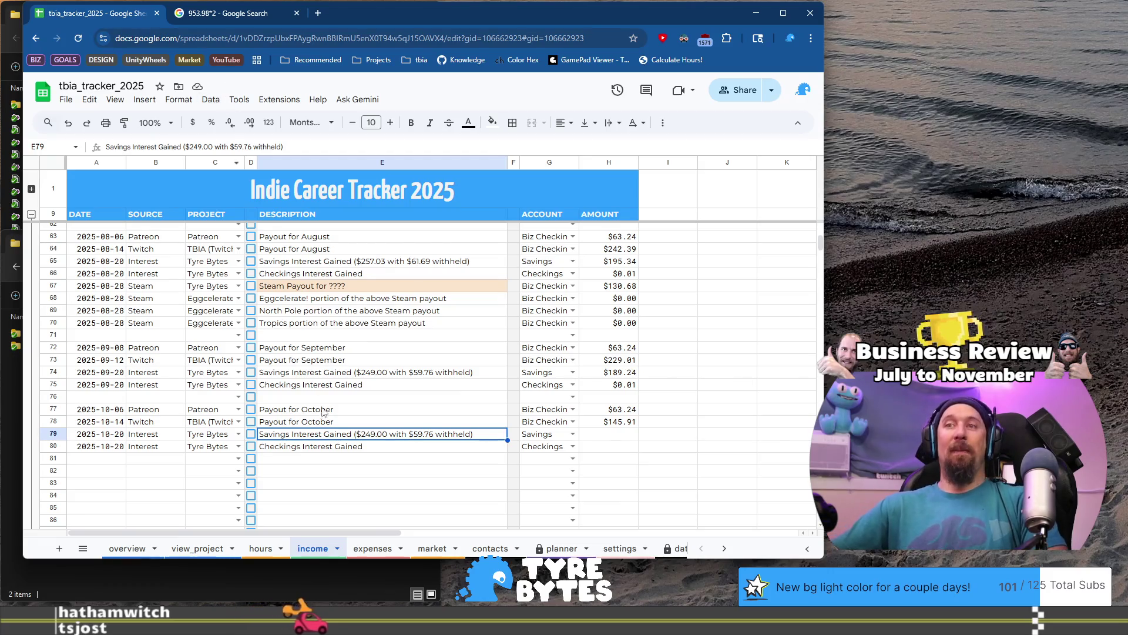
pyautogui.click(376, 549)
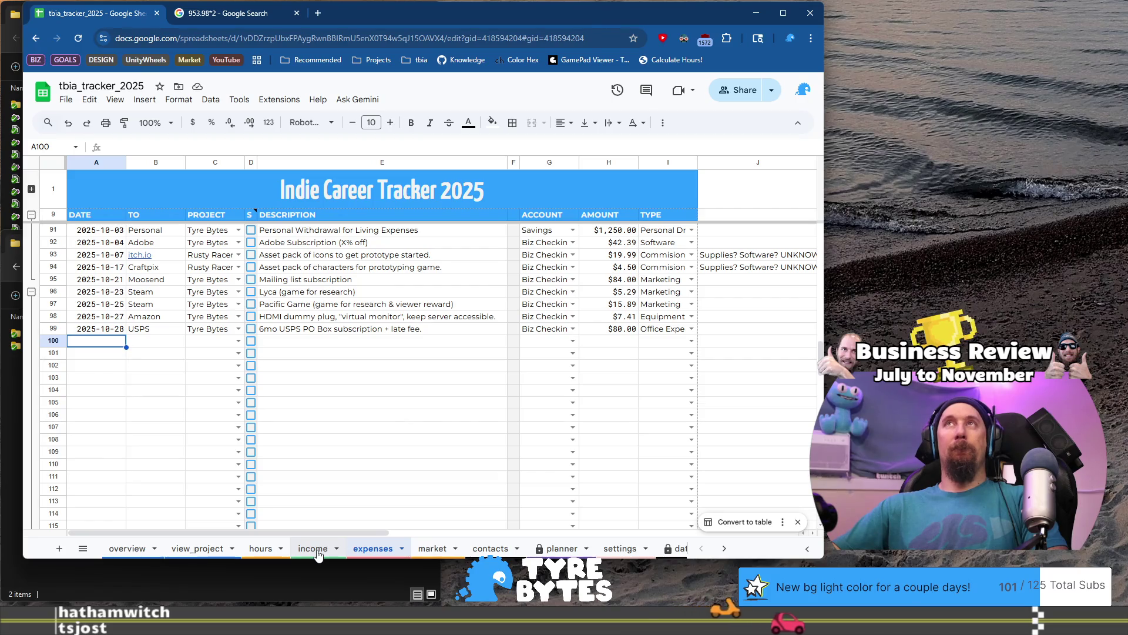
# - Paste the new Bank Interest balances into the planner: Before $82,884.46 and After $83,059.70
pyautogui.click(561, 548)
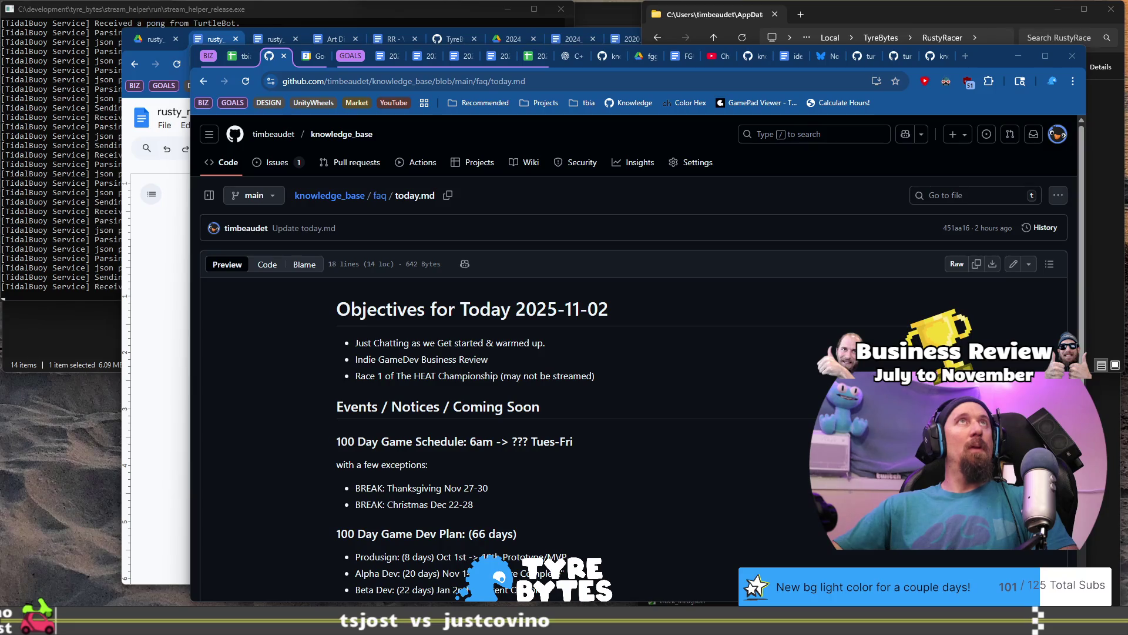
pyautogui.hotkey('alt', 'Tab')
pyautogui.click(568, 481)
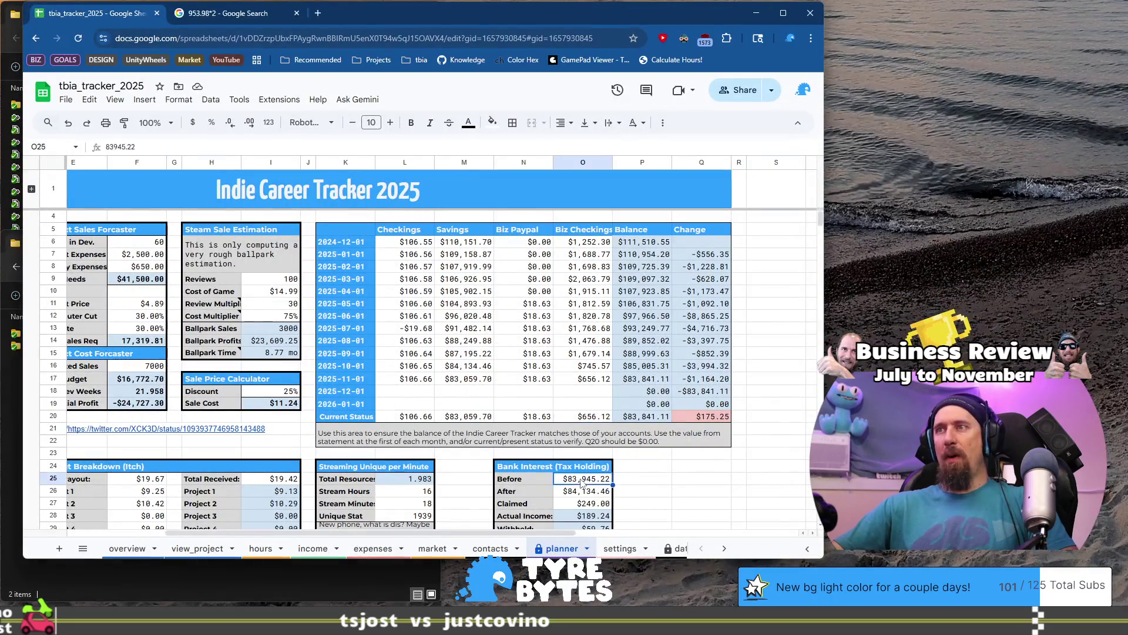
pyautogui.write('$84,134.46')
pyautogui.scroll(-2, 568, 481)
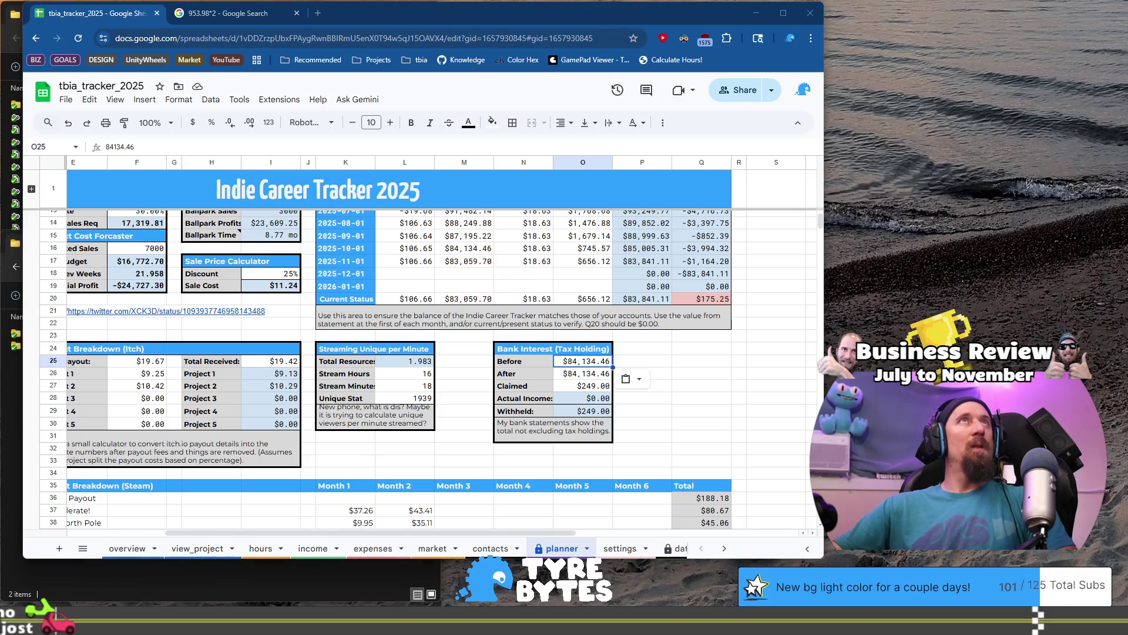
pyautogui.click(594, 365)
pyautogui.write('82884.46')
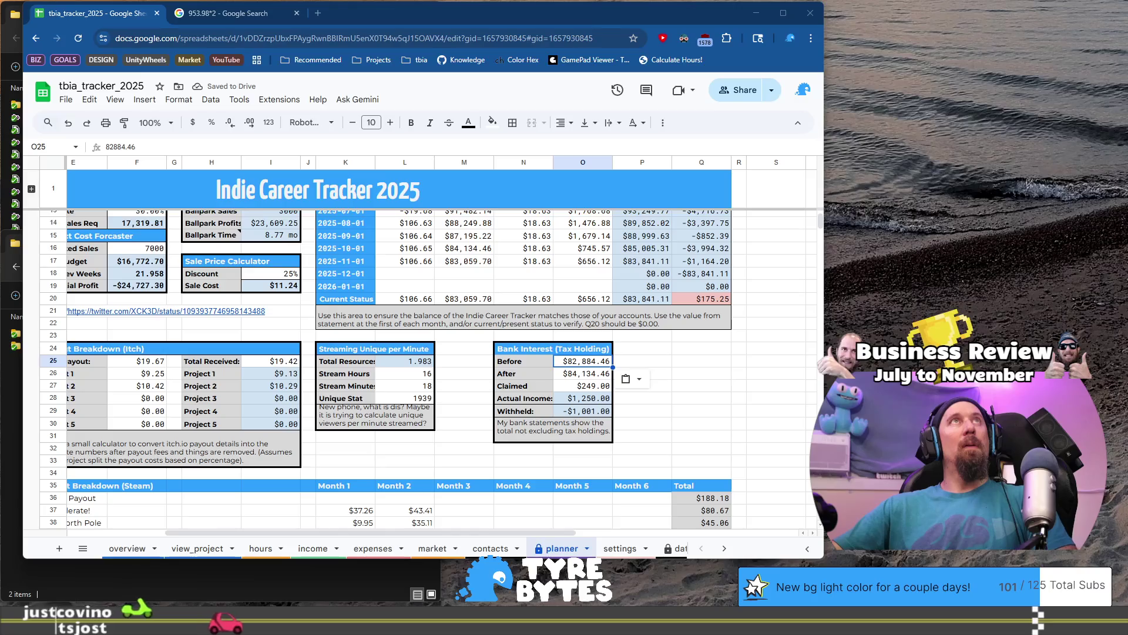
pyautogui.click(591, 374)
pyautogui.write('$83,059.70')
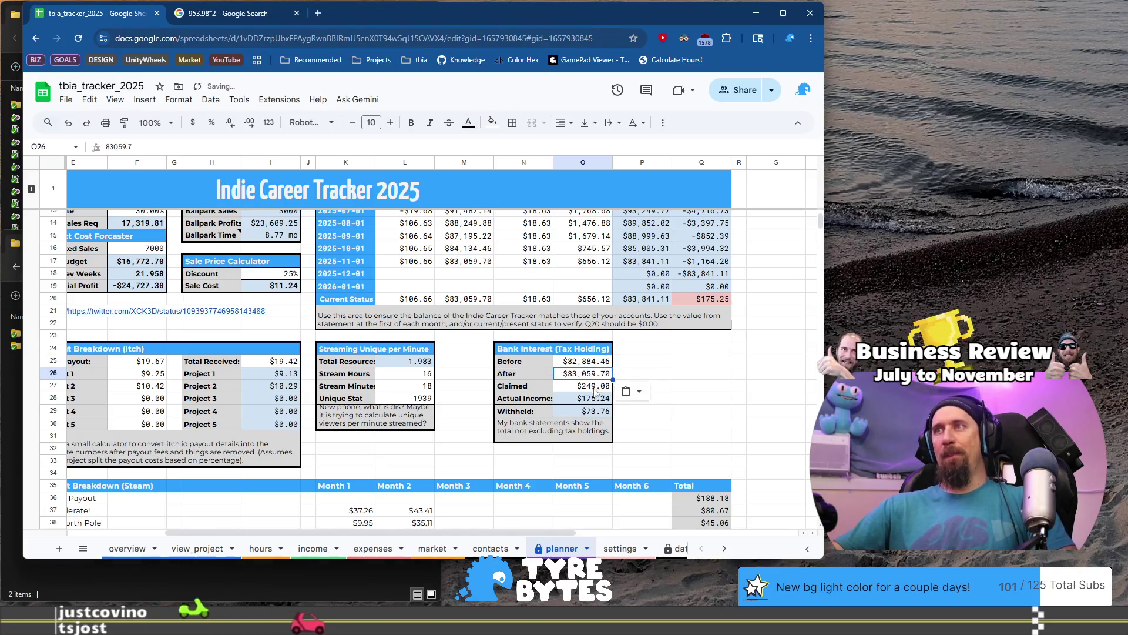
# - Enter 230.58 as the claimed interest and copy the resulting $175.24 actual income
pyautogui.click(597, 389)
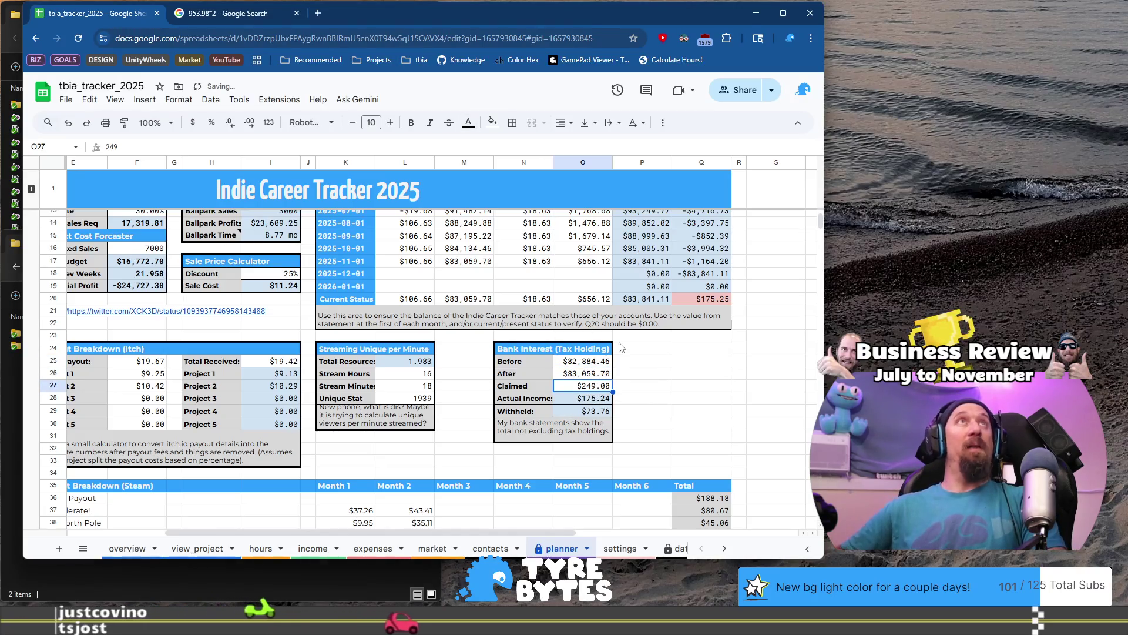
pyautogui.write('230.58')
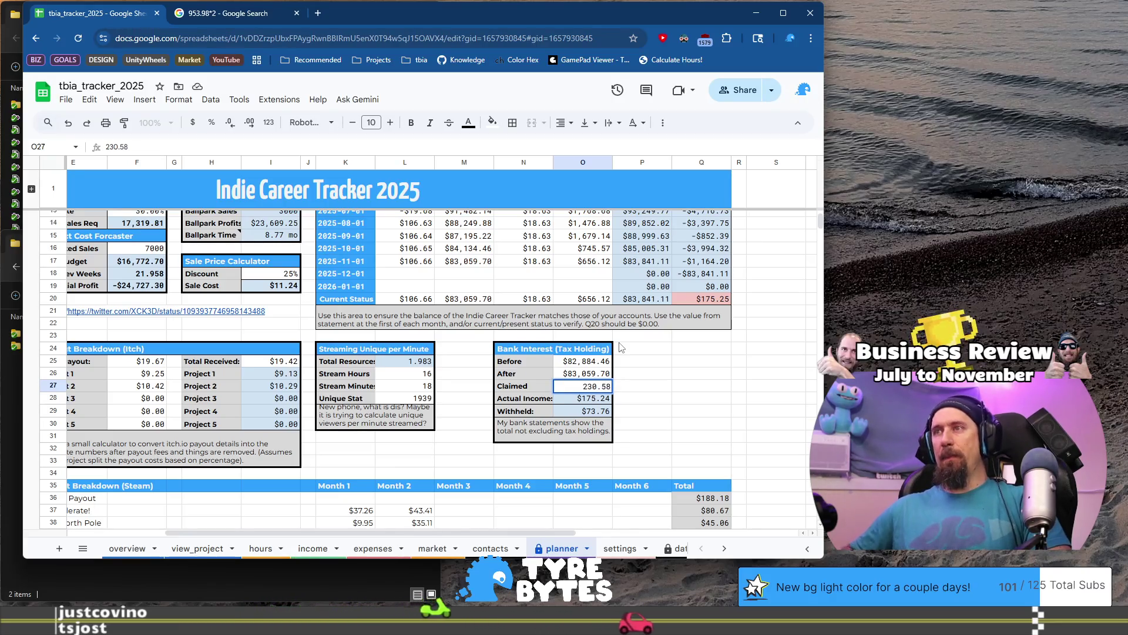
pyautogui.press('Return')
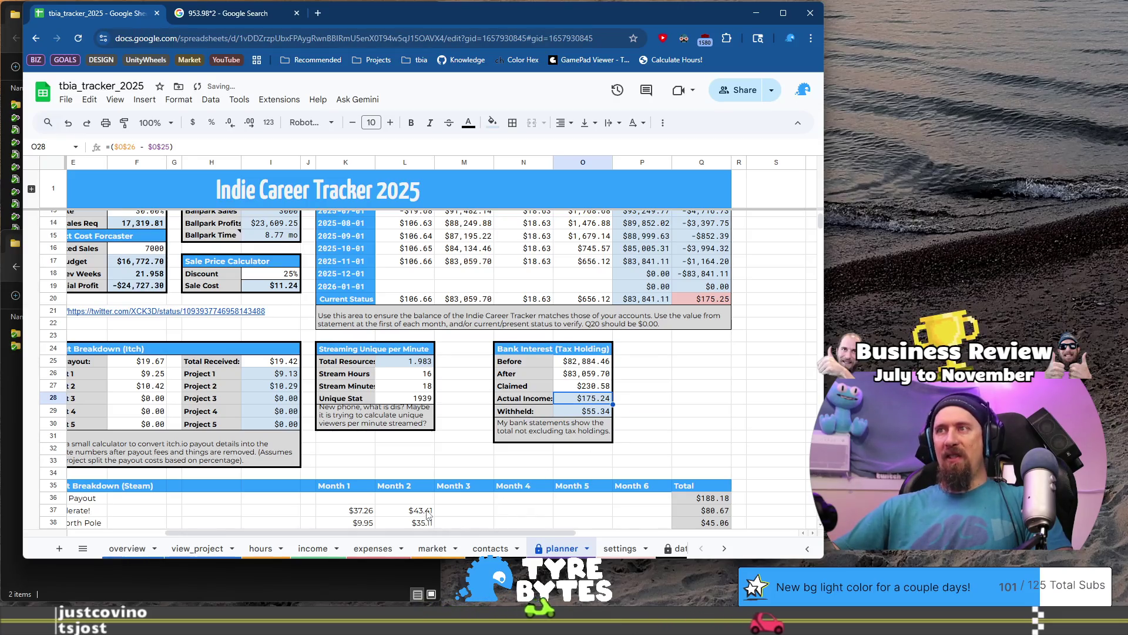
pyautogui.hotkey('ctrl', 'c')
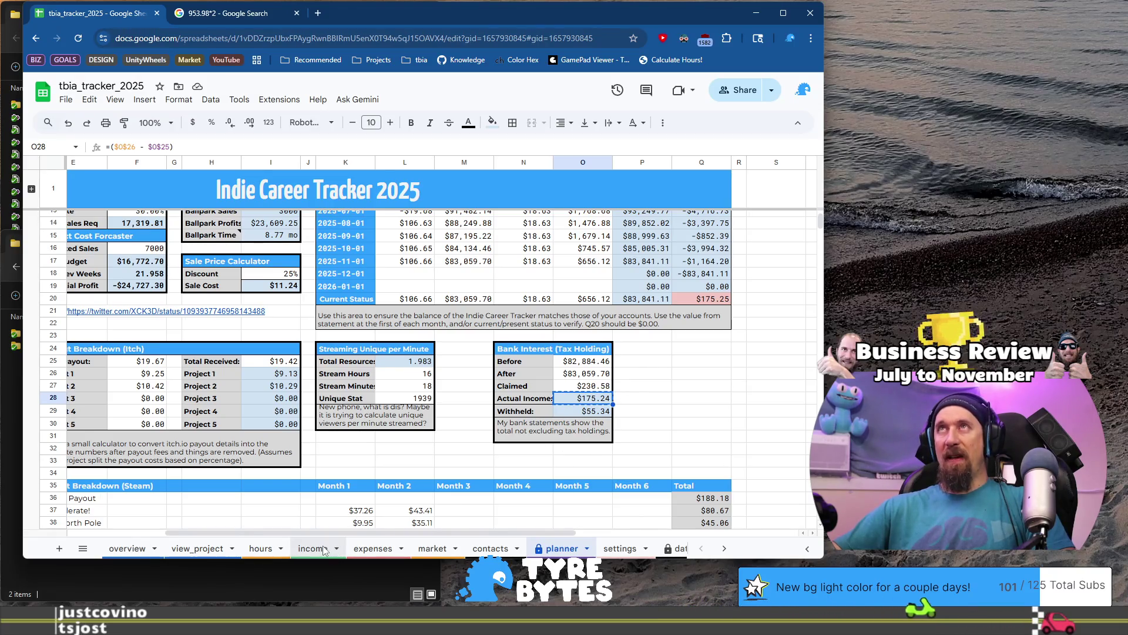
pyautogui.click(324, 549)
pyautogui.click(308, 447)
# - Paste the $175.24 actual income into row 79's amount column
pyautogui.click(315, 436)
pyautogui.press('End')
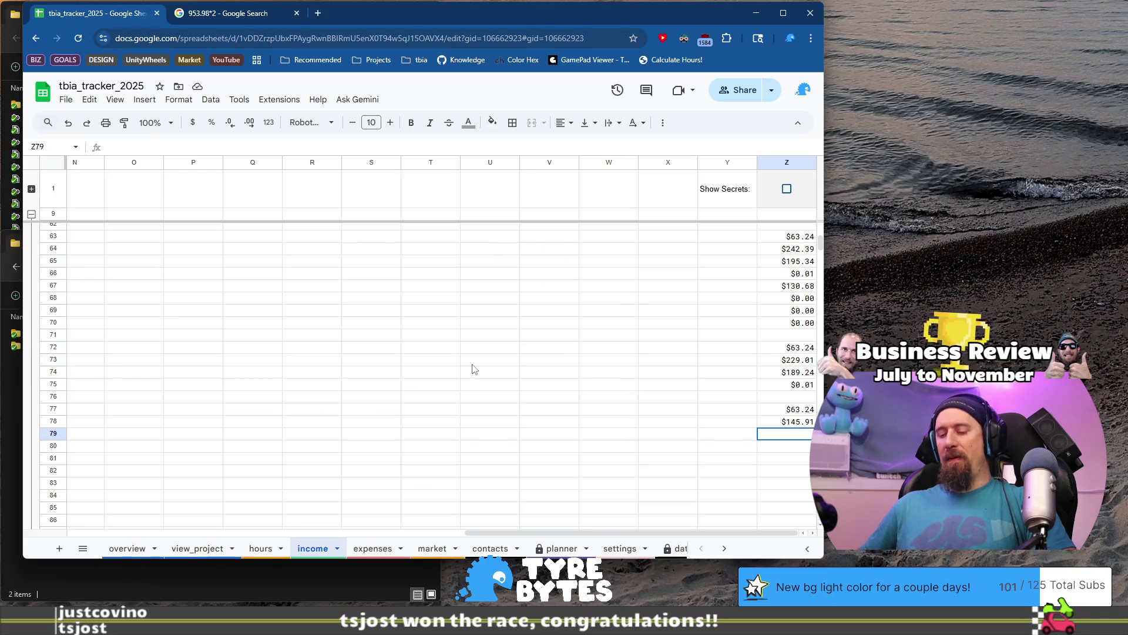
pyautogui.hotkey('ctrl', 'v')
pyautogui.press('Home')
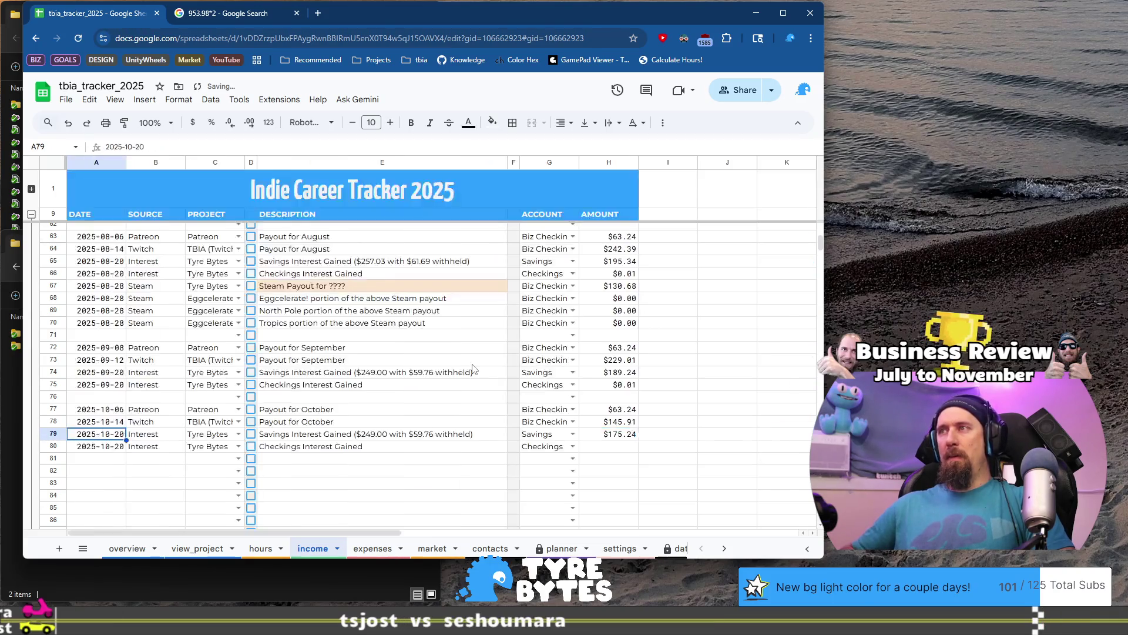
pyautogui.press('Right')
pyautogui.press('Right')
pyautogui.press('Right')
pyautogui.press('Left')
pyautogui.press('Left')
# - Edit the row 79 description to read $230.58 interest with $55.34 withheld
pyautogui.press('Left')
pyautogui.press('Return')
pyautogui.press('Left')
pyautogui.press('Left')
pyautogui.press('BackSpace')
pyautogui.press('BackSpace')
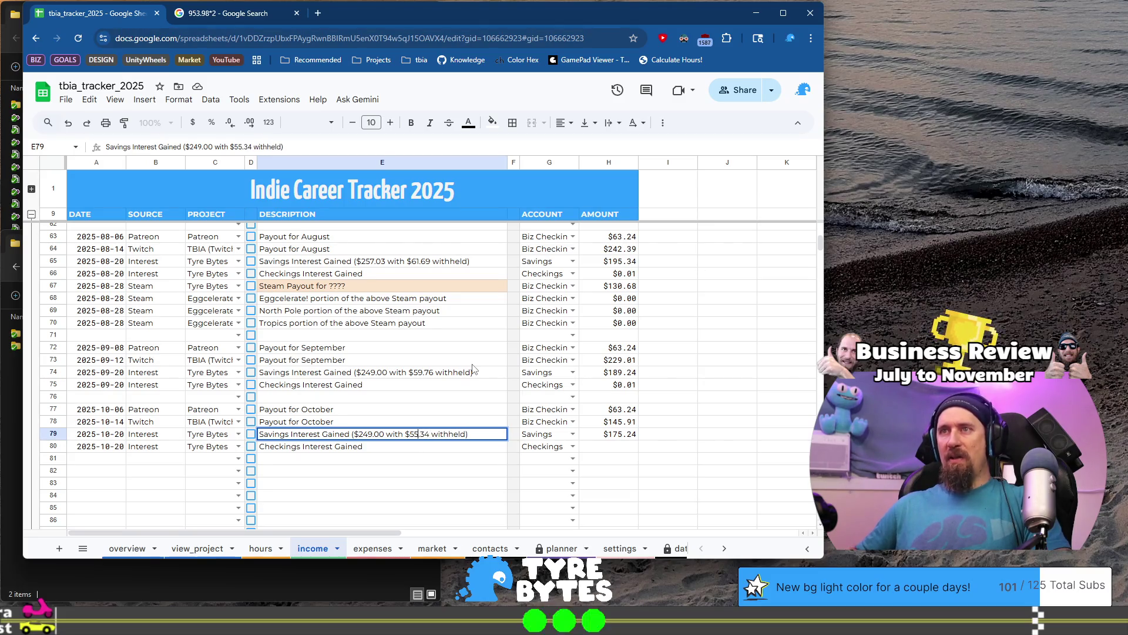
pyautogui.press('Left')
pyautogui.press('Left')
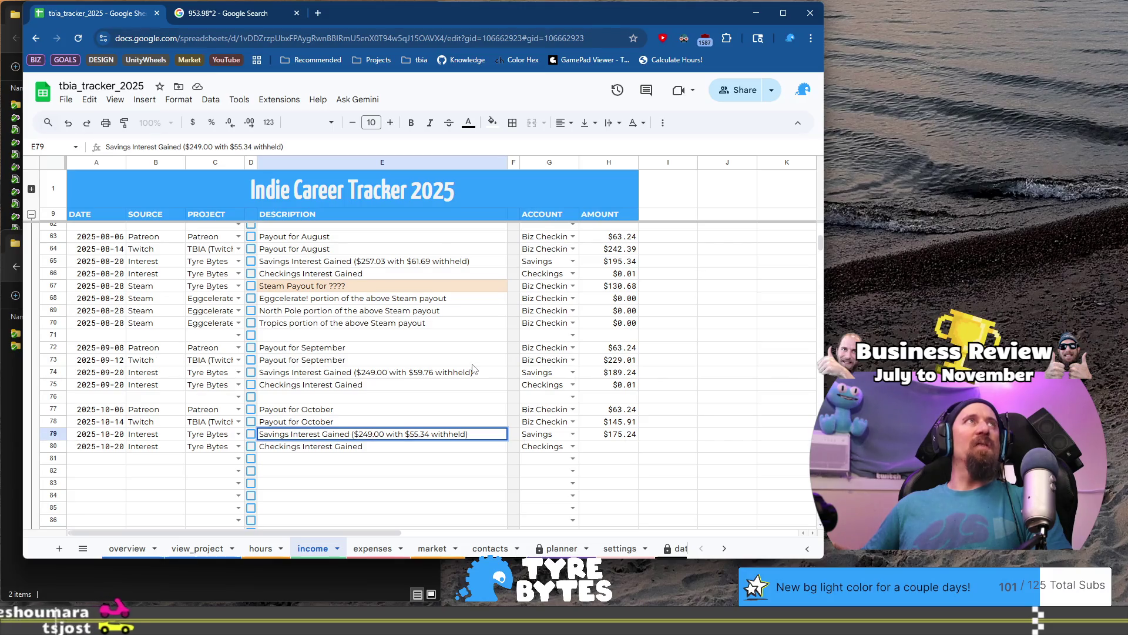
pyautogui.hotkey('shift', 'Left')
pyautogui.hotkey('shift', 'Left')
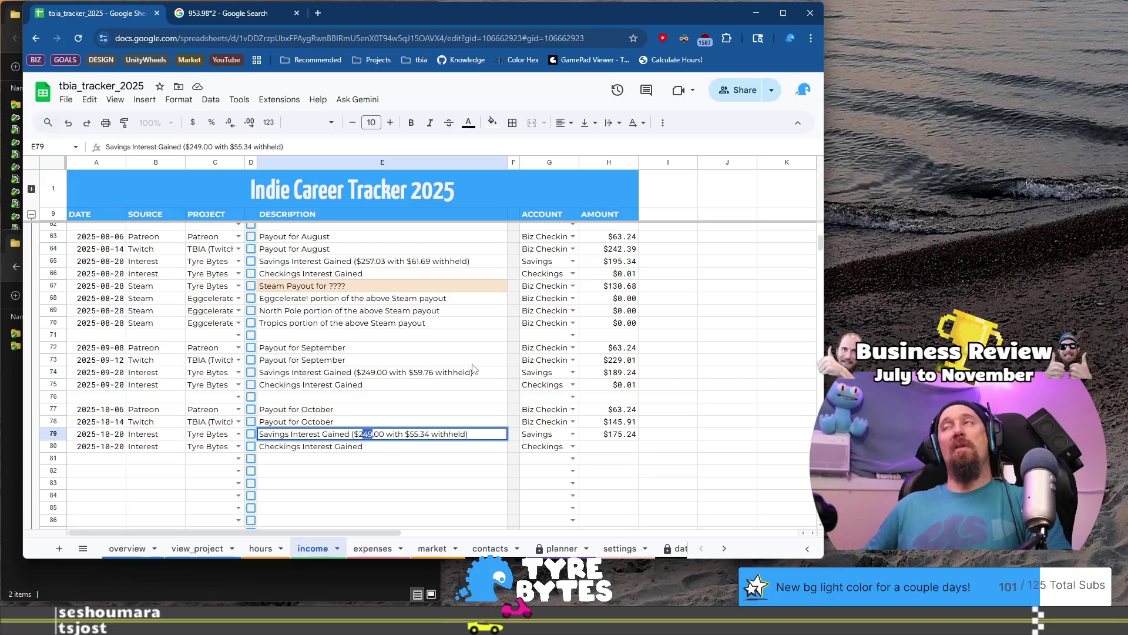
pyautogui.hotkey('shift', 'Left')
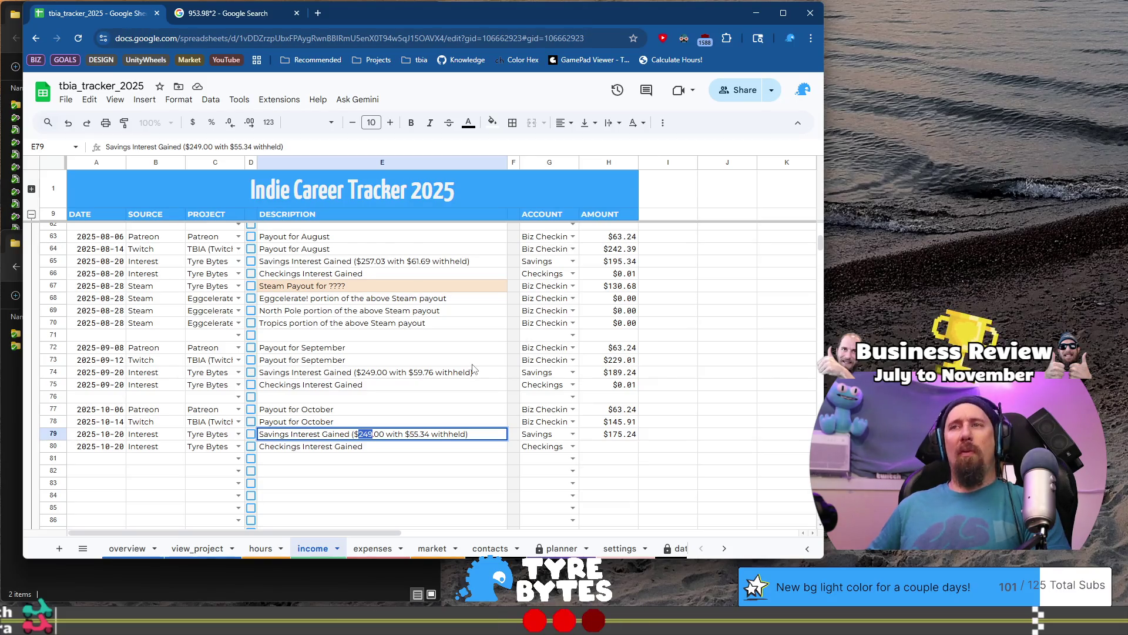
pyautogui.write('2')
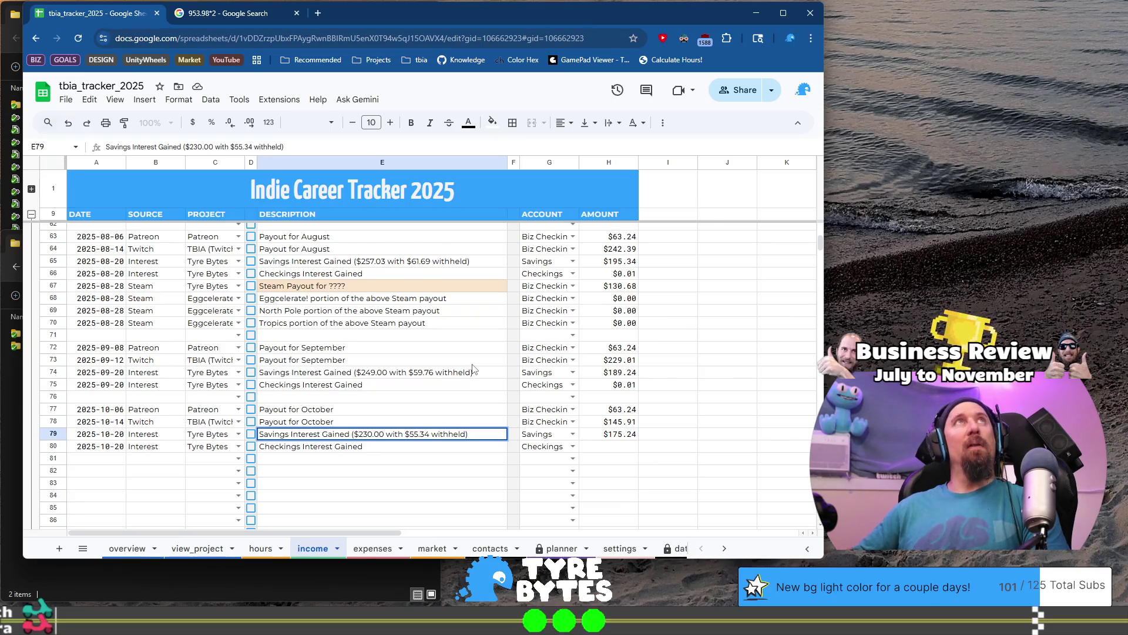
pyautogui.press('Right')
pyautogui.press('Right')
pyautogui.press('BackSpace')
pyautogui.press('BackSpace')
pyautogui.write('5')
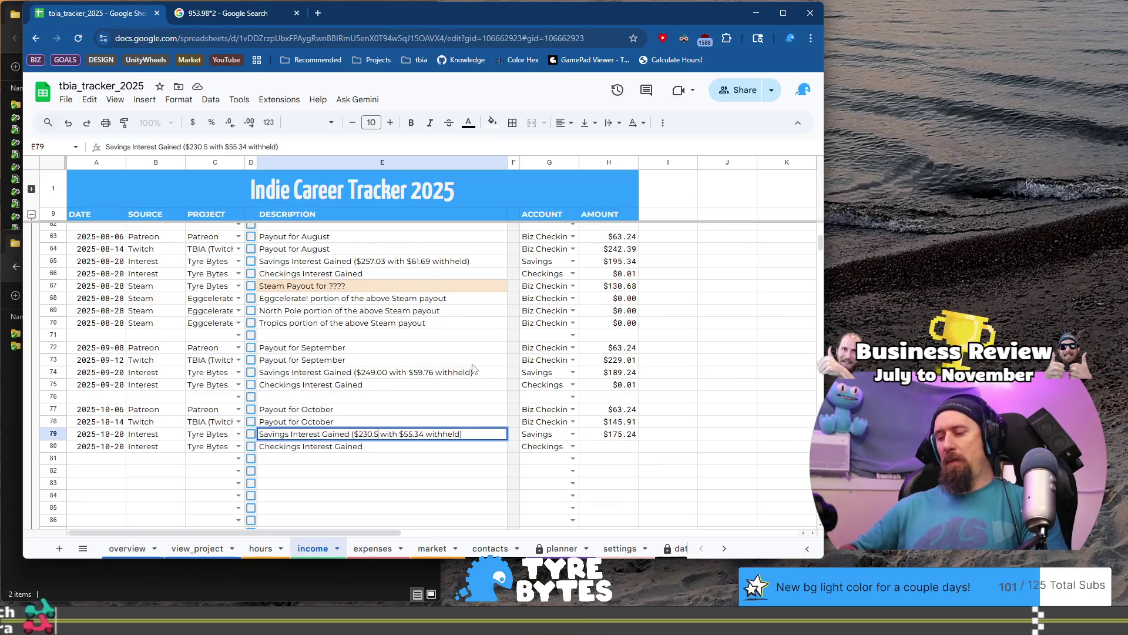
pyautogui.write('8')
pyautogui.press('Return')
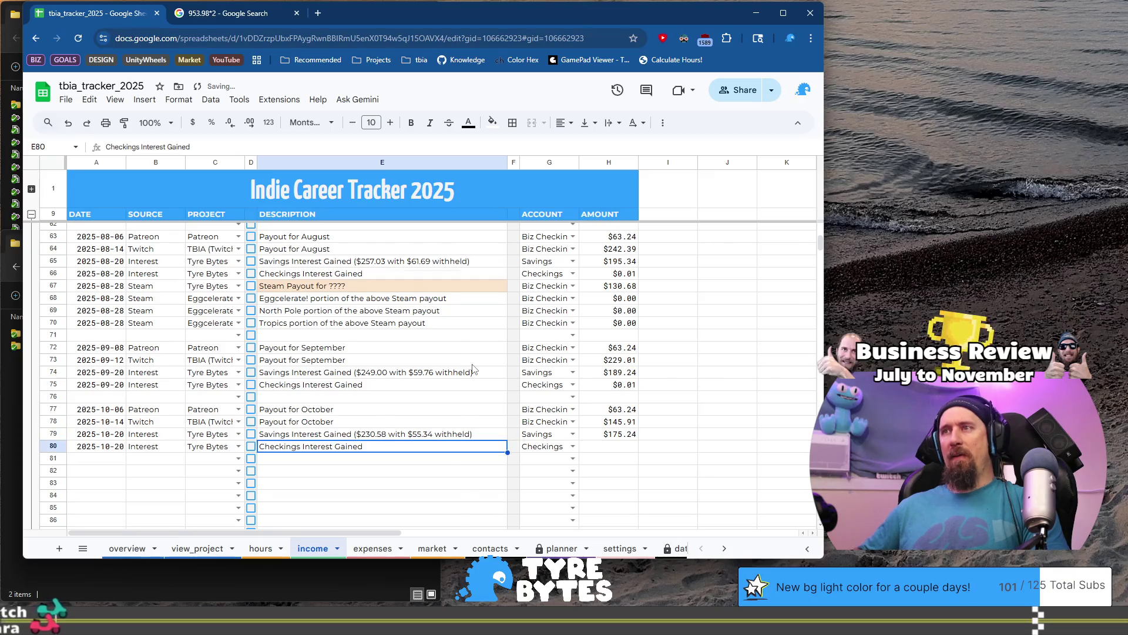
# - Enter $0.01 as the checkings interest in H80
pyautogui.press('Tab')
pyautogui.press('Tab')
pyautogui.press('Tab')
pyautogui.write('0.01')
pyautogui.press('Return')
pyautogui.press('Home')
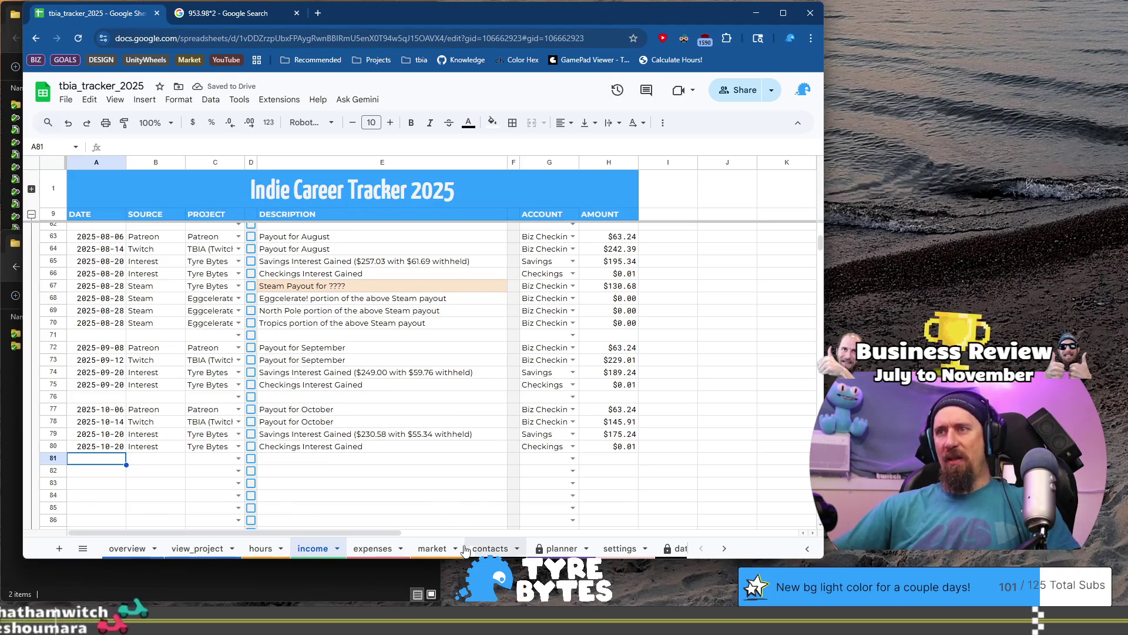
pyautogui.click(617, 549)
pyautogui.click(564, 547)
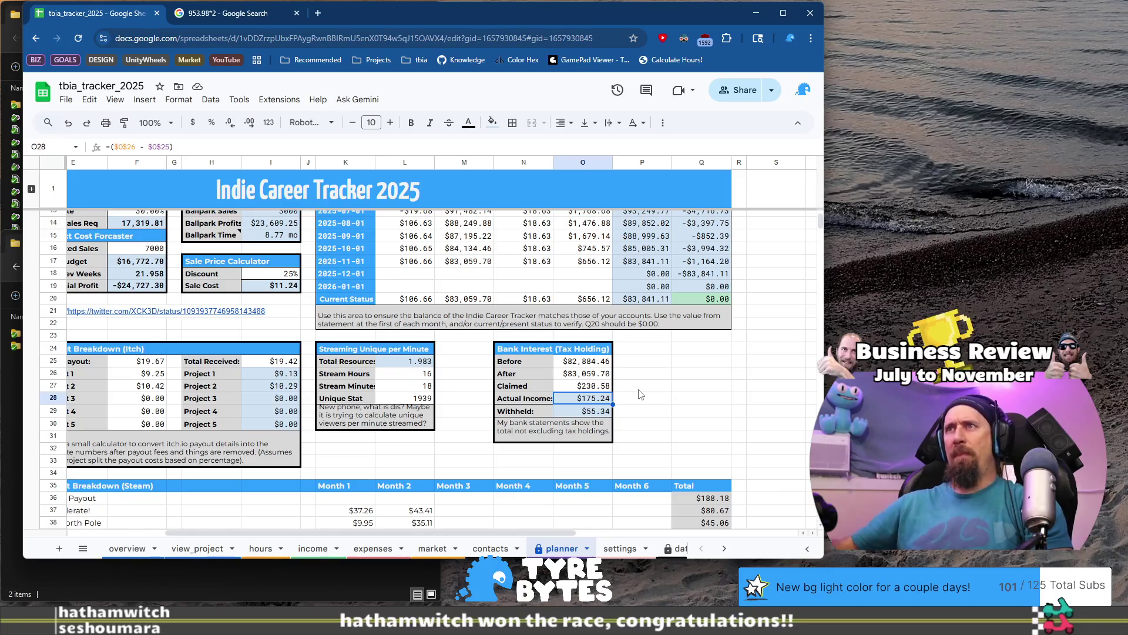
pyautogui.click(699, 402)
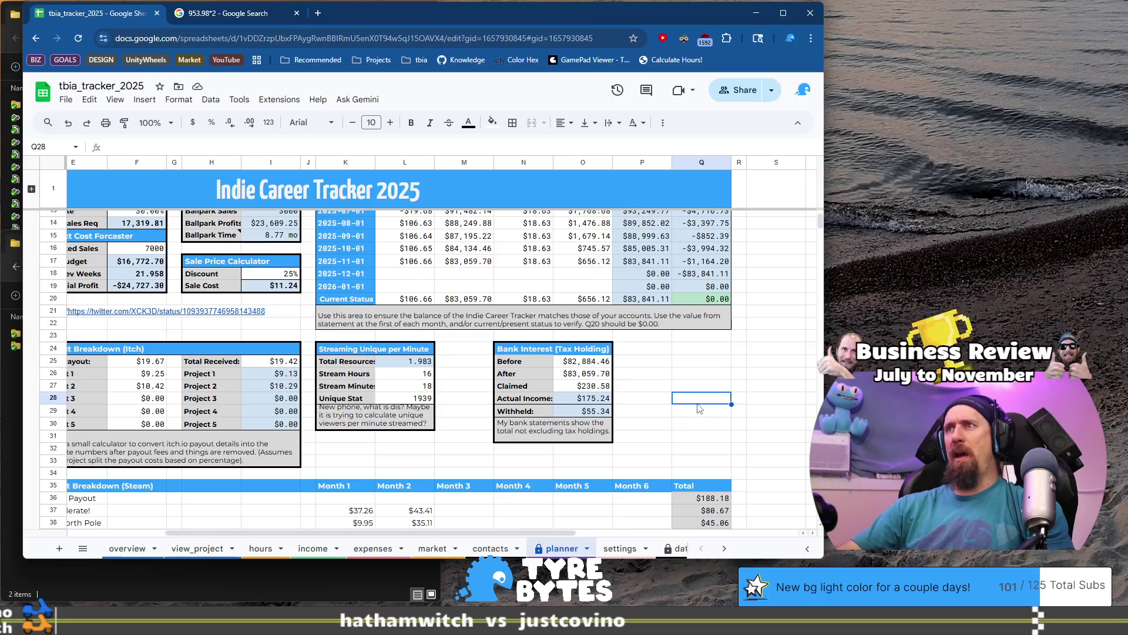
pyautogui.click(693, 425)
pyautogui.hotkey('alt', 'Tab')
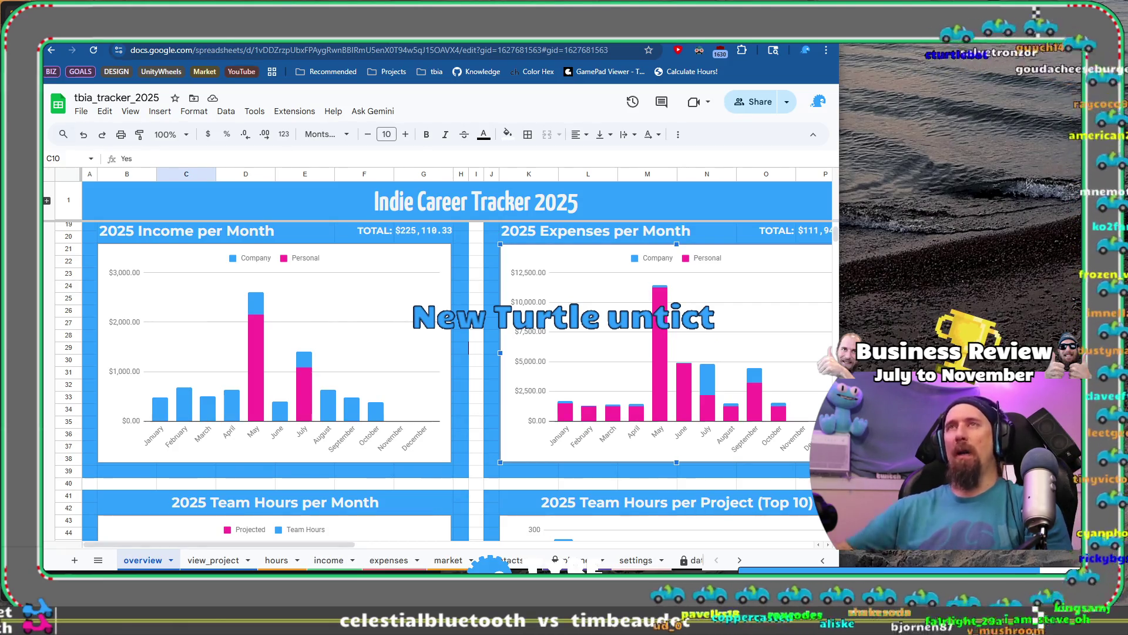
pyautogui.hotkey('ctrl', 't')
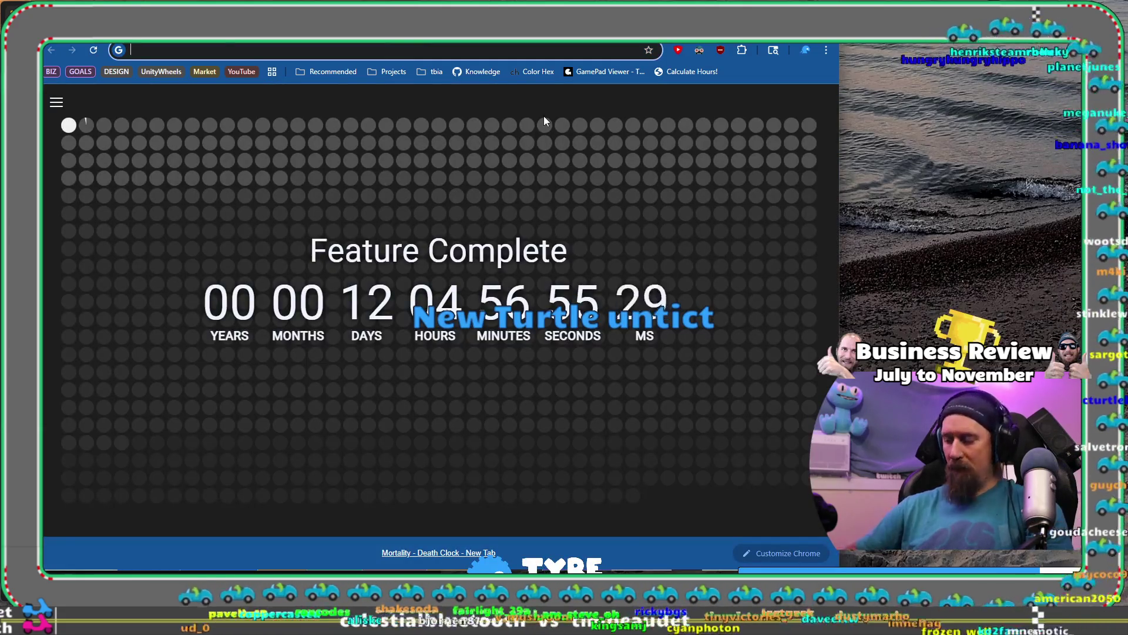
# - Load the creator's Patreon page from patreon.com
pyautogui.write('patre')
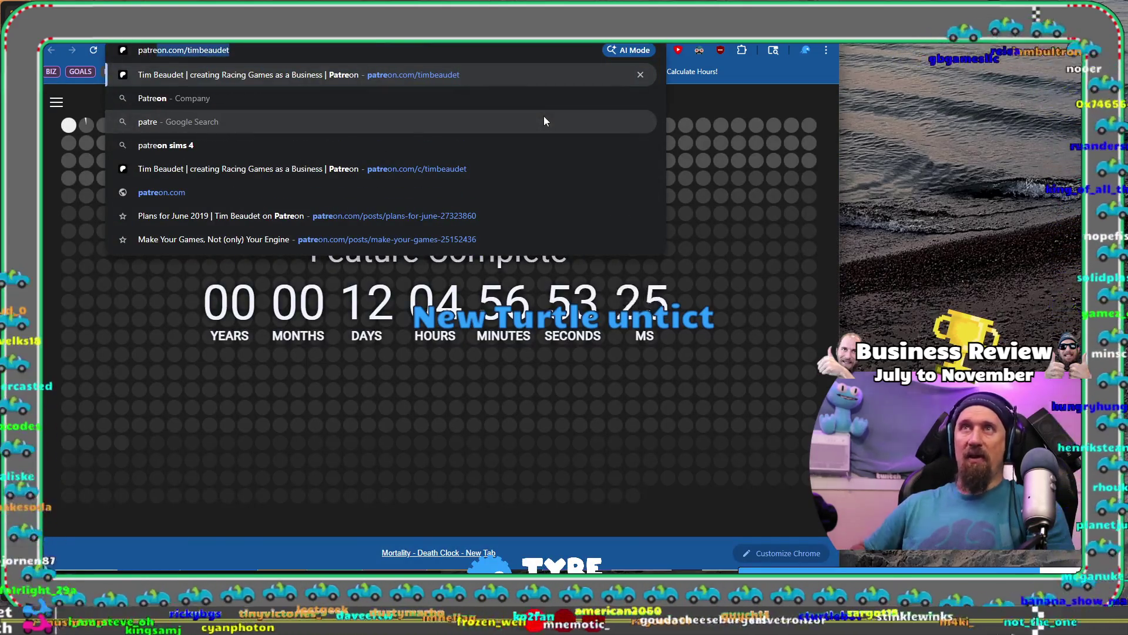
pyautogui.press('Return')
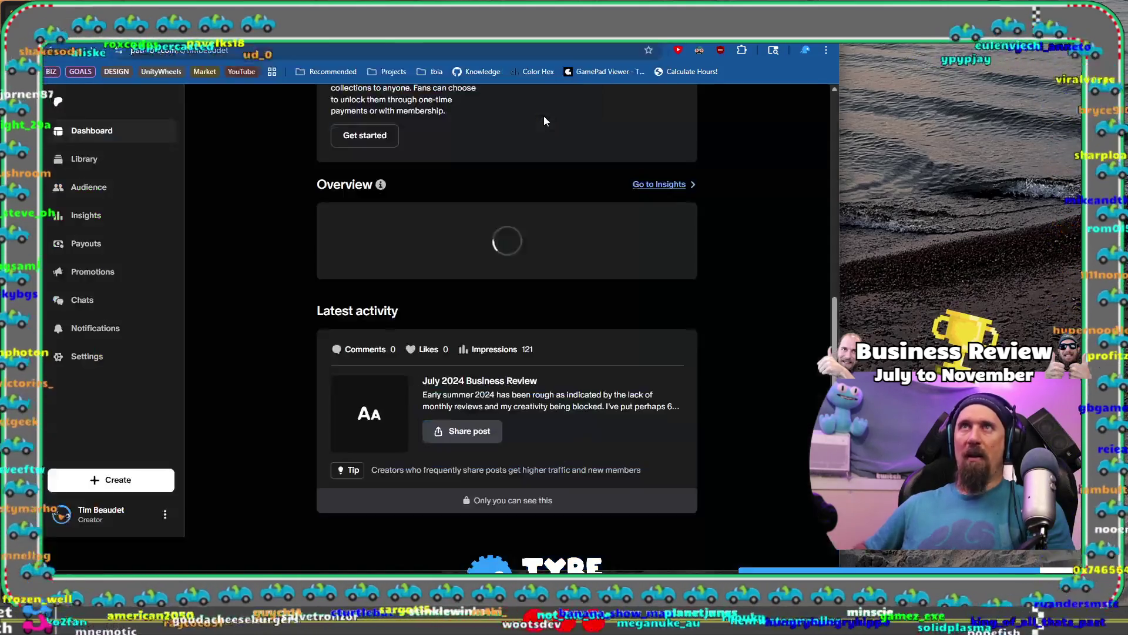
pyautogui.scroll(9, 377, 259)
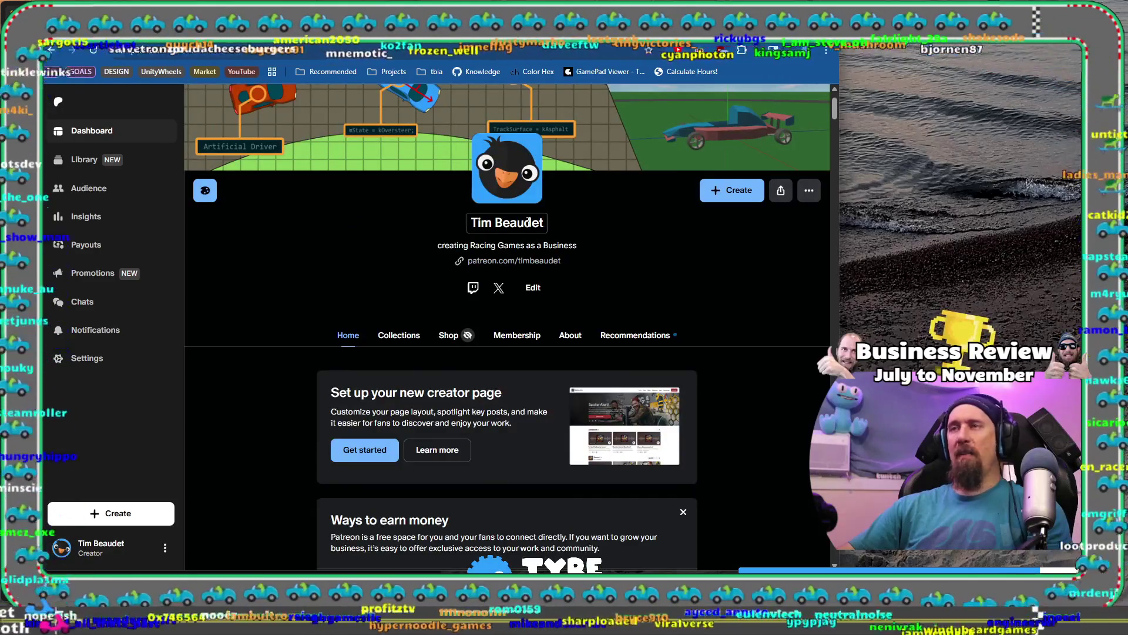
# - Copy the Patreon page's web address and open a private browsing window
pyautogui.click(315, 54)
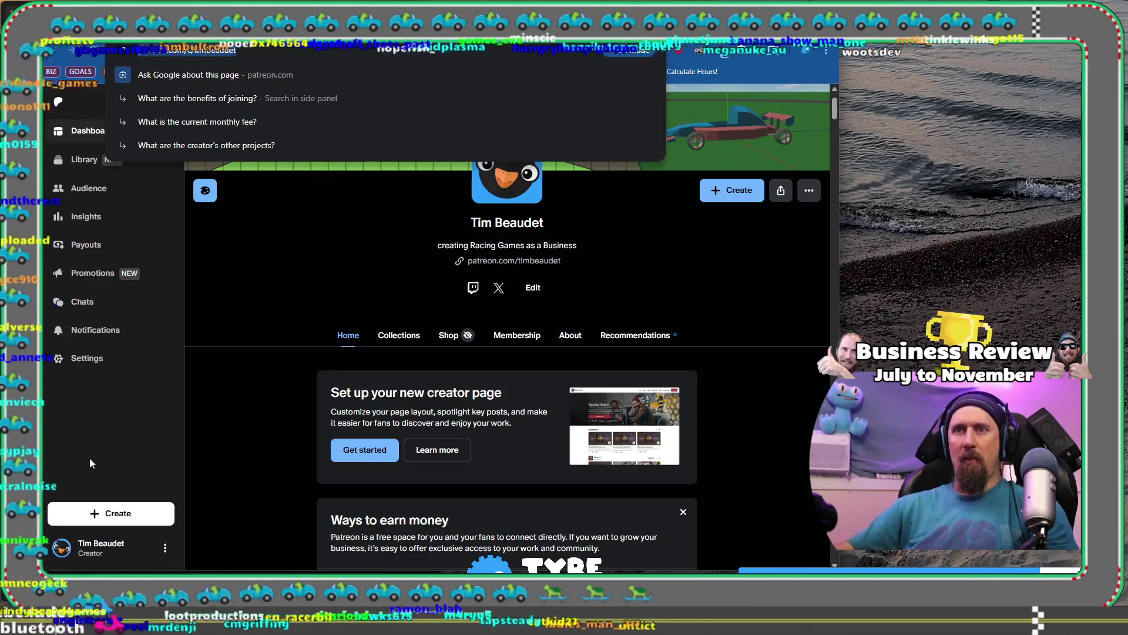
pyautogui.click(165, 549)
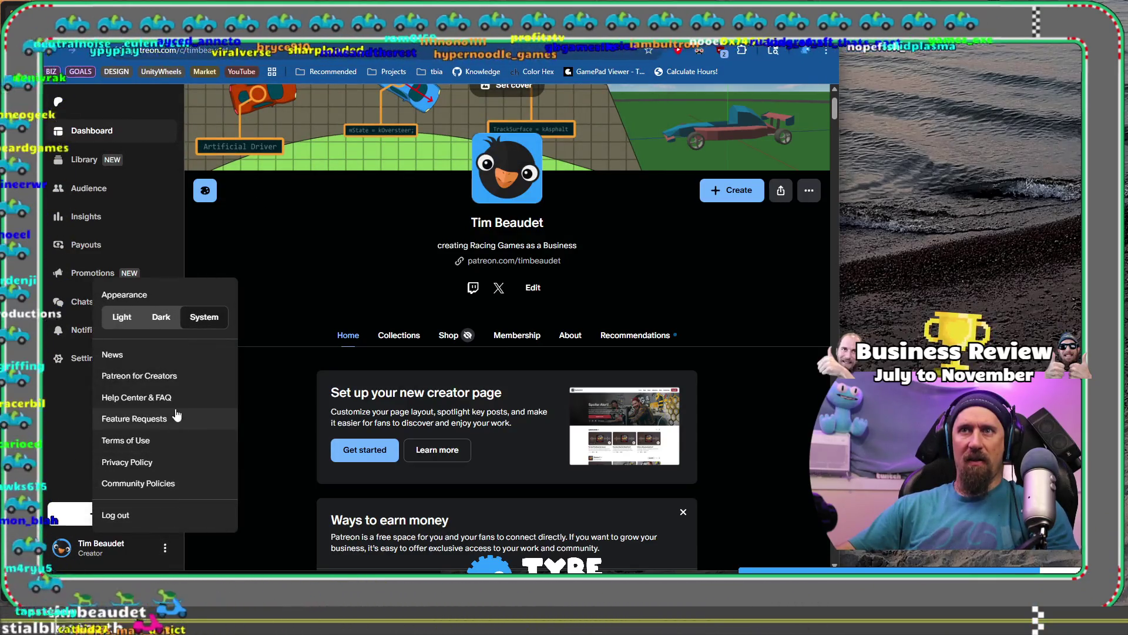
pyautogui.click(270, 360)
pyautogui.click(248, 54)
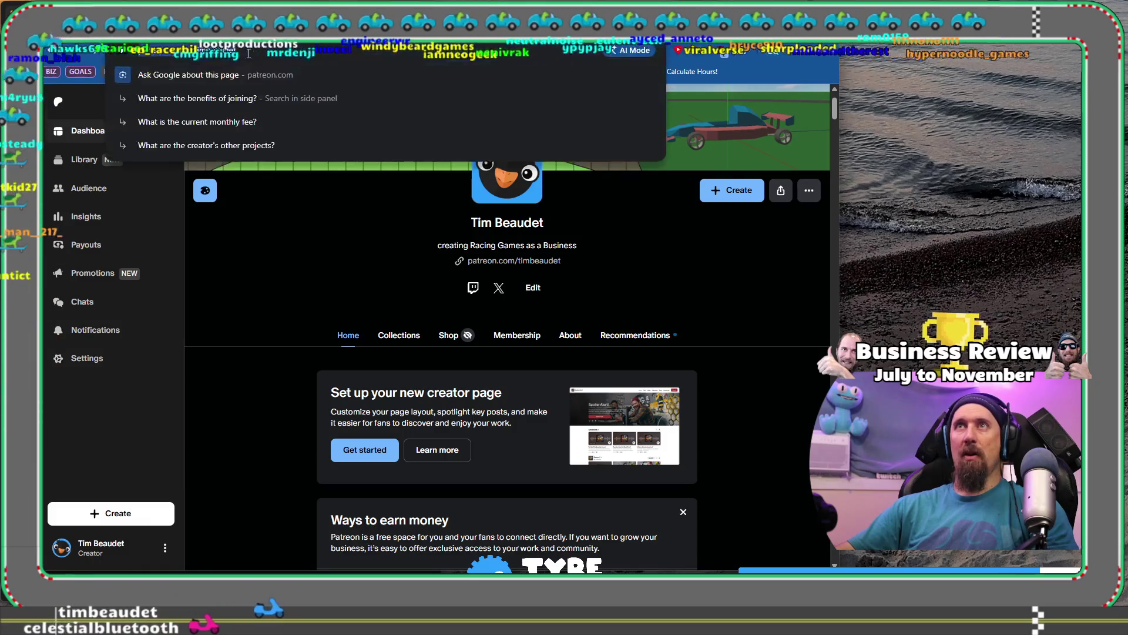
pyautogui.hotkey('ctrl', 'c')
pyautogui.hotkey('ctrl', 'shift', 'n')
# - Load the copied Patreon page address in the Incognito window as a logged-out visitor
pyautogui.hotkey('ctrl', 'v')
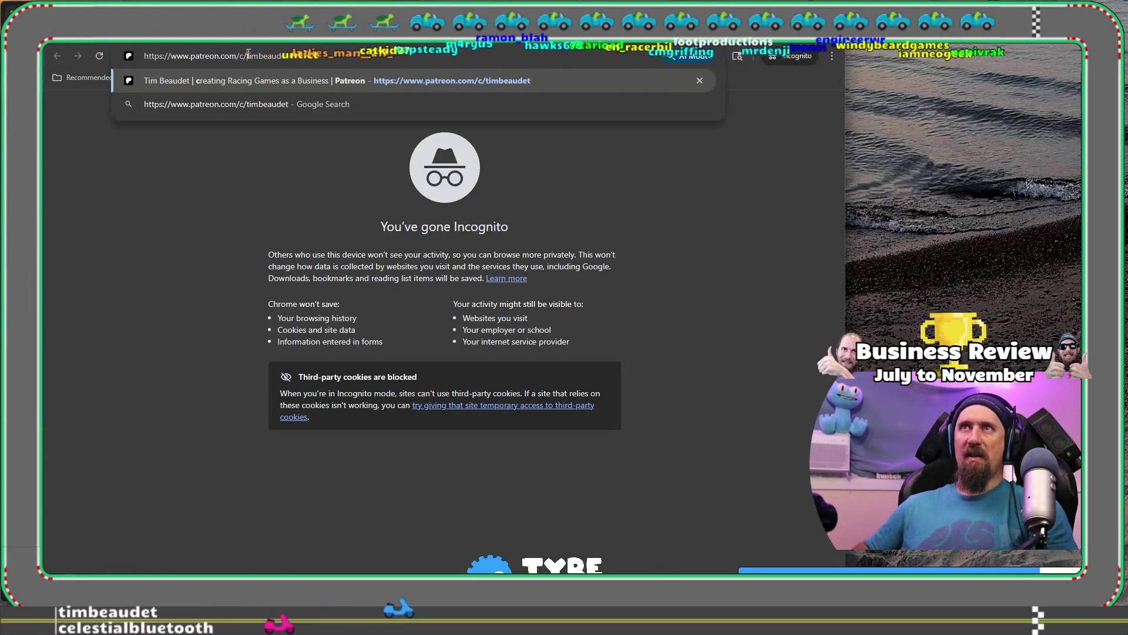
pyautogui.press('Return')
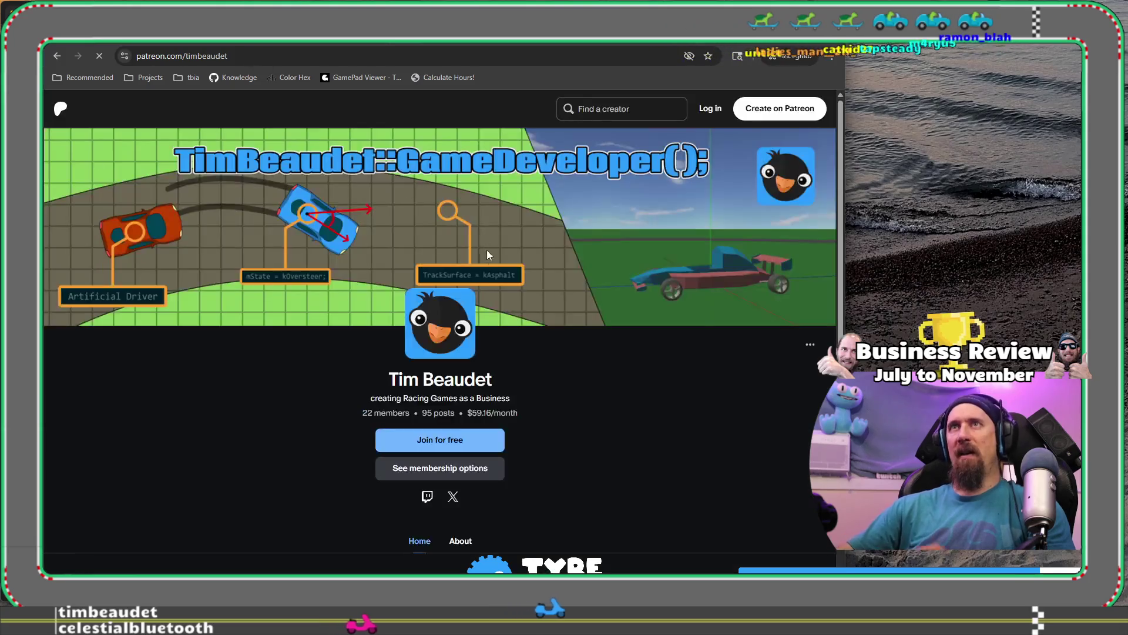
pyautogui.scroll(-10, 566, 412)
pyautogui.scroll(6, 593, 399)
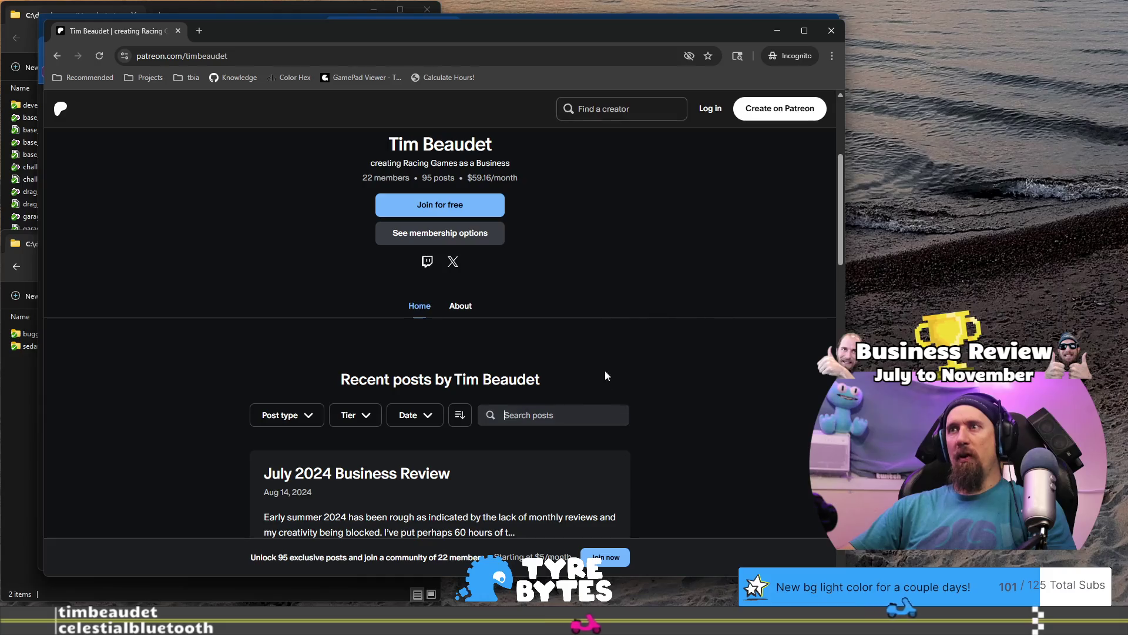
# - Search the creator's posts for 'tracker' and open Reward: Indie Career Tracker Lite
pyautogui.write('tracker')
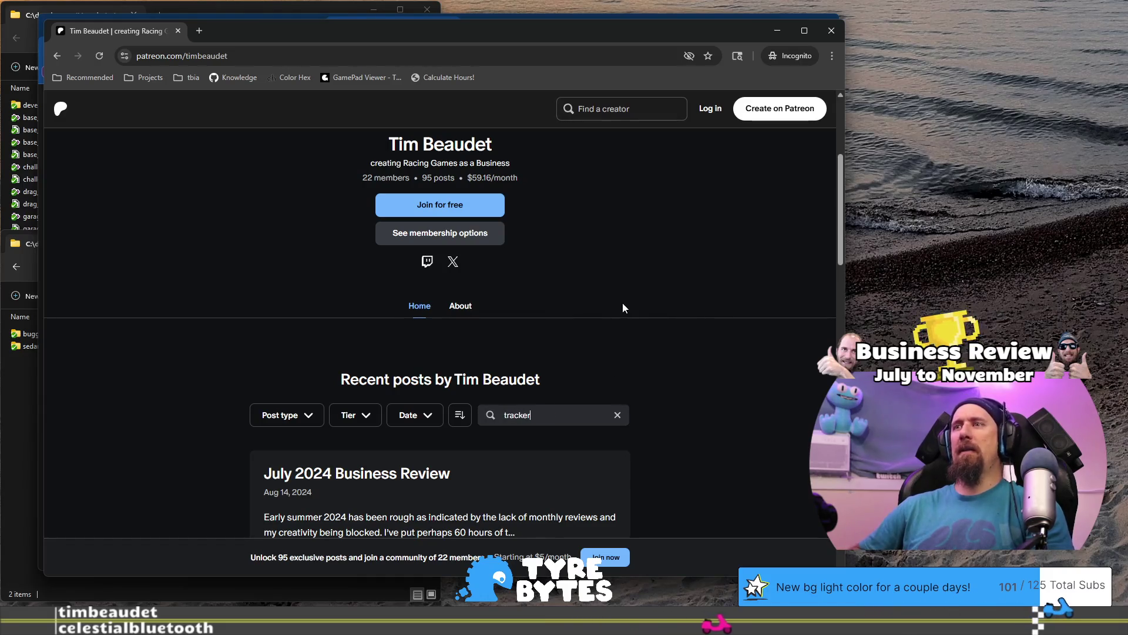
pyautogui.press('Return')
pyautogui.scroll(-3, 623, 305)
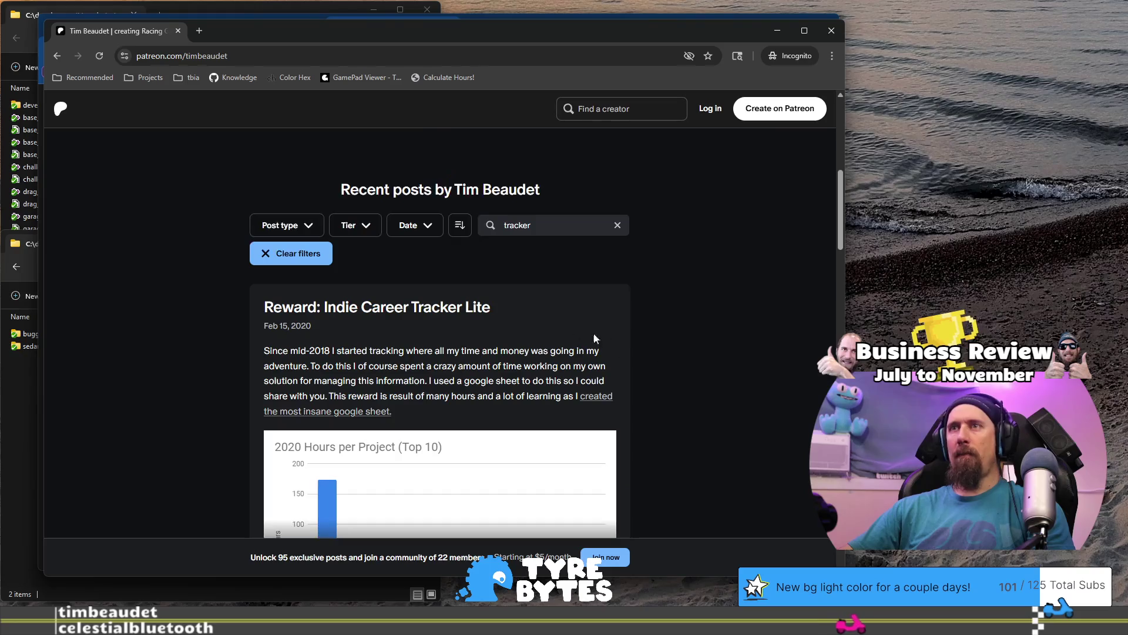
pyautogui.click(452, 314)
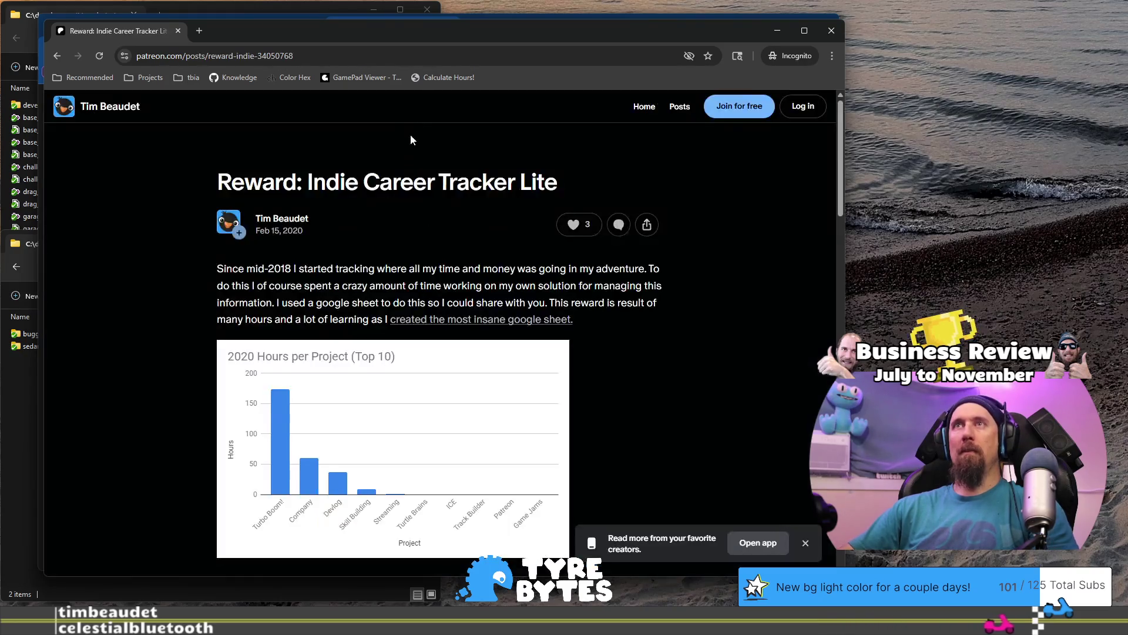
# - Copy the post's web address and look over the public post
pyautogui.click(406, 57)
pyautogui.hotkey('alt', 'Tab')
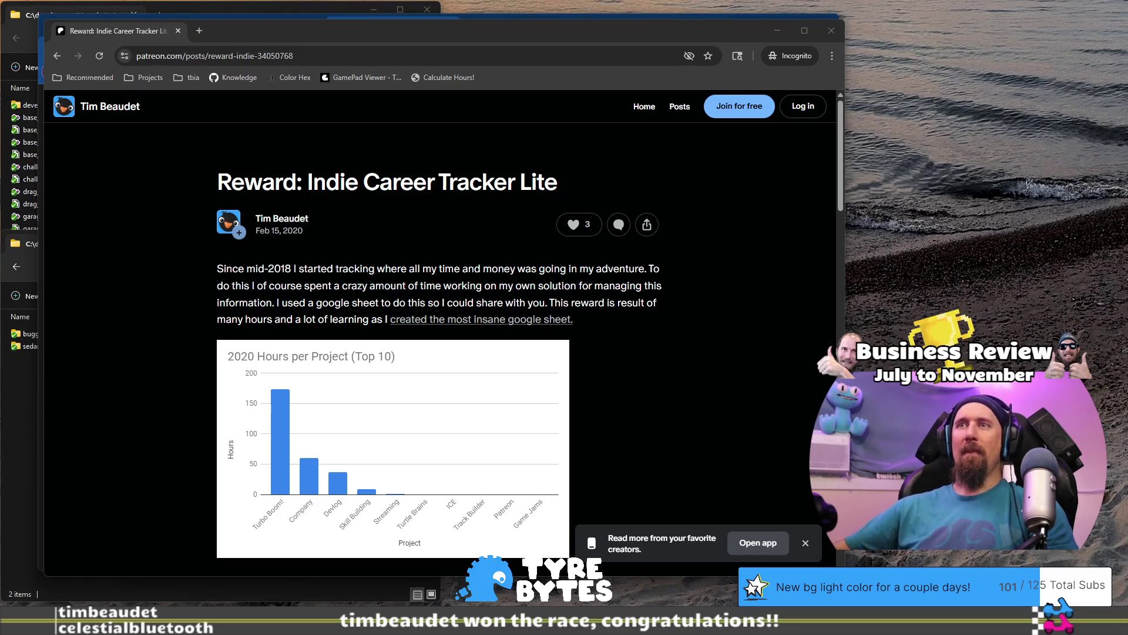
pyautogui.scroll(-15, 550, 227)
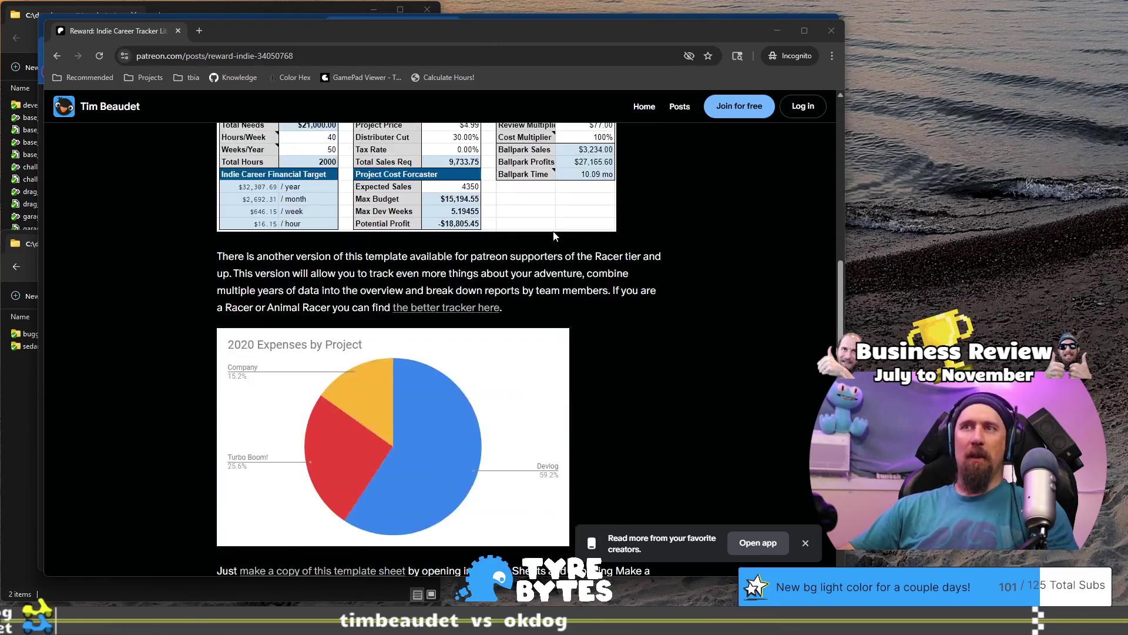
pyautogui.scroll(-5, 455, 278)
pyautogui.scroll(12, 491, 315)
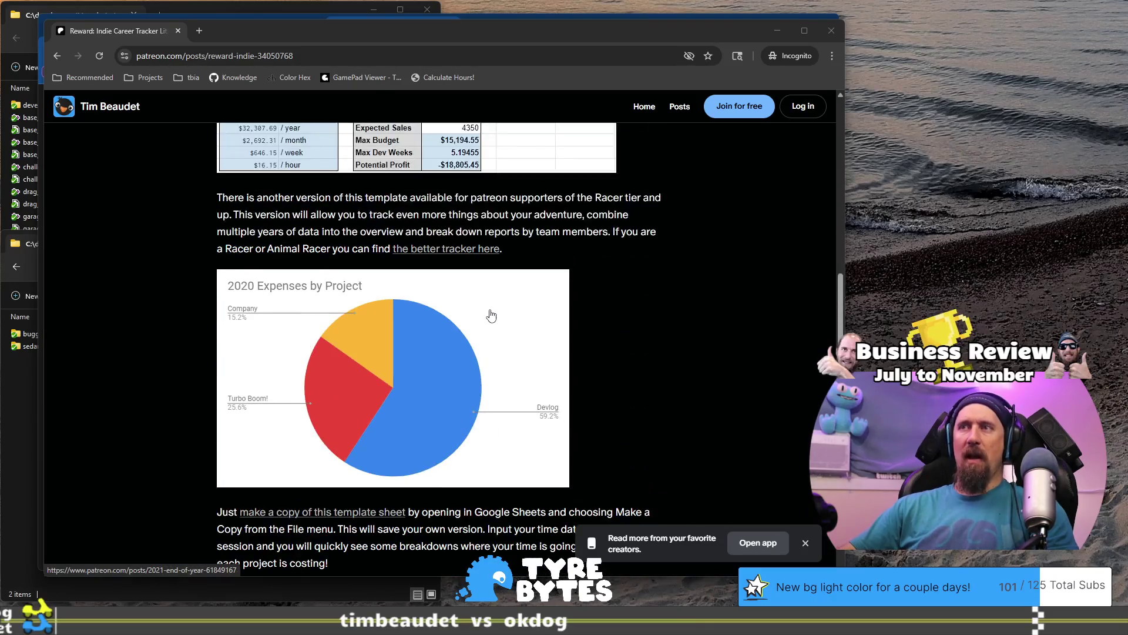
pyautogui.scroll(3, 491, 315)
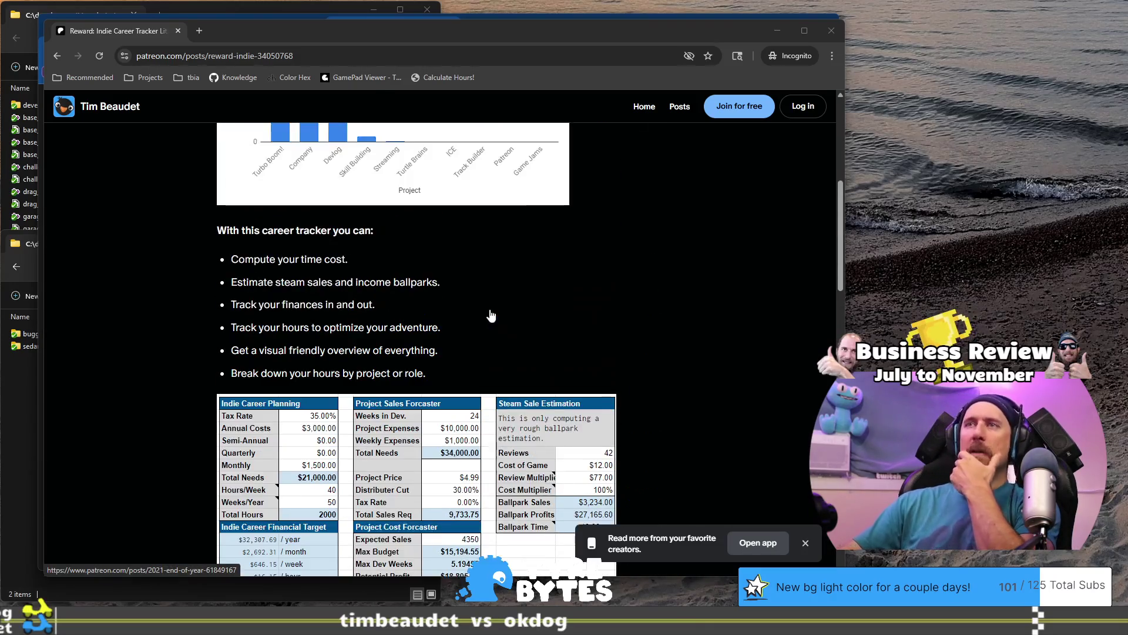
pyautogui.scroll(-5, 491, 315)
pyautogui.scroll(5, 491, 316)
pyautogui.scroll(4, 491, 316)
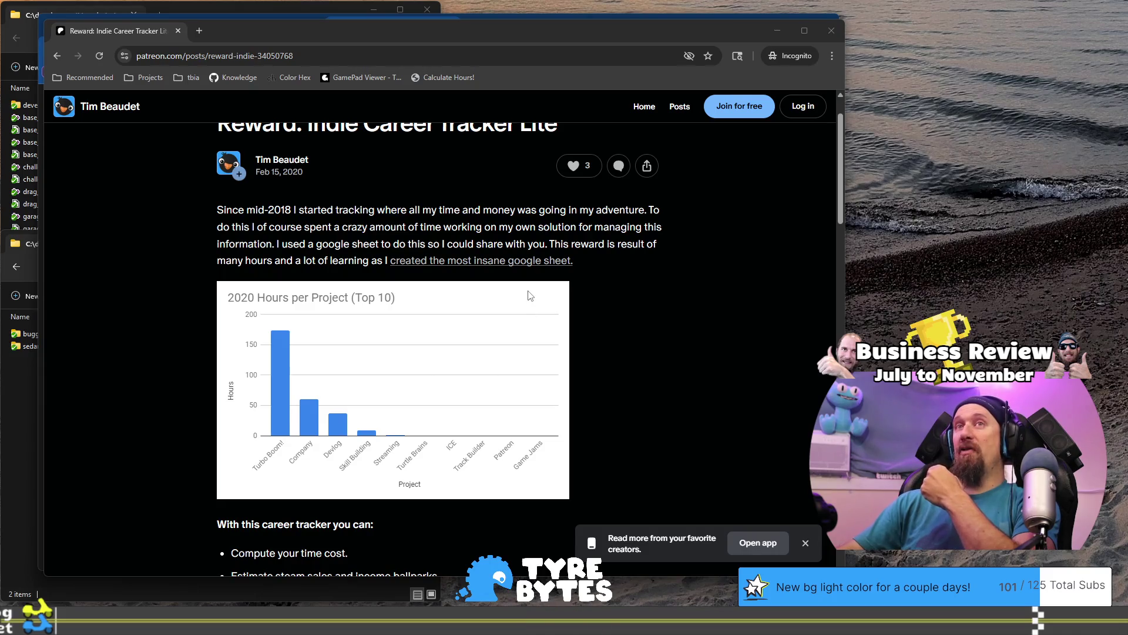
pyautogui.moveTo(611, 36); pyautogui.dragTo(753, 43)
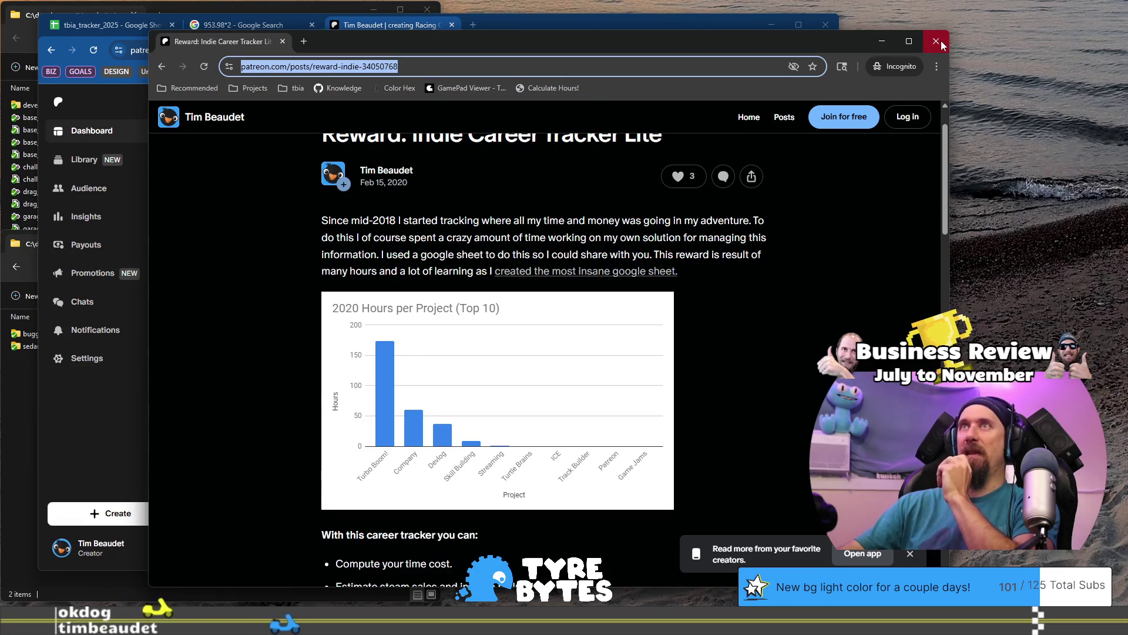
# - Close the Incognito window and return to the tbia_tracker_2025 spreadsheet tab
pyautogui.click(936, 41)
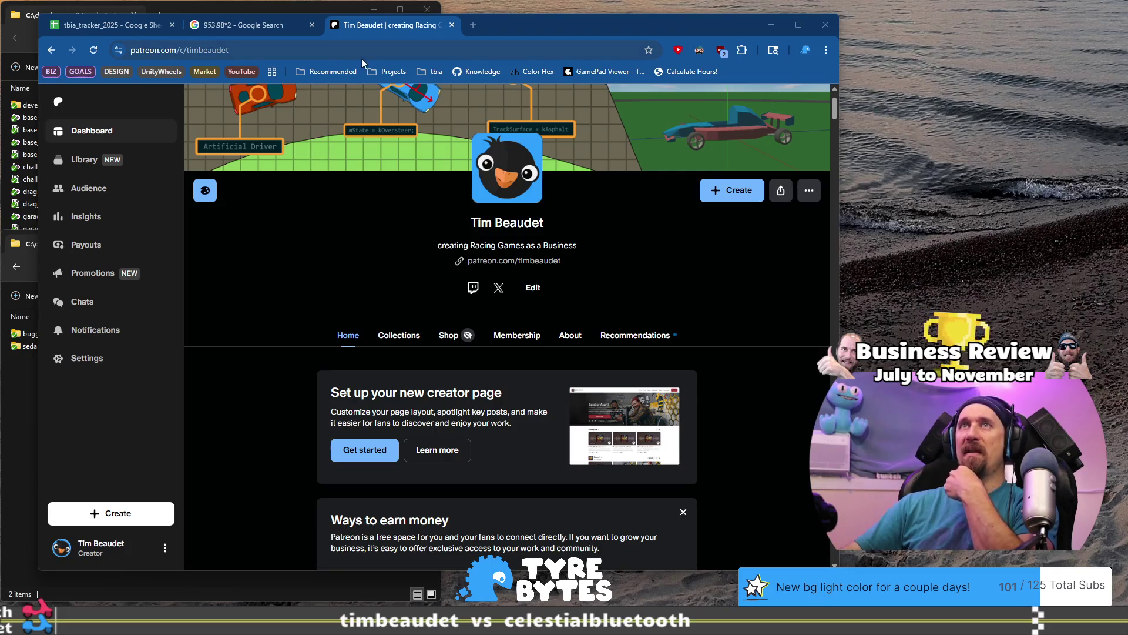
pyautogui.click(133, 29)
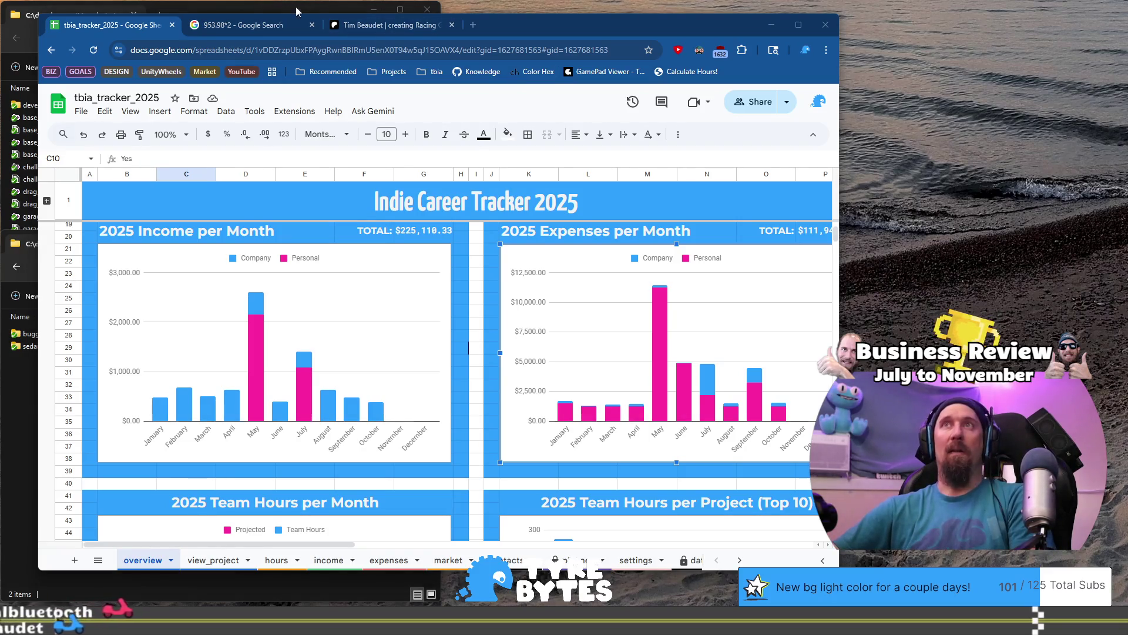
pyautogui.click(252, 25)
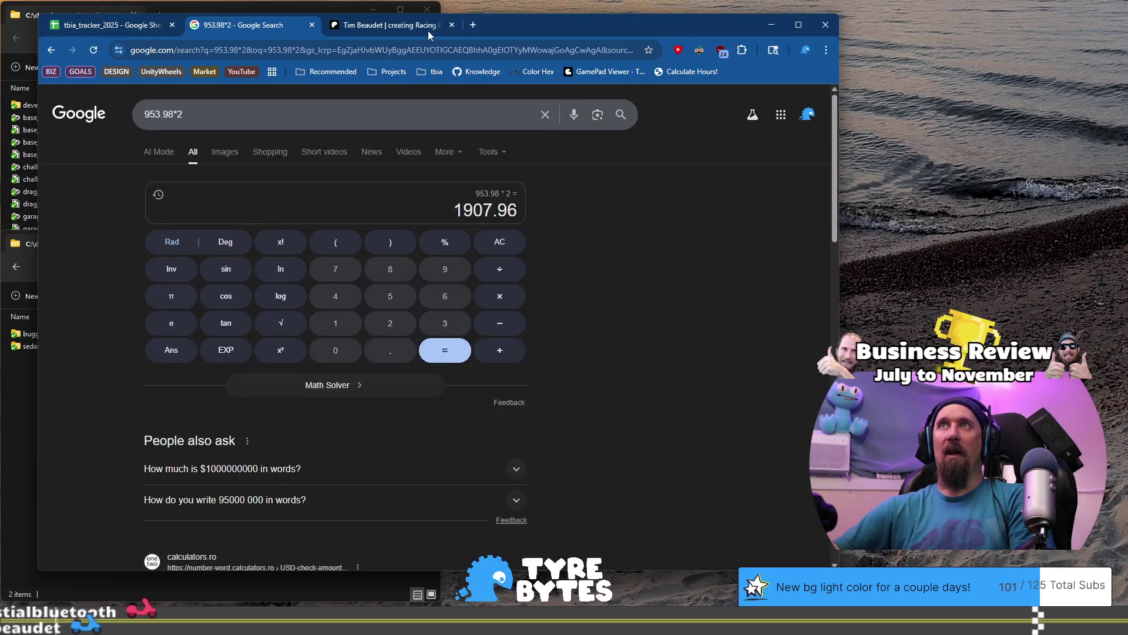
# - Open an empty browser tab, then go back to the tracker's hours sheet
pyautogui.click(477, 23)
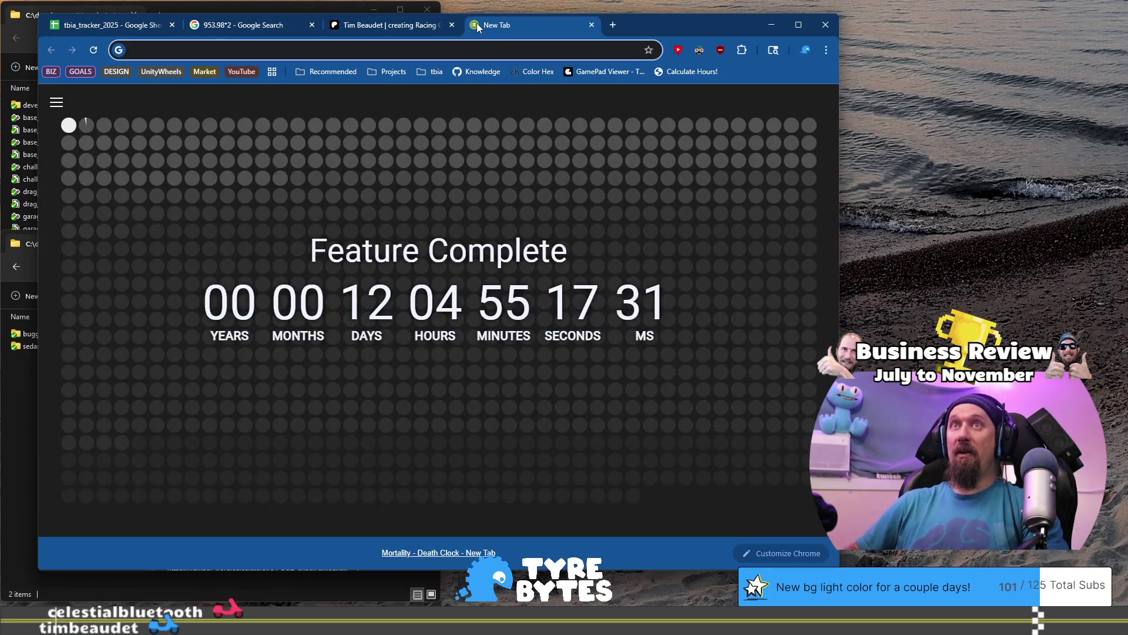
pyautogui.write('t')
pyautogui.press('BackSpace')
pyautogui.press('BackSpace')
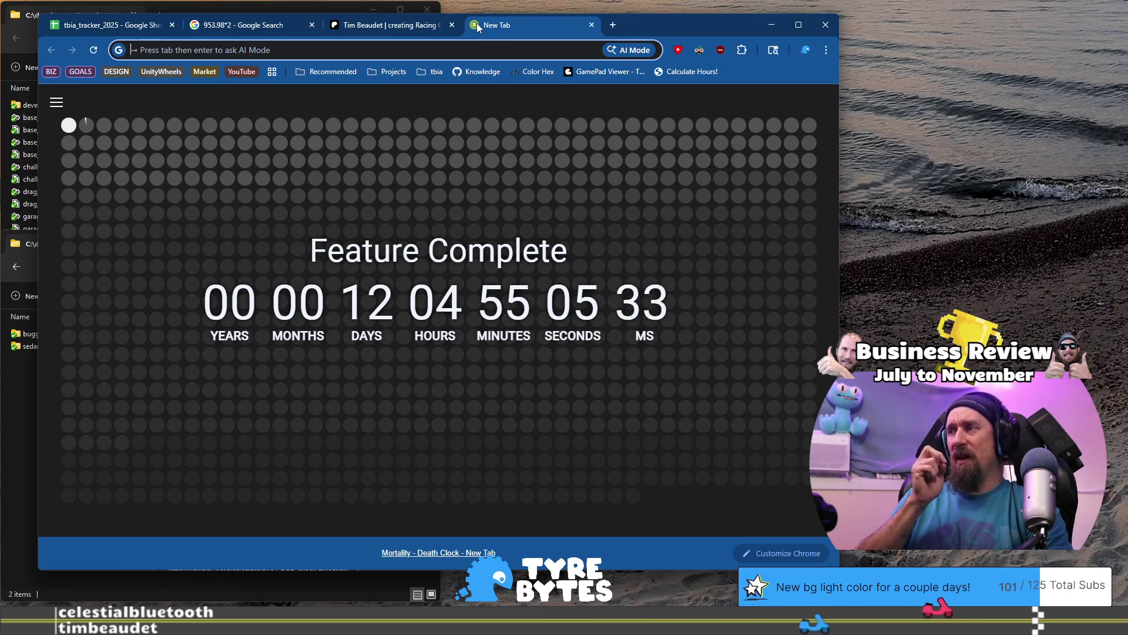
pyautogui.click(135, 29)
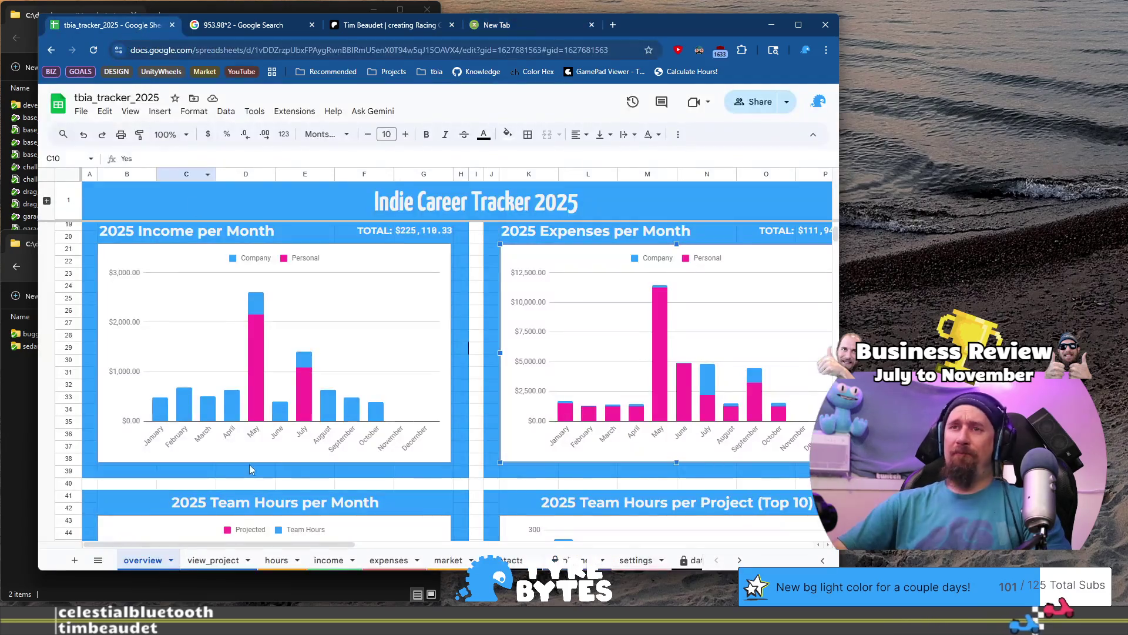
pyautogui.click(276, 560)
# - Start hours row 343 with date 2025-11-02, 3 hours and project Tyre Bytes
pyautogui.scroll(-10, 695, 311)
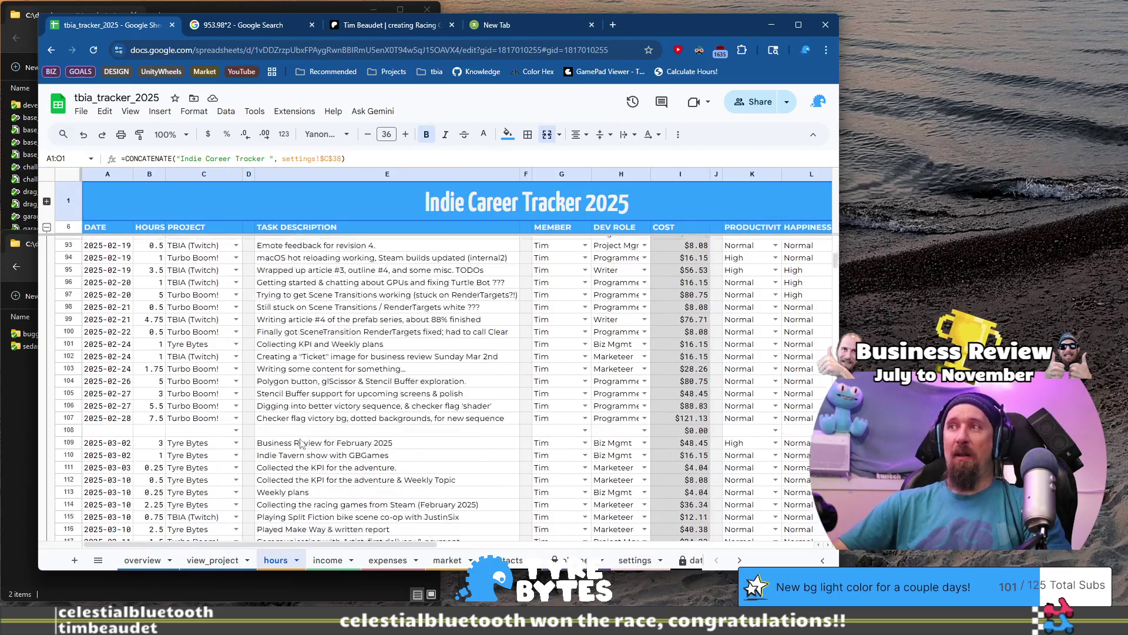
pyautogui.moveTo(837, 274); pyautogui.dragTo(835, 311)
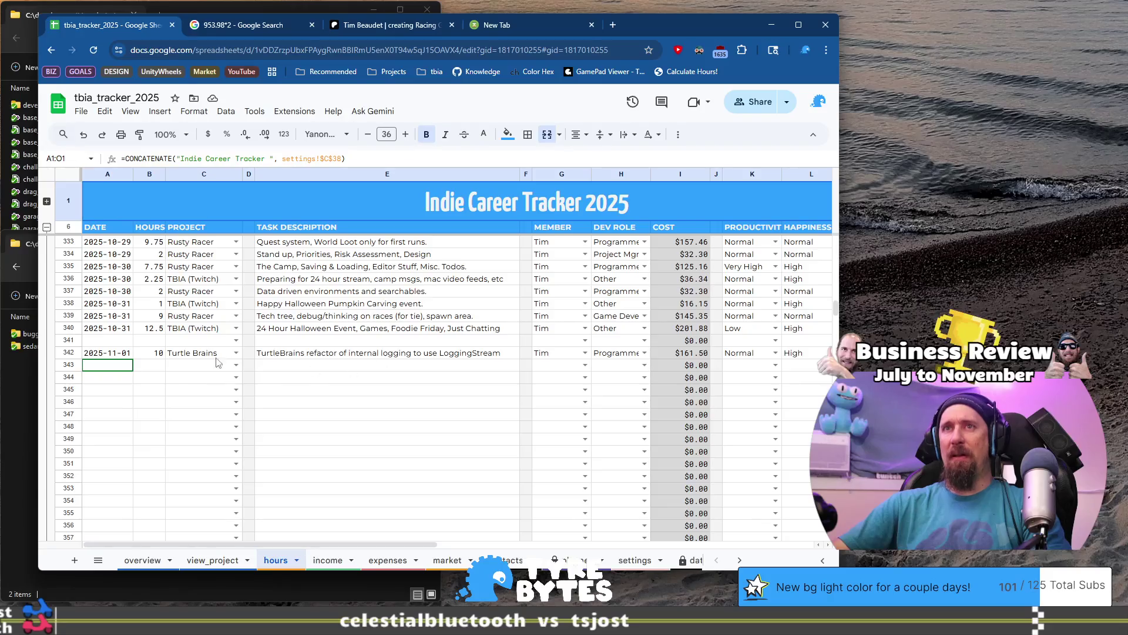
pyautogui.click(107, 389)
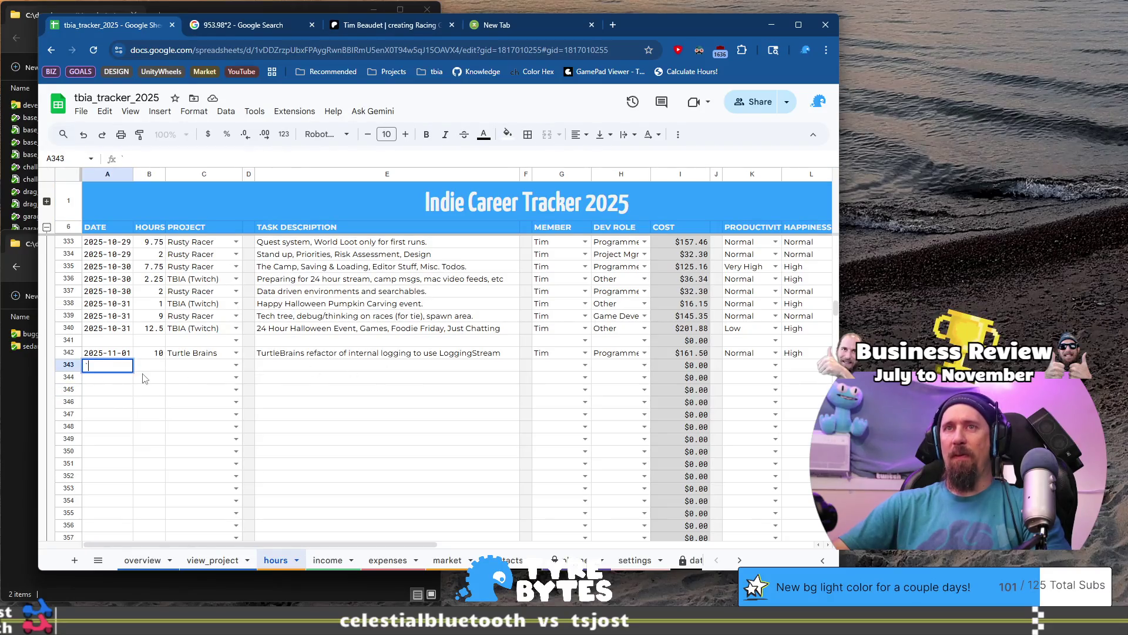
pyautogui.write("'dat")
pyautogui.press('BackSpace')
pyautogui.press('BackSpace')
pyautogui.press('BackSpace')
pyautogui.write('2025-11-02')
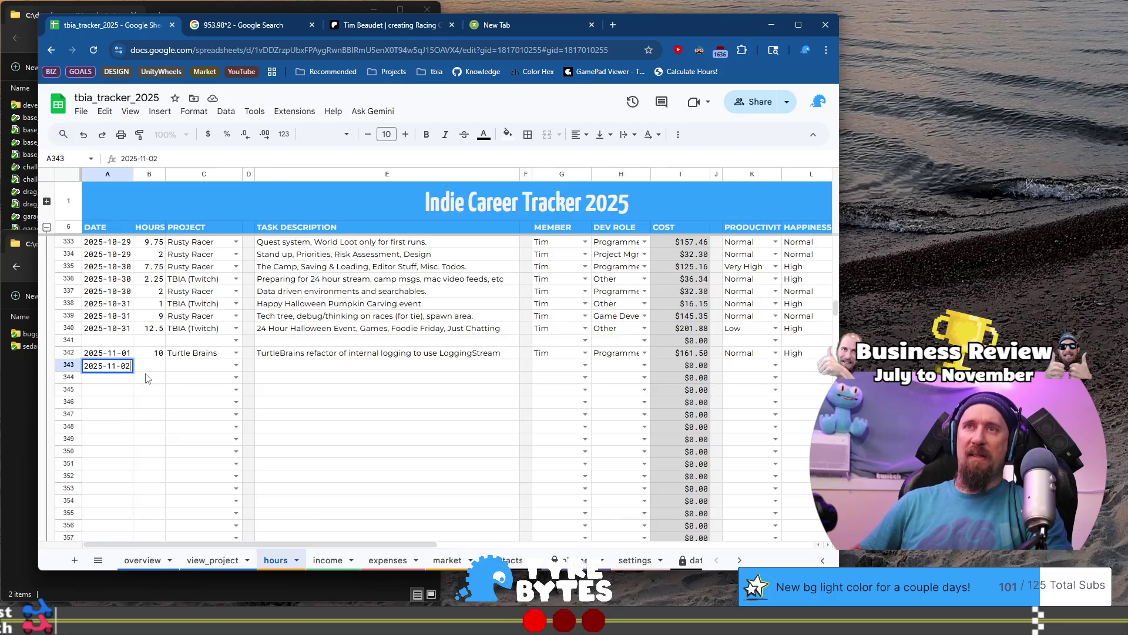
pyautogui.press('Tab')
pyautogui.write('3')
pyautogui.press('Tab')
pyautogui.write('T')
pyautogui.press('Tab')
pyautogui.press('Tab')
# - Describe the task as catching up accounting sheets, with Biz Mgmt role and Normal ratings
pyautogui.write('Catching up the ')
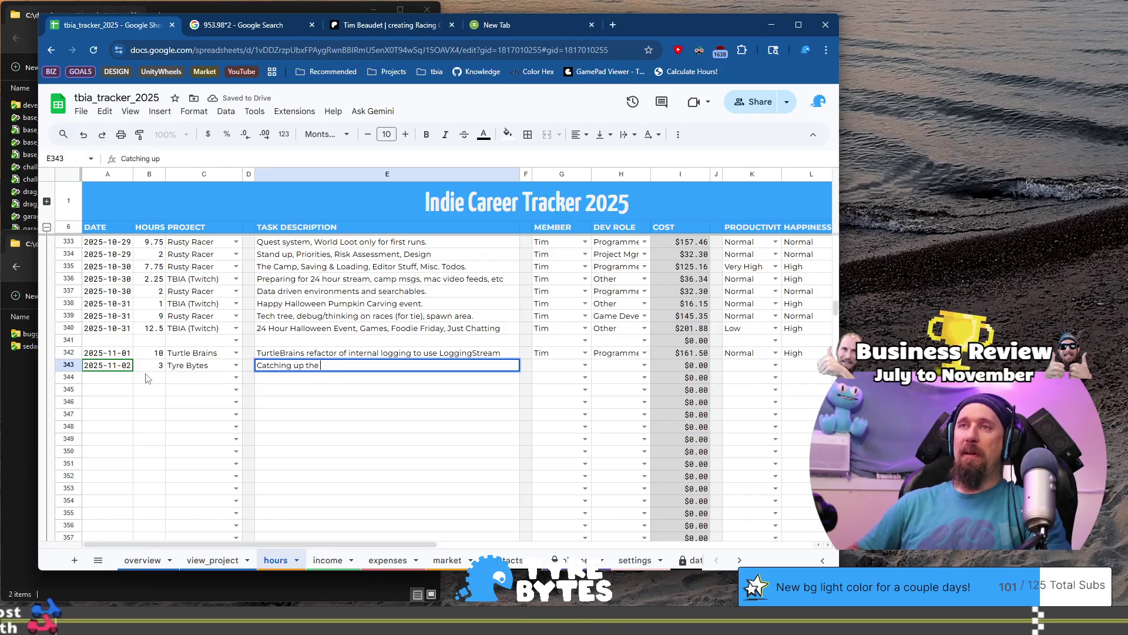
pyautogui.write('accounting sheets for July, A')
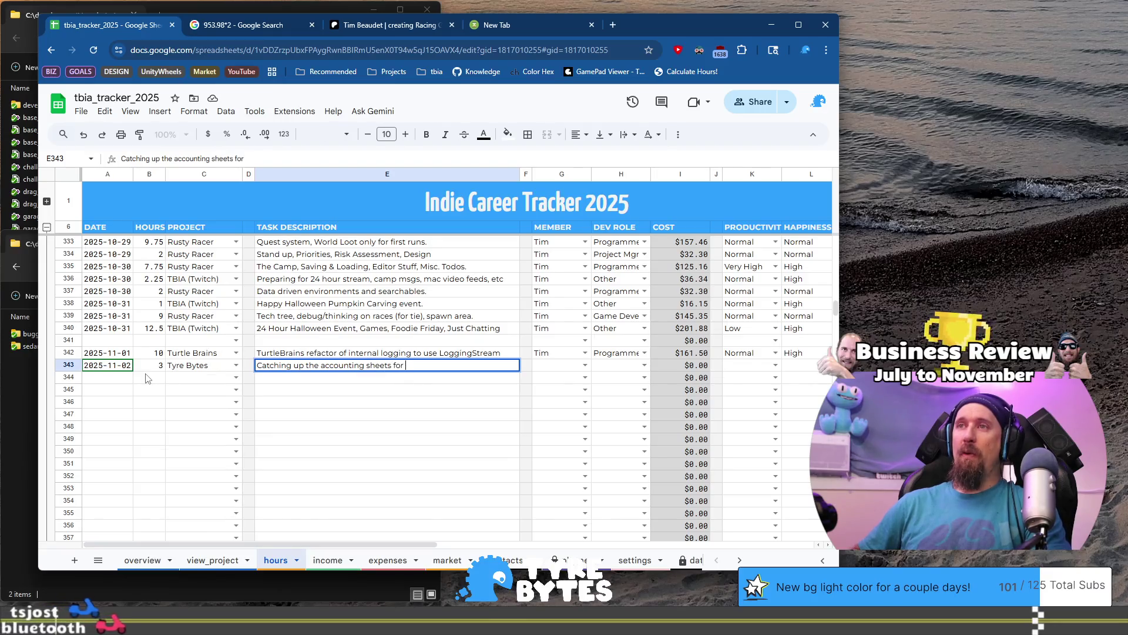
pyautogui.write('ugust, Sp')
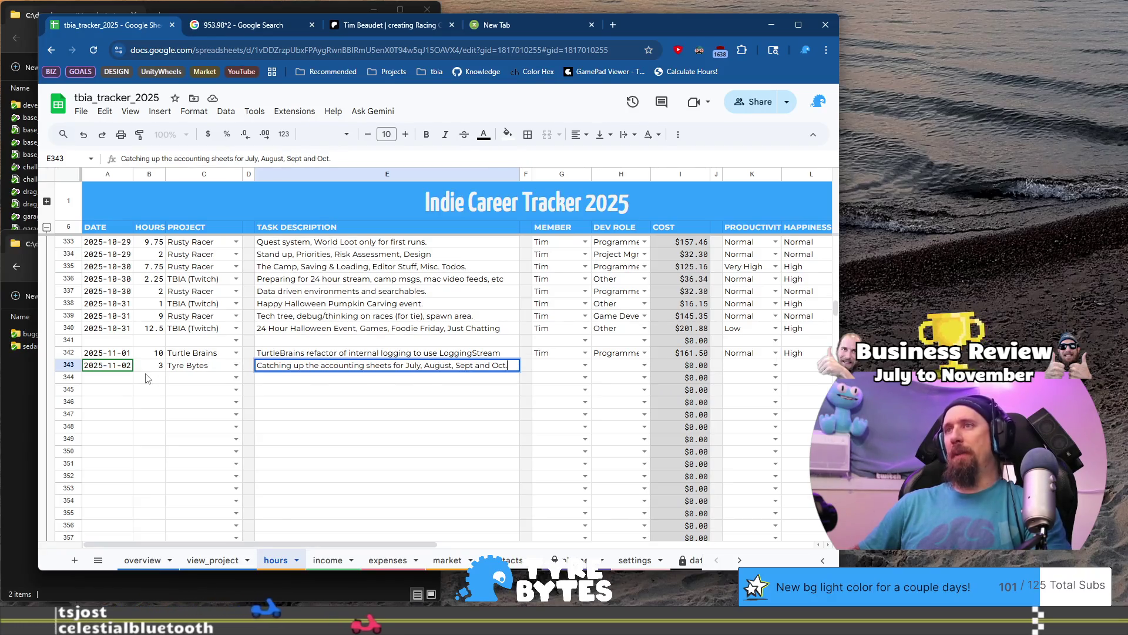
pyautogui.press('Tab')
pyautogui.press('Tab')
pyautogui.write('t')
pyautogui.press('Tab')
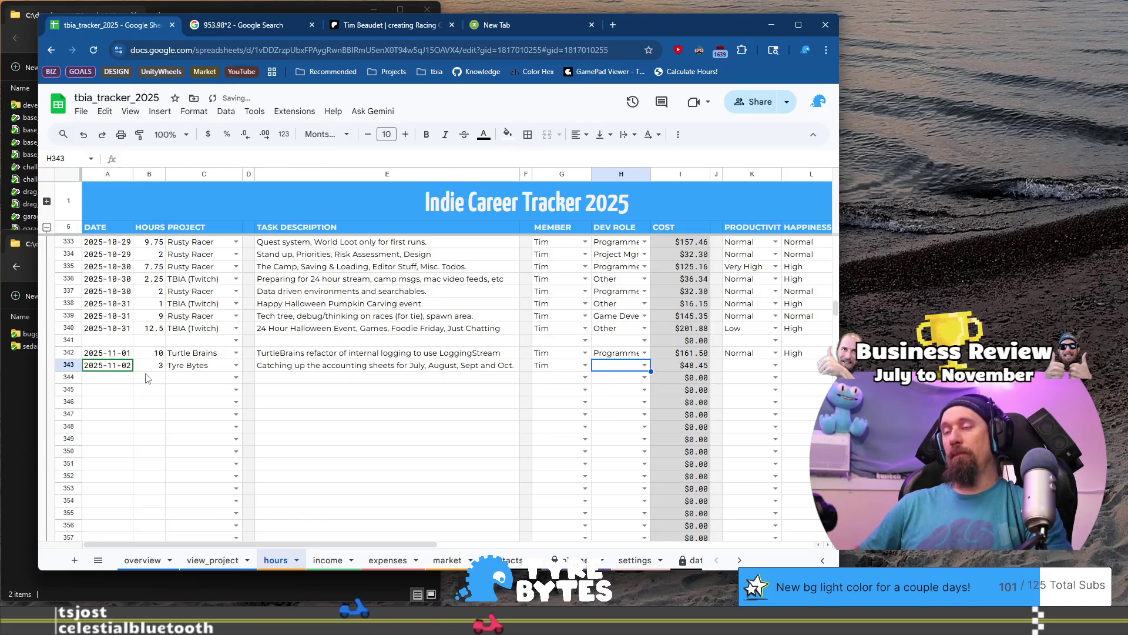
pyautogui.write('b')
pyautogui.press('Tab')
pyautogui.press('Tab')
pyautogui.press('Tab')
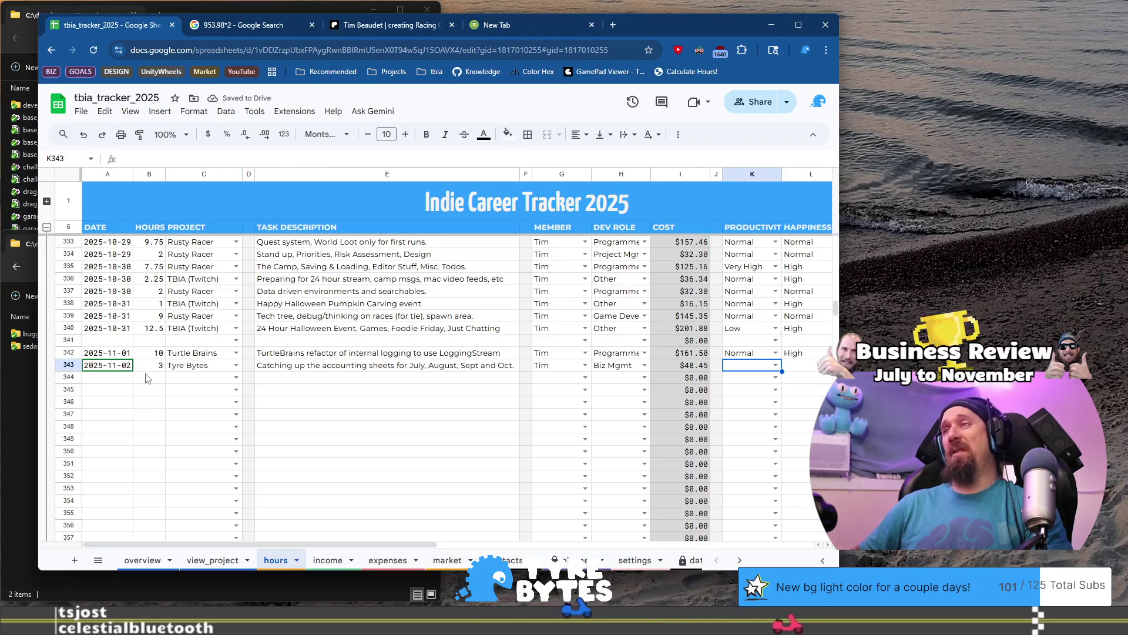
pyautogui.write('n')
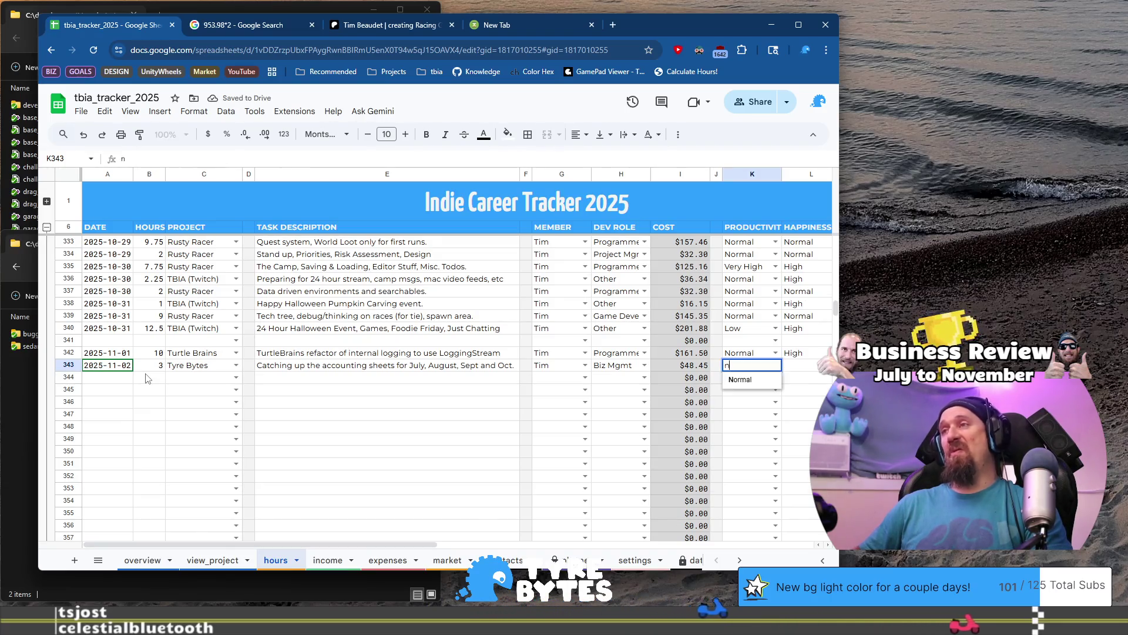
pyautogui.press('Tab')
pyautogui.write('n')
pyautogui.press('Tab')
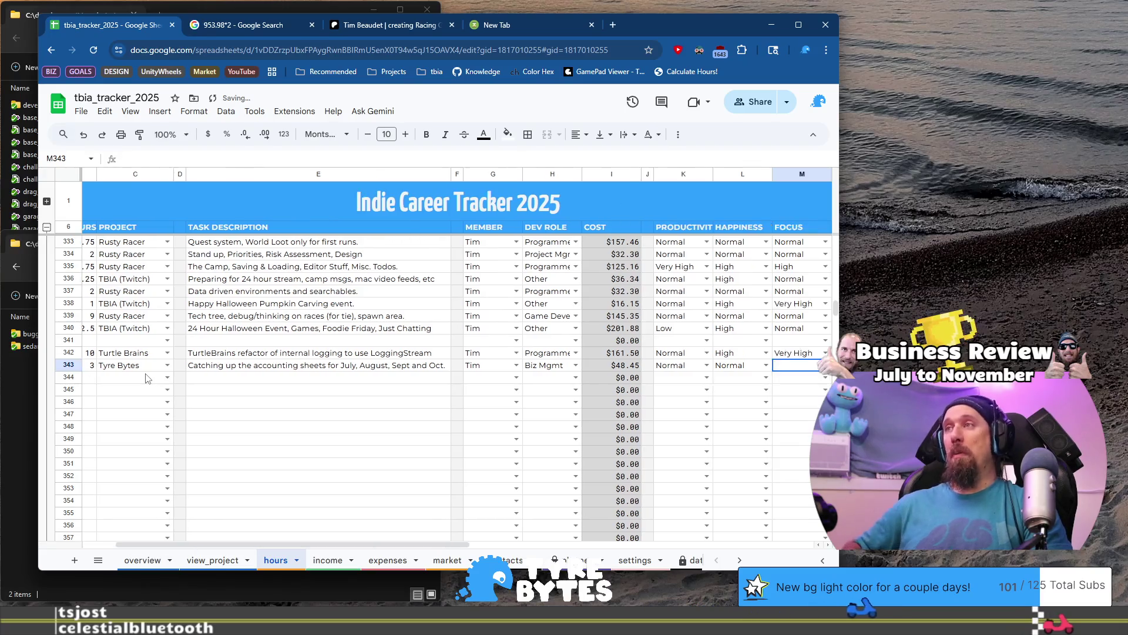
pyautogui.write('n')
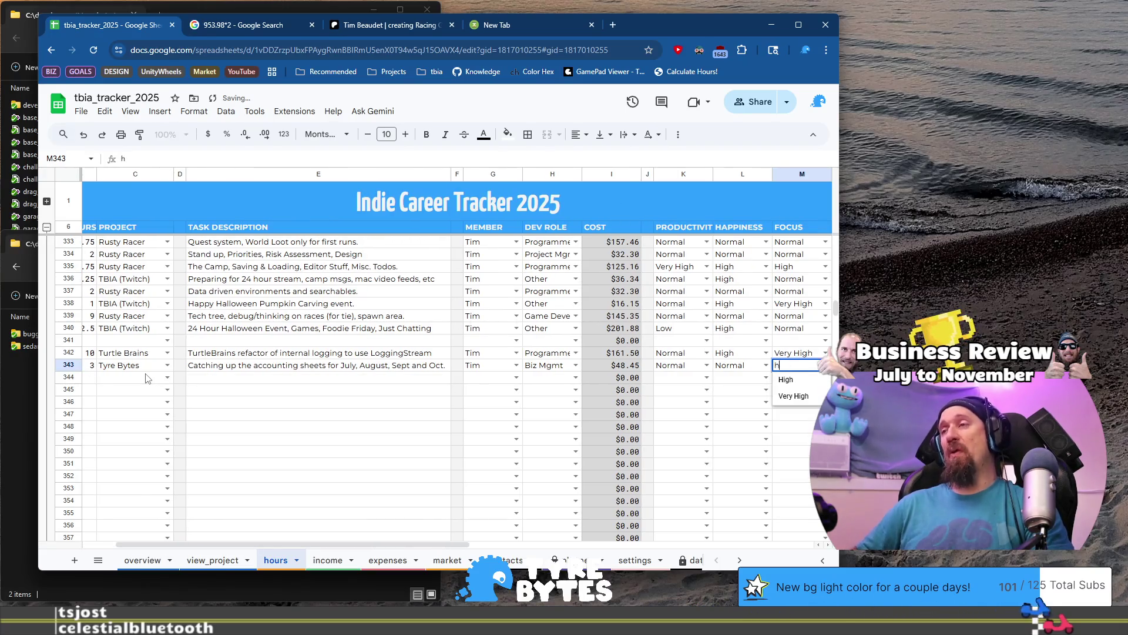
pyautogui.press('Return')
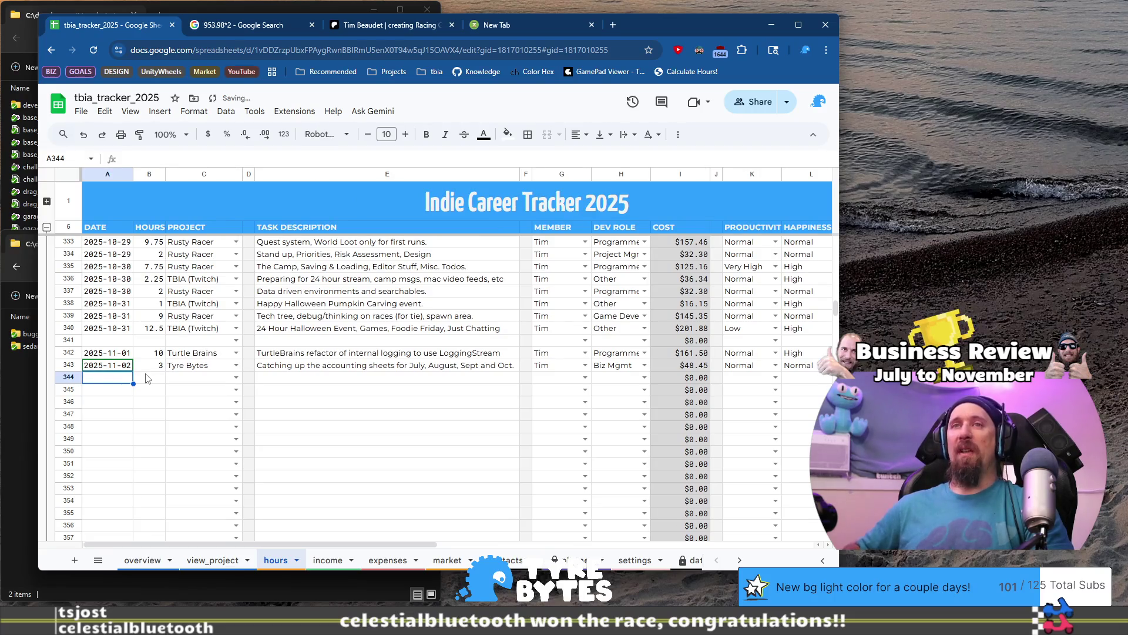
pyautogui.click(506, 24)
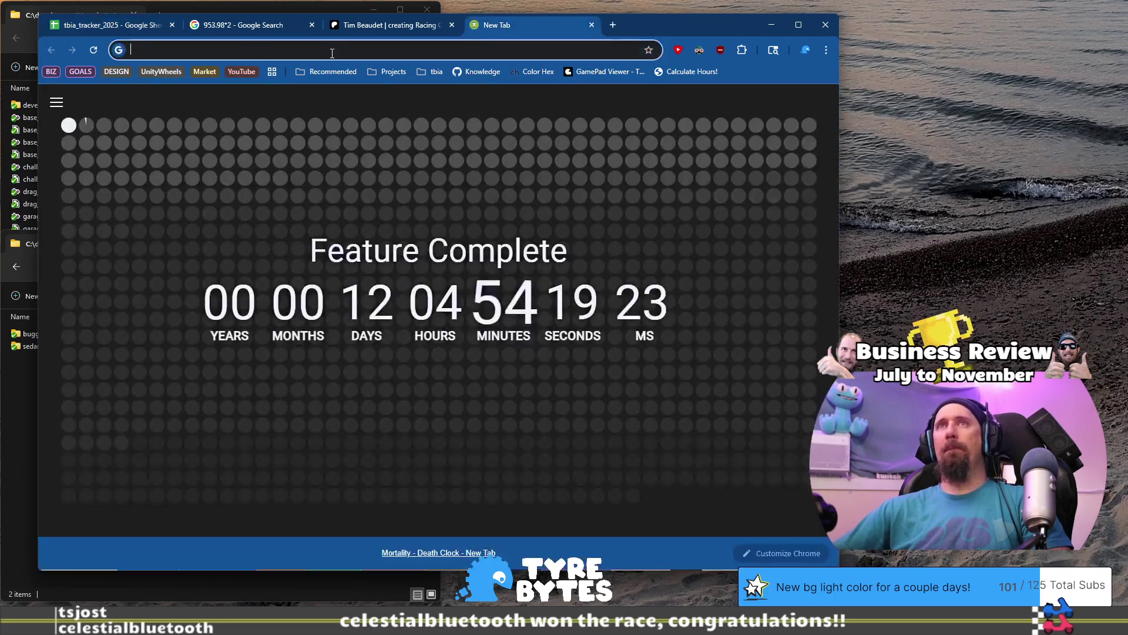
# - Load Google Drive in the blank tab and open the tyre_bytes folder
pyautogui.click(328, 49)
pyautogui.write('drive.google.com')
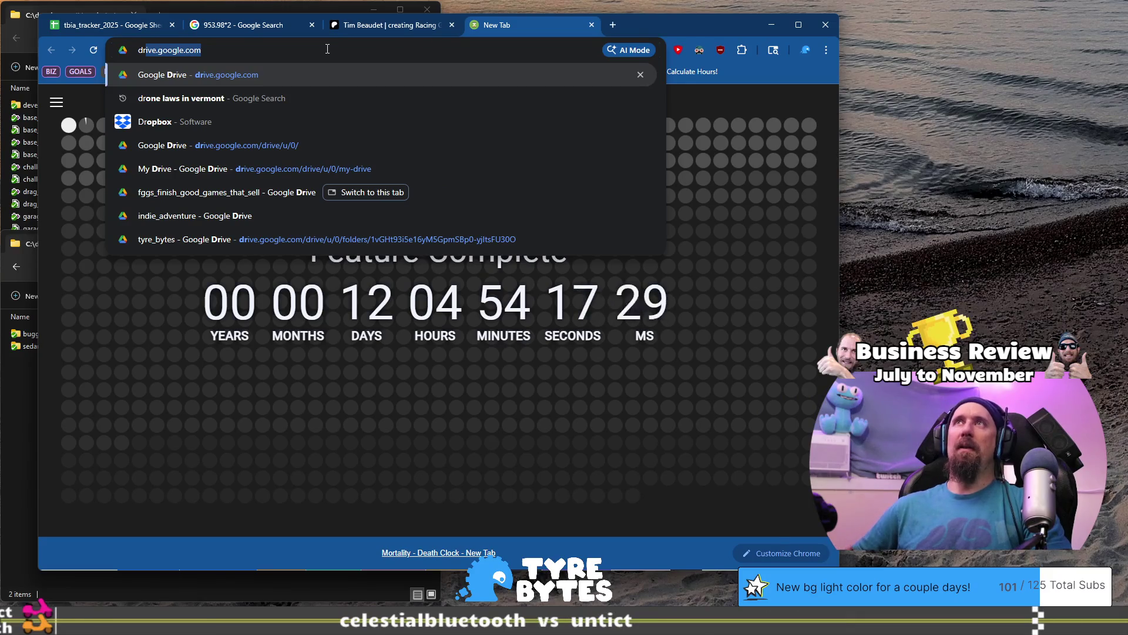
pyautogui.press('Return')
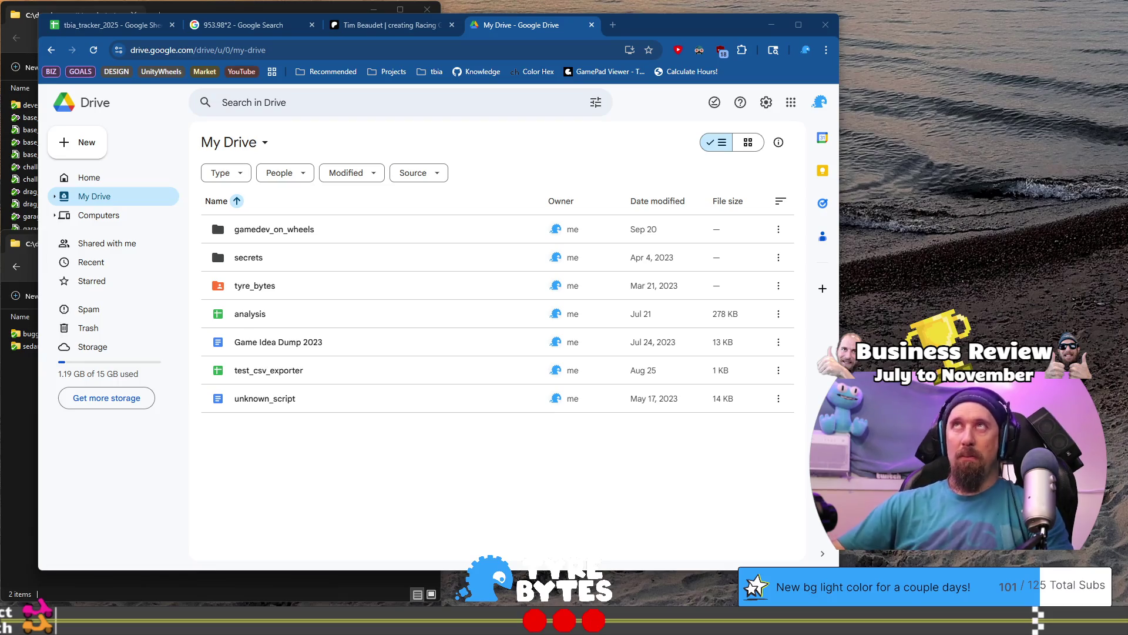
pyautogui.doubleClick(287, 285)
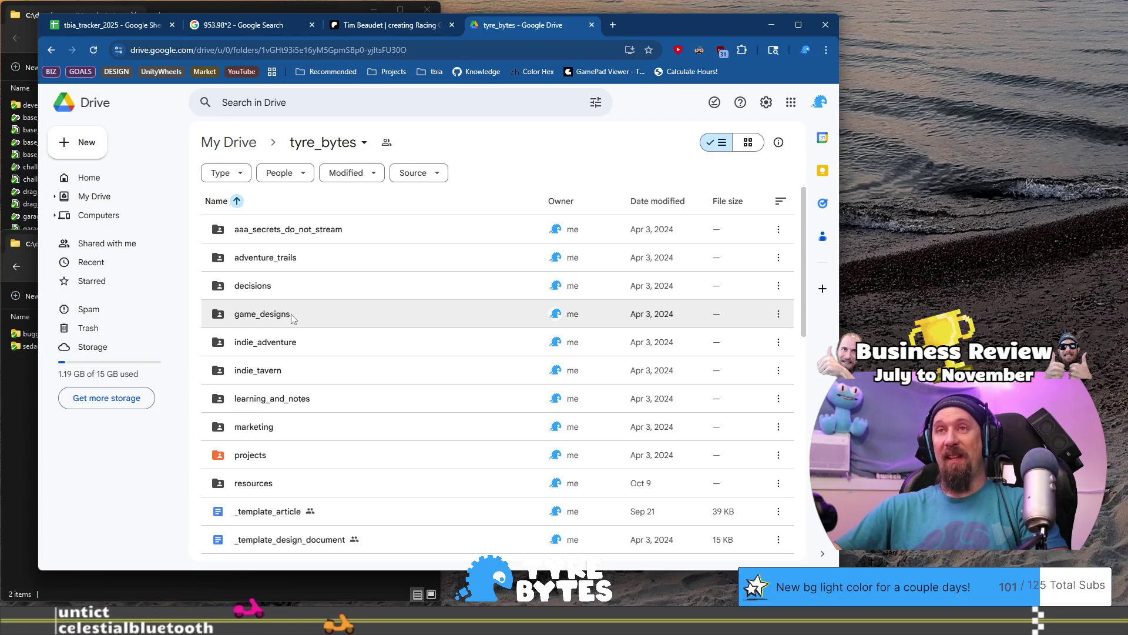
pyautogui.scroll(-2, 302, 368)
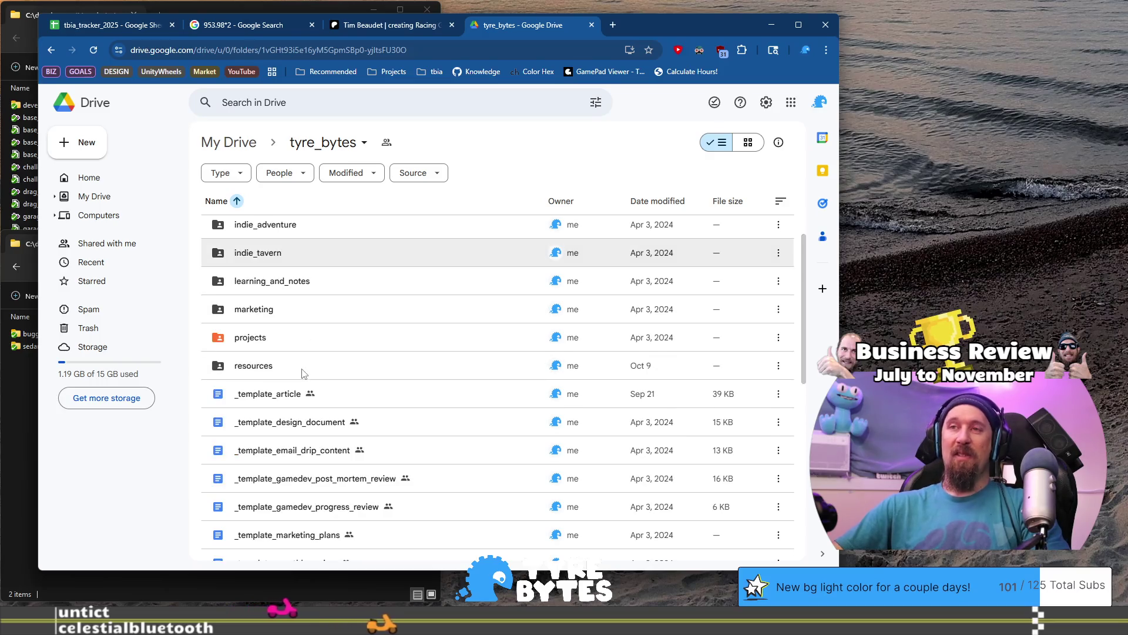
pyautogui.click(260, 342)
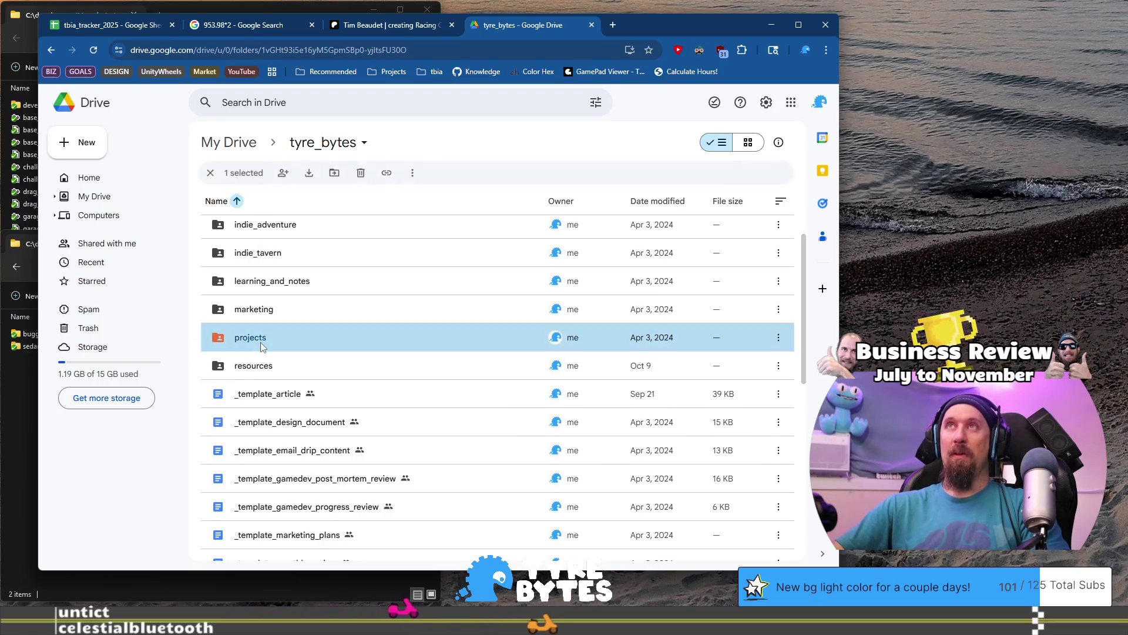
pyautogui.scroll(2, 311, 296)
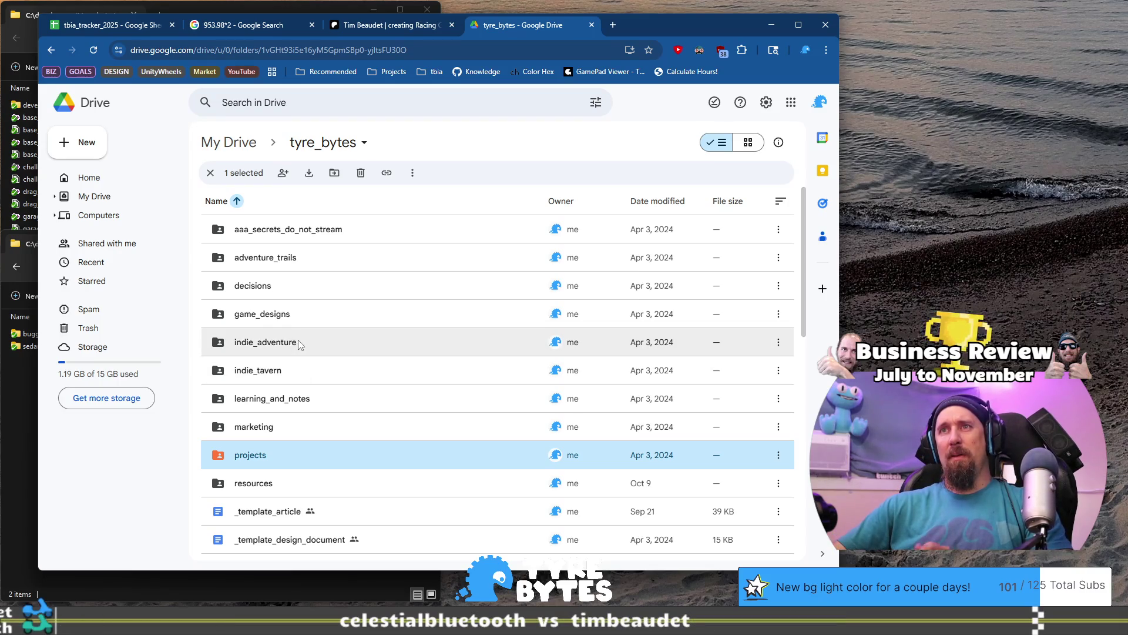
pyautogui.click(131, 28)
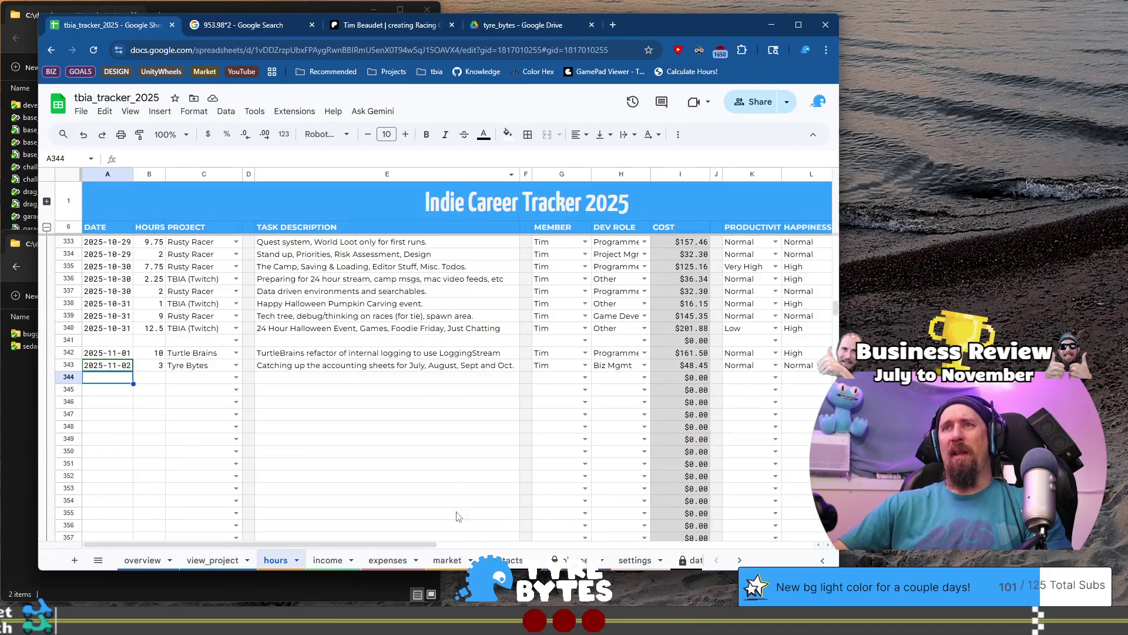
# - Set the overview sheet's Incl. Personal dropdown to No
pyautogui.click(144, 562)
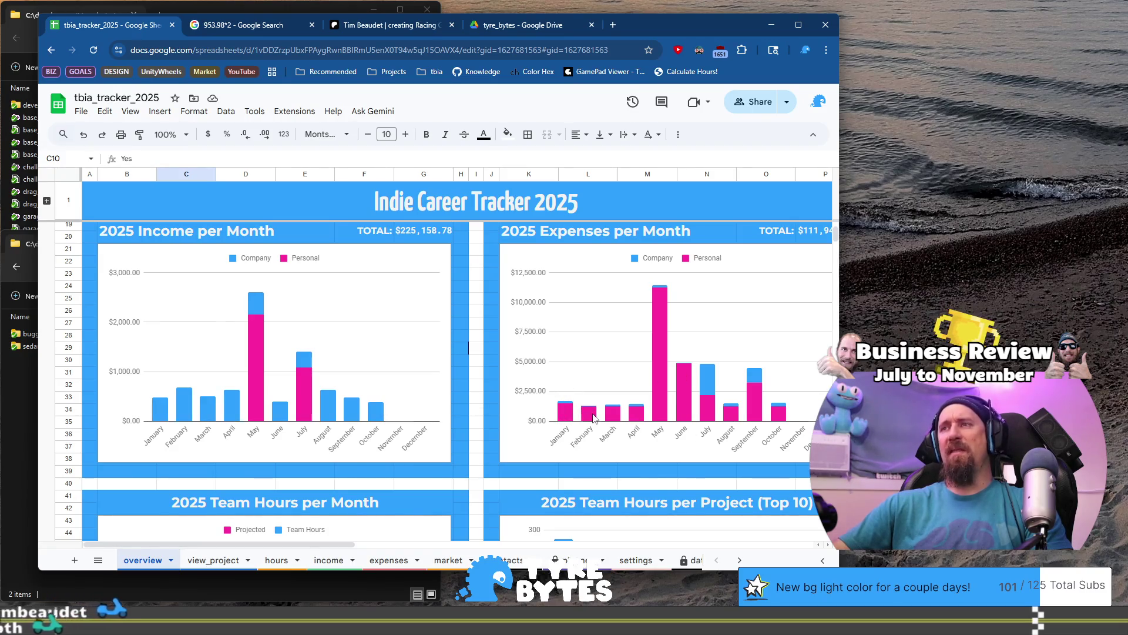
pyautogui.scroll(3, 147, 298)
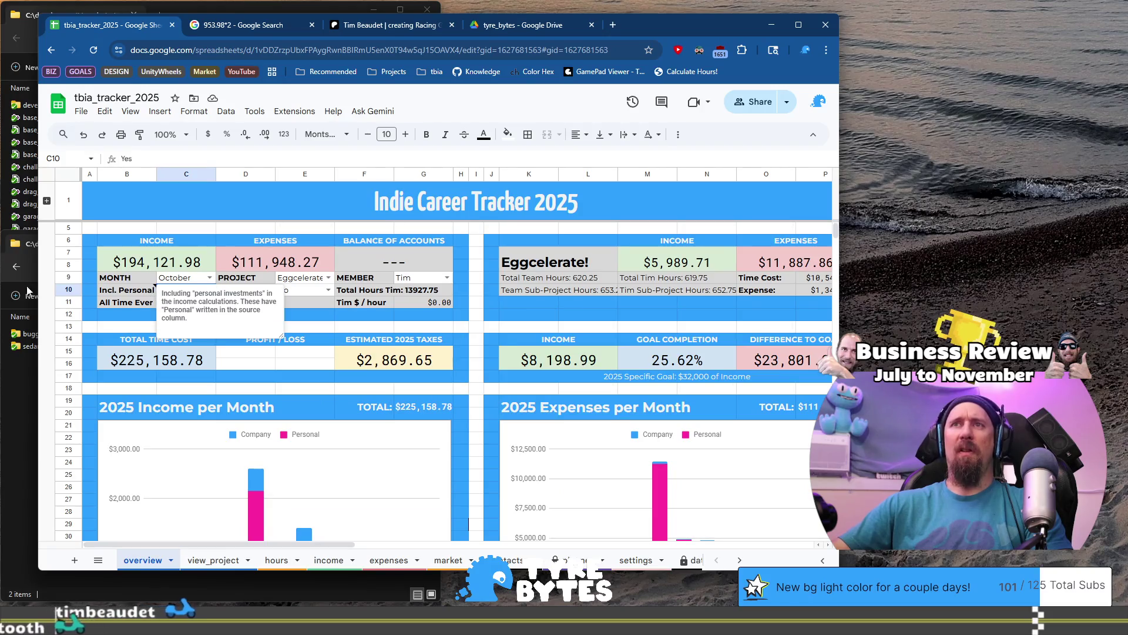
pyautogui.click(127, 326)
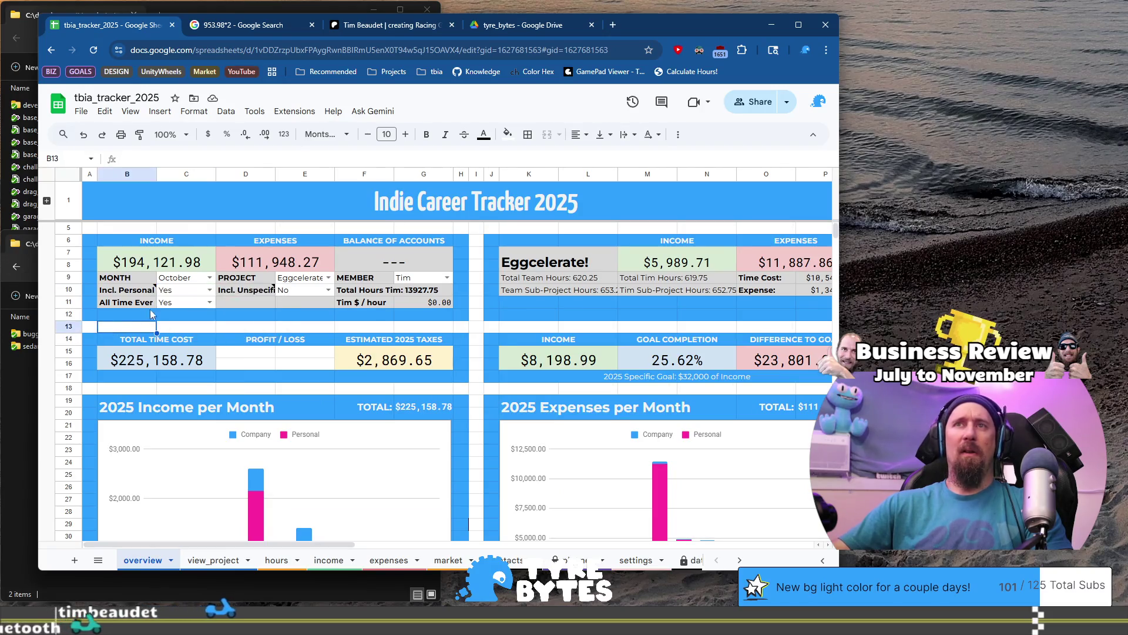
pyautogui.click(210, 291)
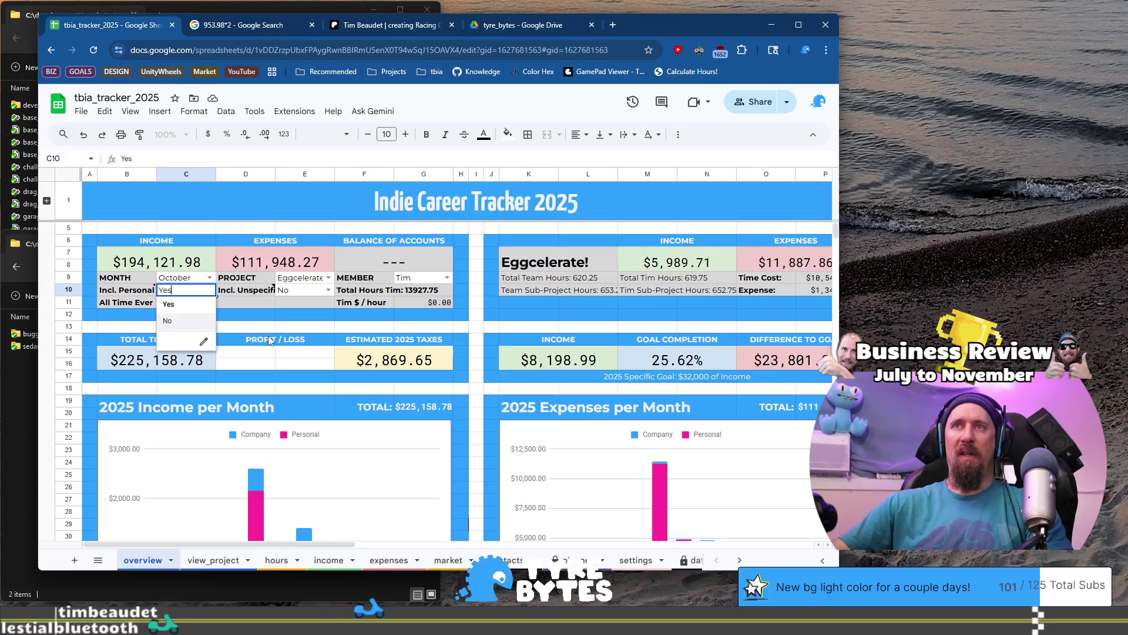
pyautogui.click(250, 327)
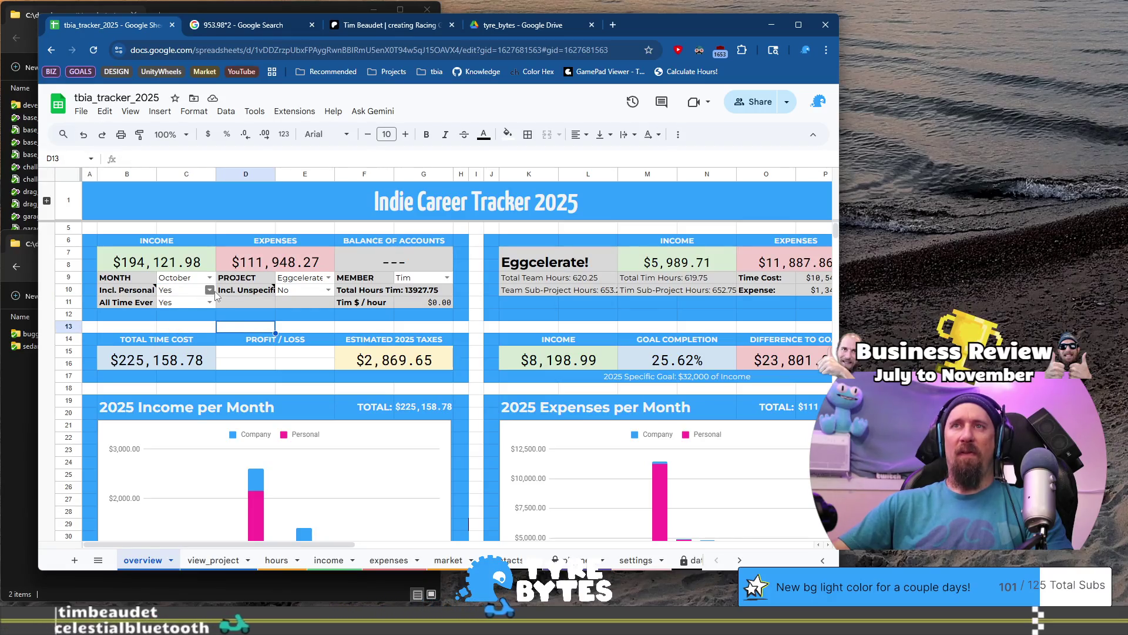
pyautogui.click(209, 291)
pyautogui.click(210, 290)
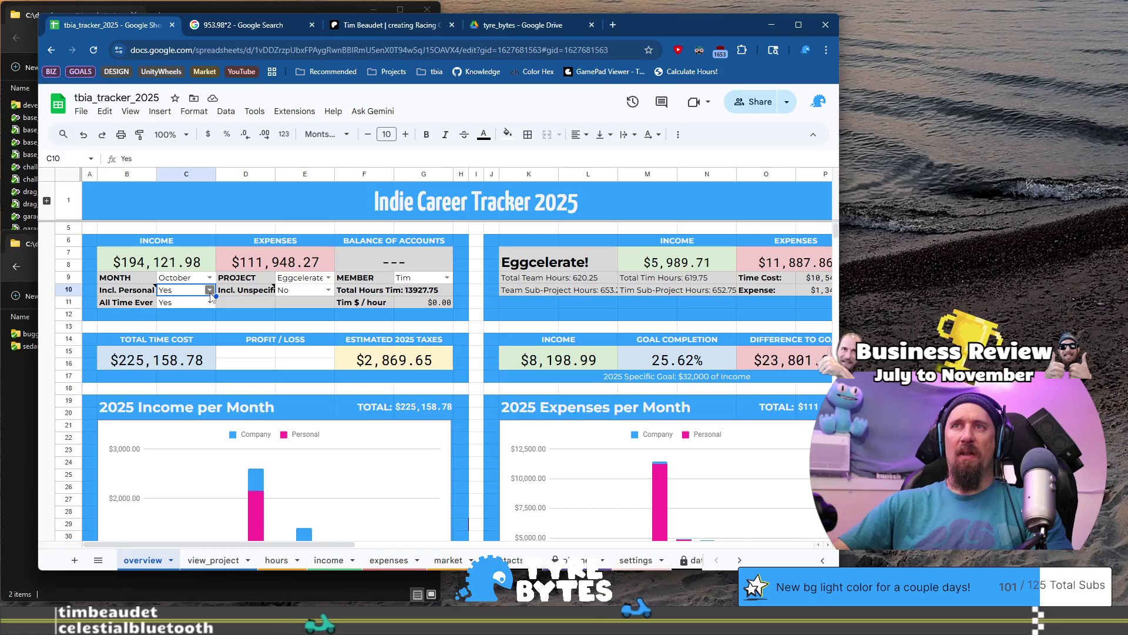
pyautogui.click(210, 291)
pyautogui.click(170, 320)
pyautogui.scroll(-5, 469, 425)
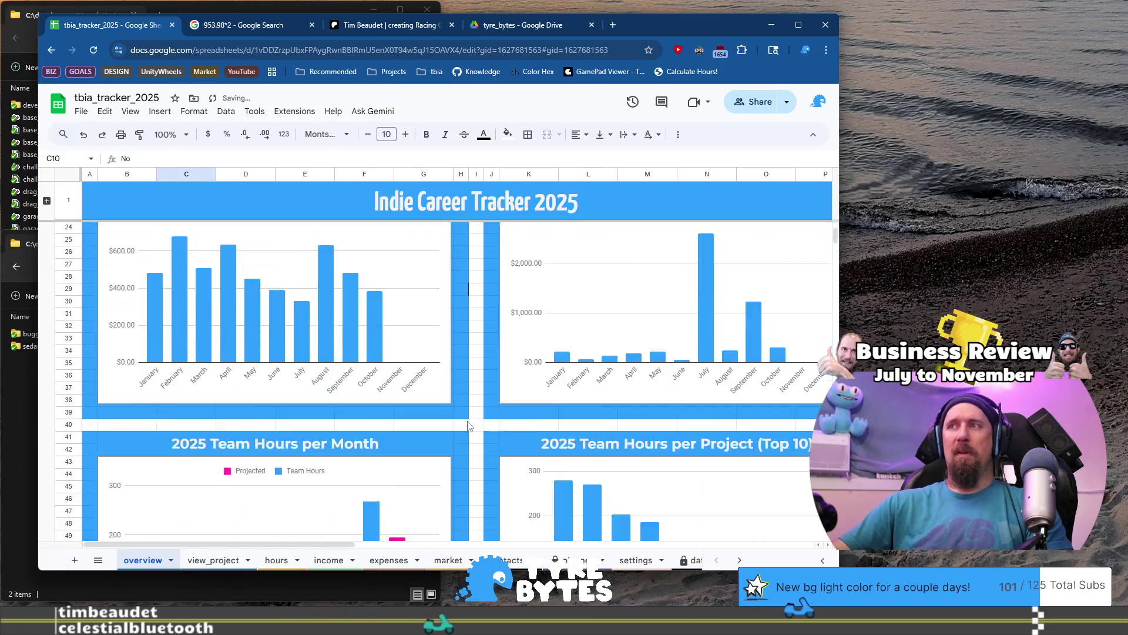
pyautogui.scroll(1, 468, 424)
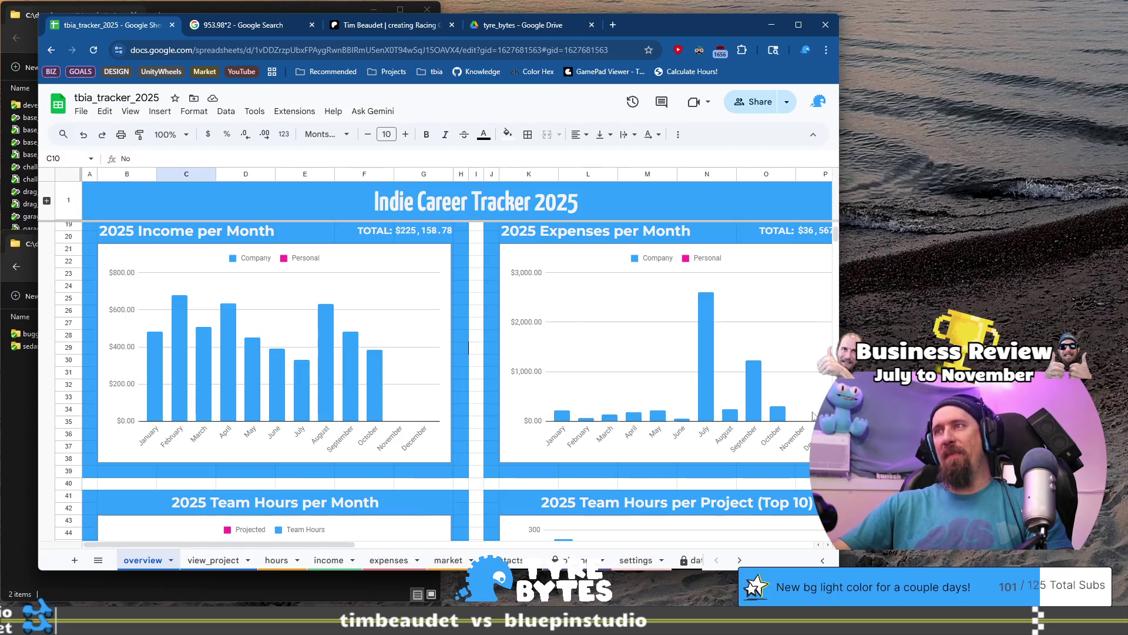
# - Check the monthly values on the expenses chart with personal amounts excluded
pyautogui.click(564, 419)
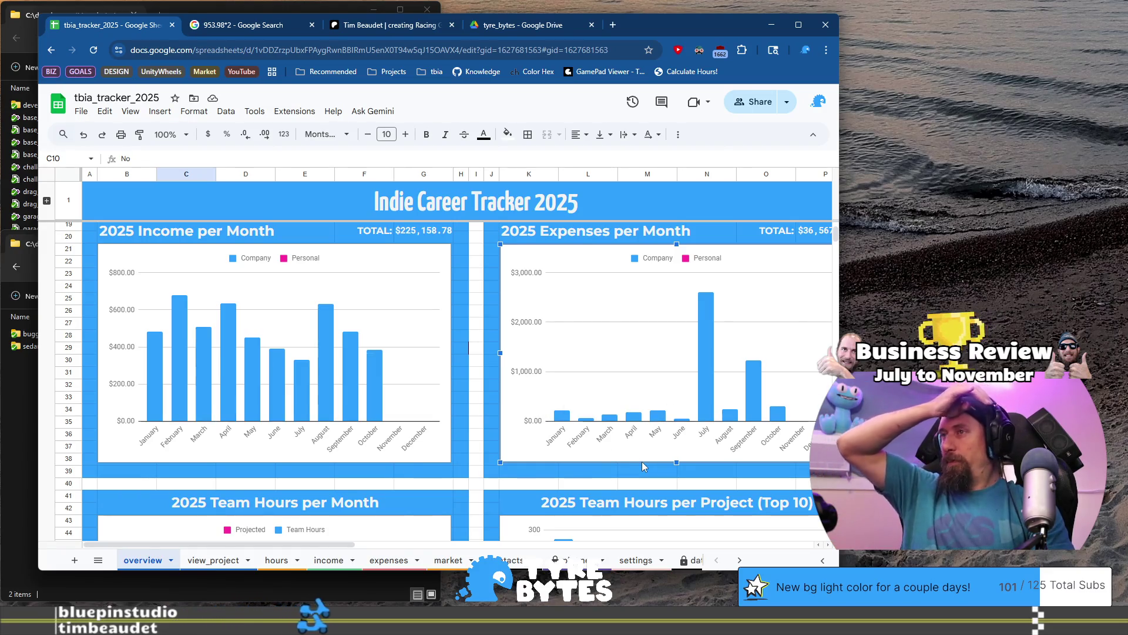
pyautogui.moveTo(759, 390)
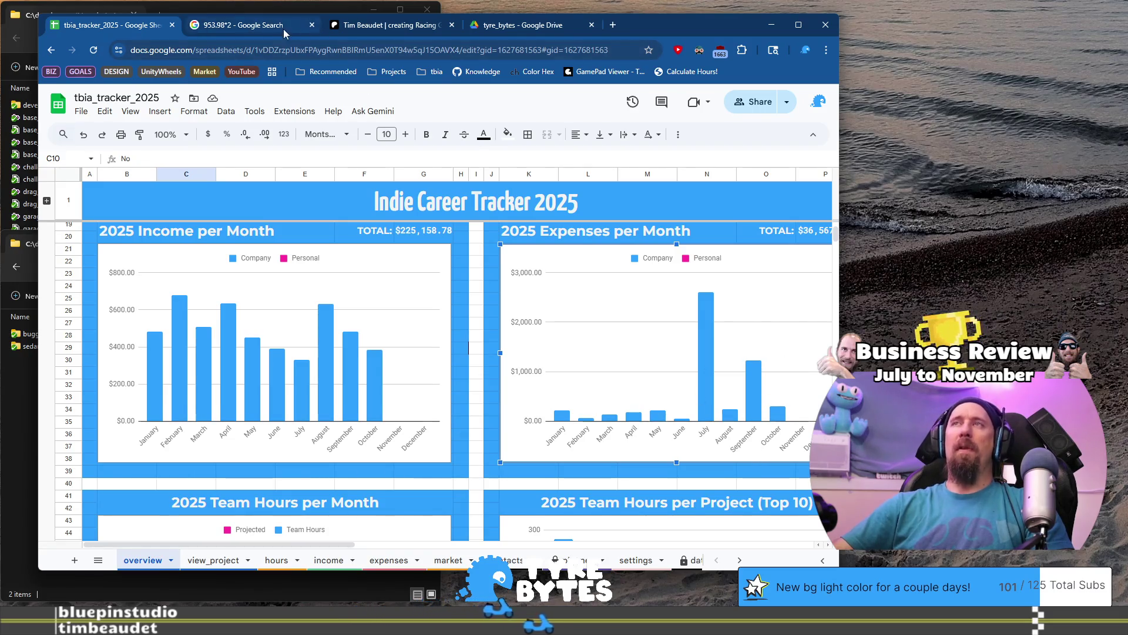
pyautogui.click(520, 34)
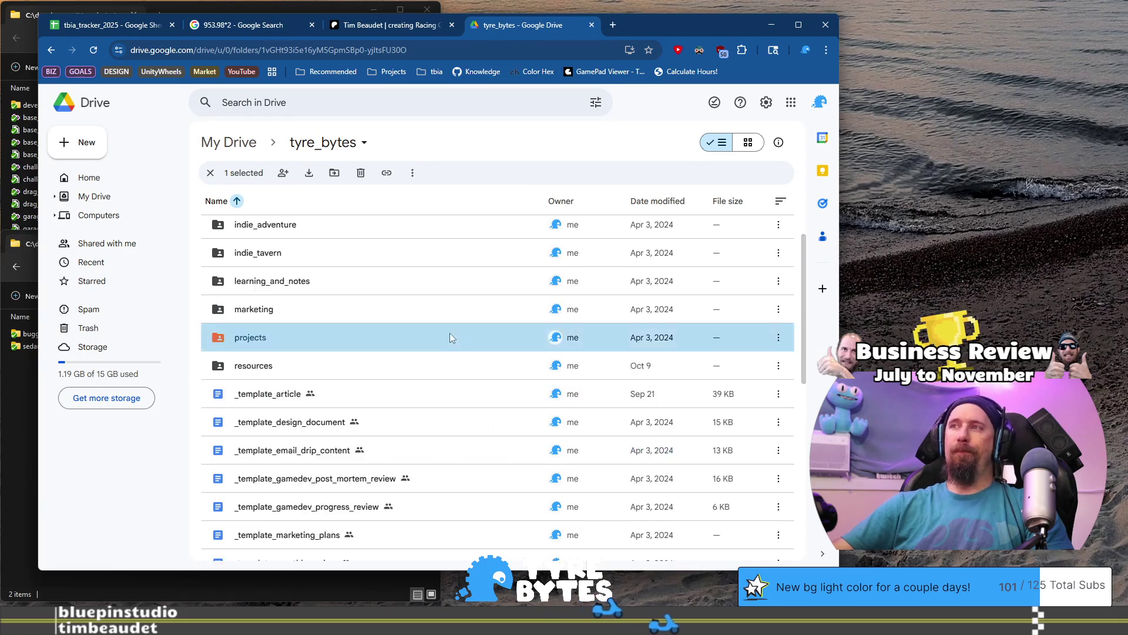
# - In Drive, open the indie_adventure folder and then its 2025 subfolder
pyautogui.scroll(-1, 447, 329)
pyautogui.scroll(2, 352, 303)
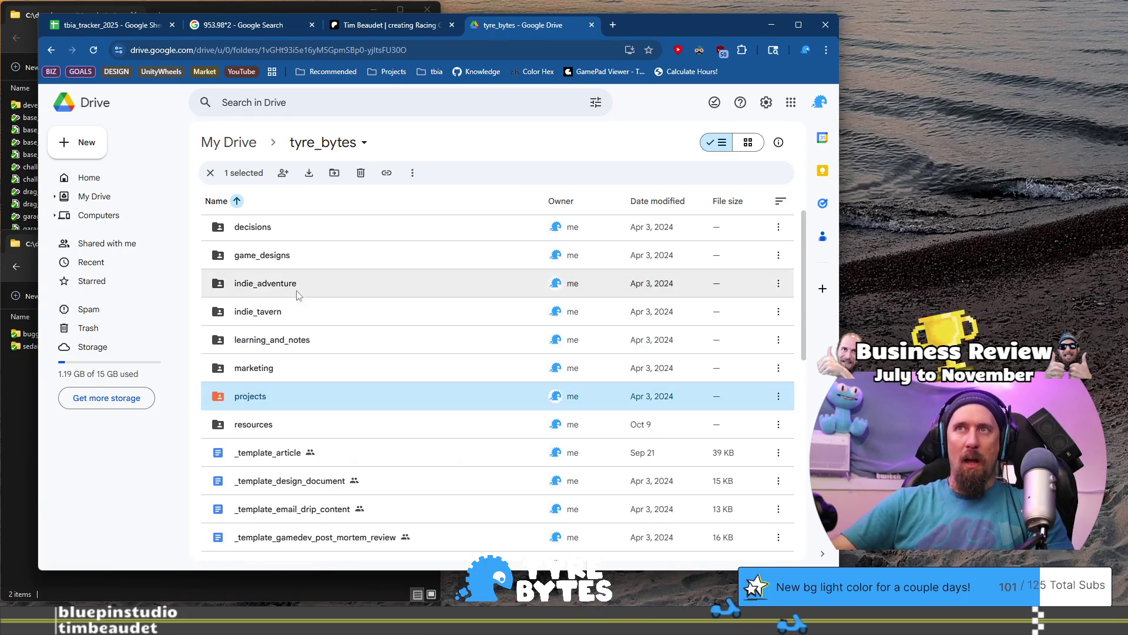
pyautogui.click(305, 285)
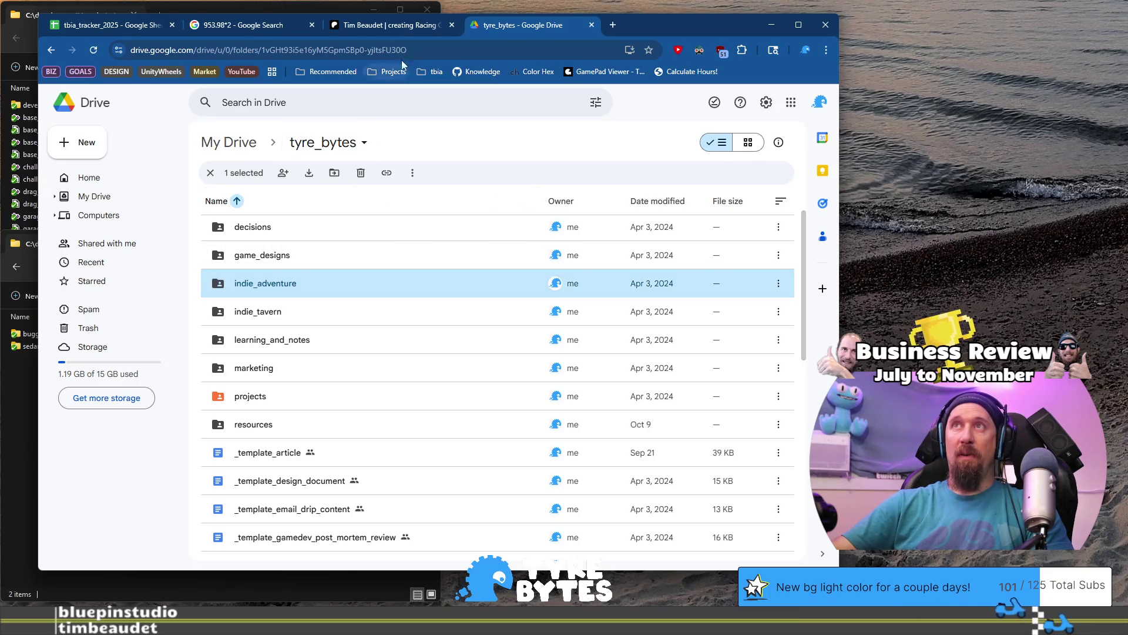
pyautogui.click(98, 27)
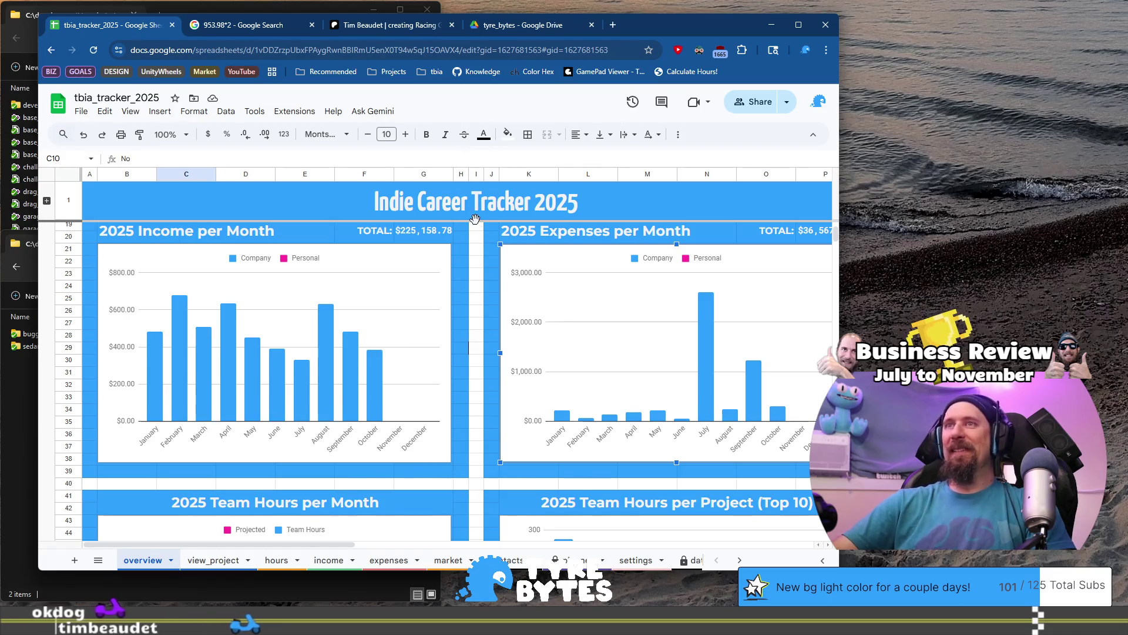
pyautogui.click(533, 31)
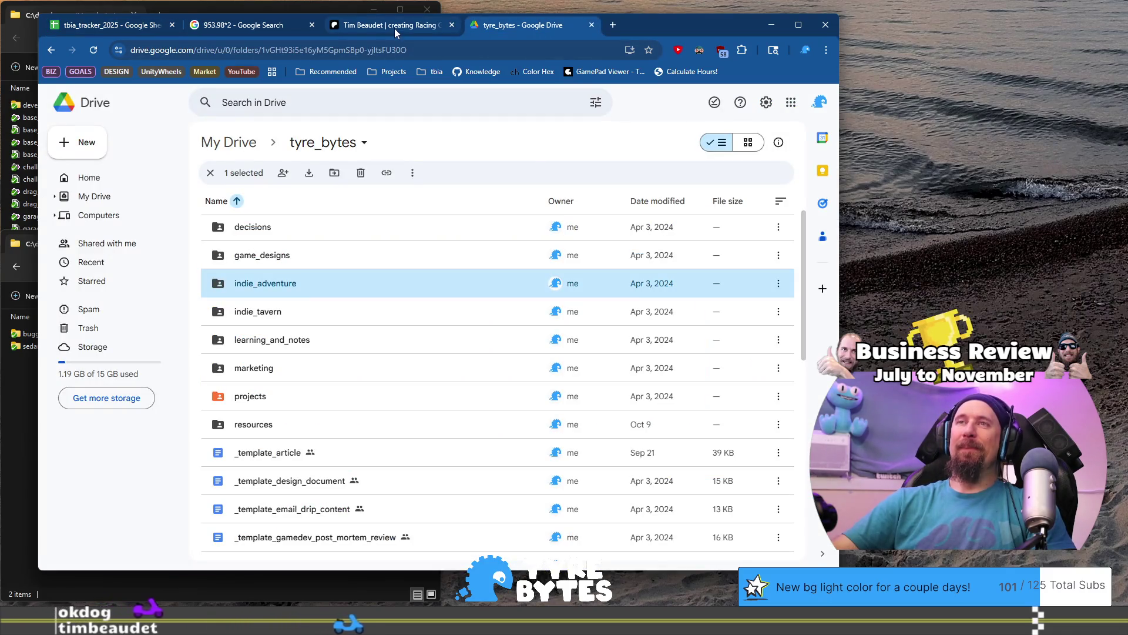
pyautogui.doubleClick(295, 284)
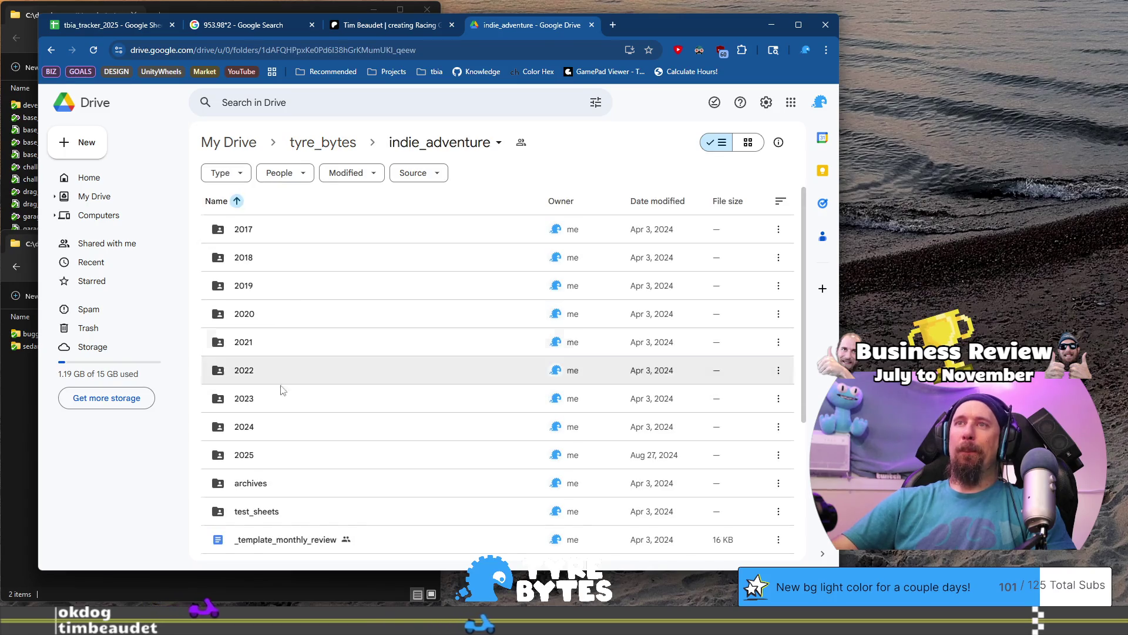
pyautogui.scroll(-2, 299, 508)
pyautogui.doubleClick(271, 339)
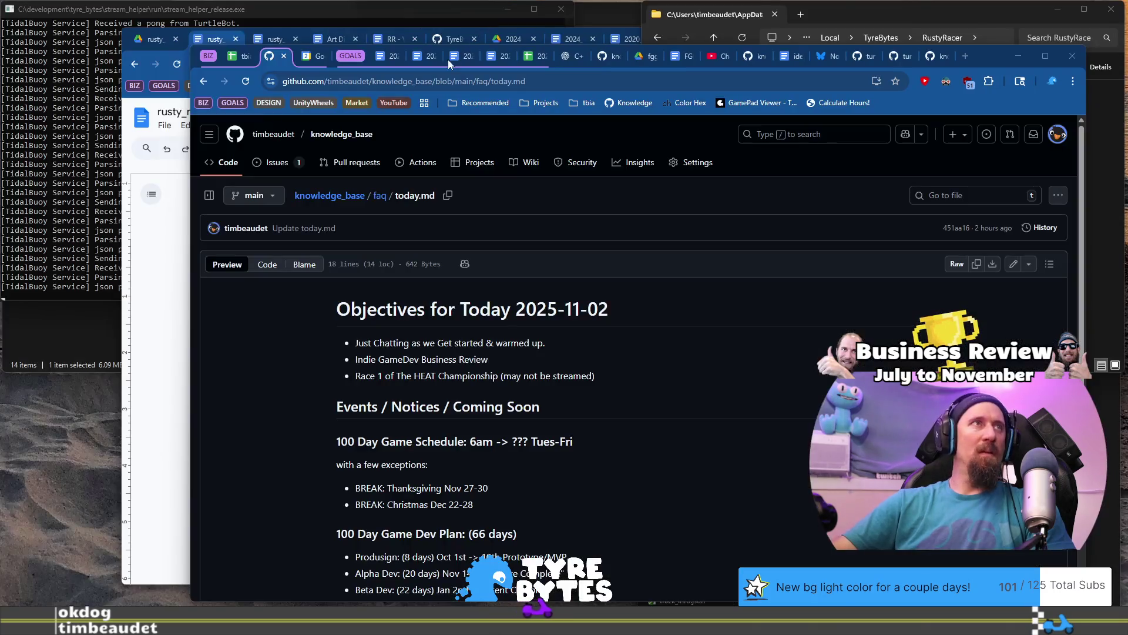
pyautogui.click(419, 56)
pyautogui.click(458, 57)
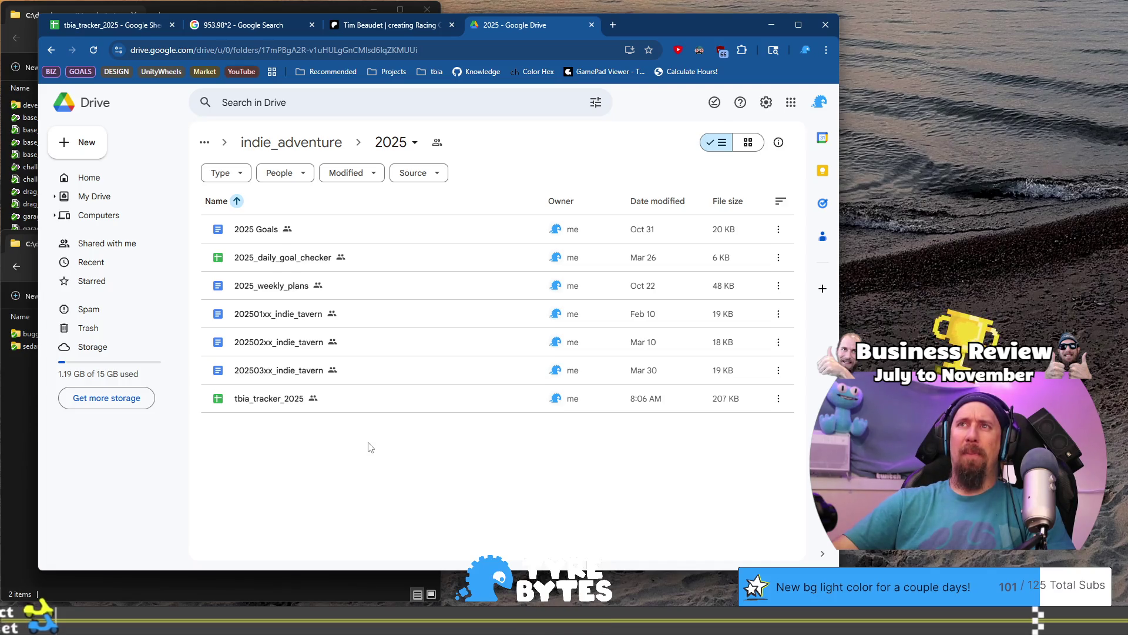
# - Duplicate the 202503xx_indie_tavern review in the 2025 folder and open the copy
pyautogui.click(368, 371)
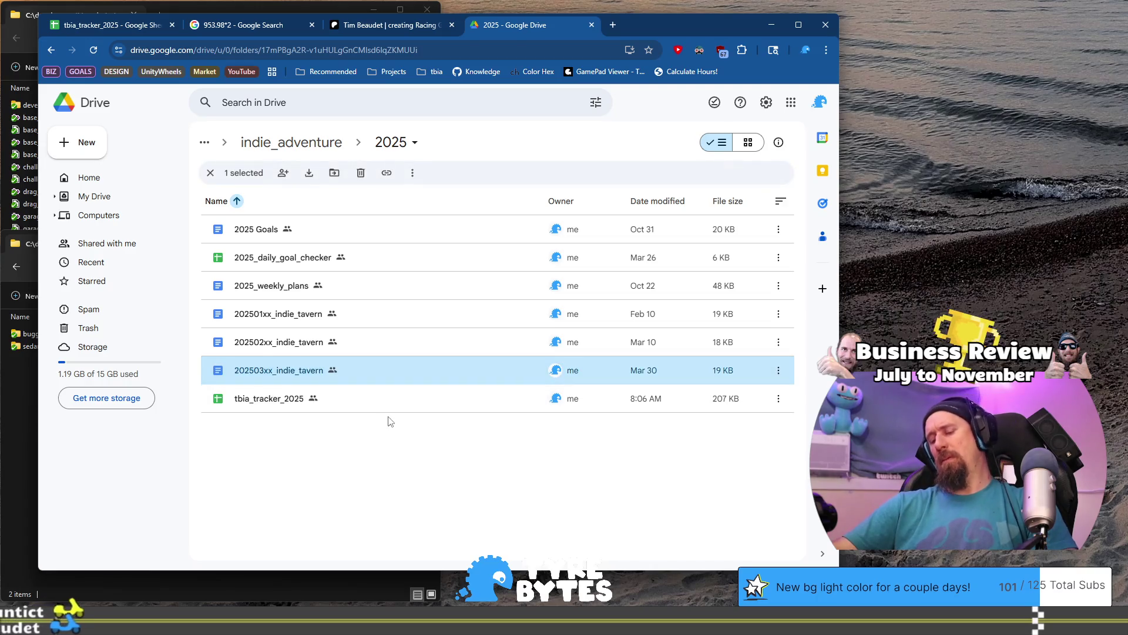
pyautogui.hotkey('ctrl', 'c')
pyautogui.hotkey('ctrl', 'v')
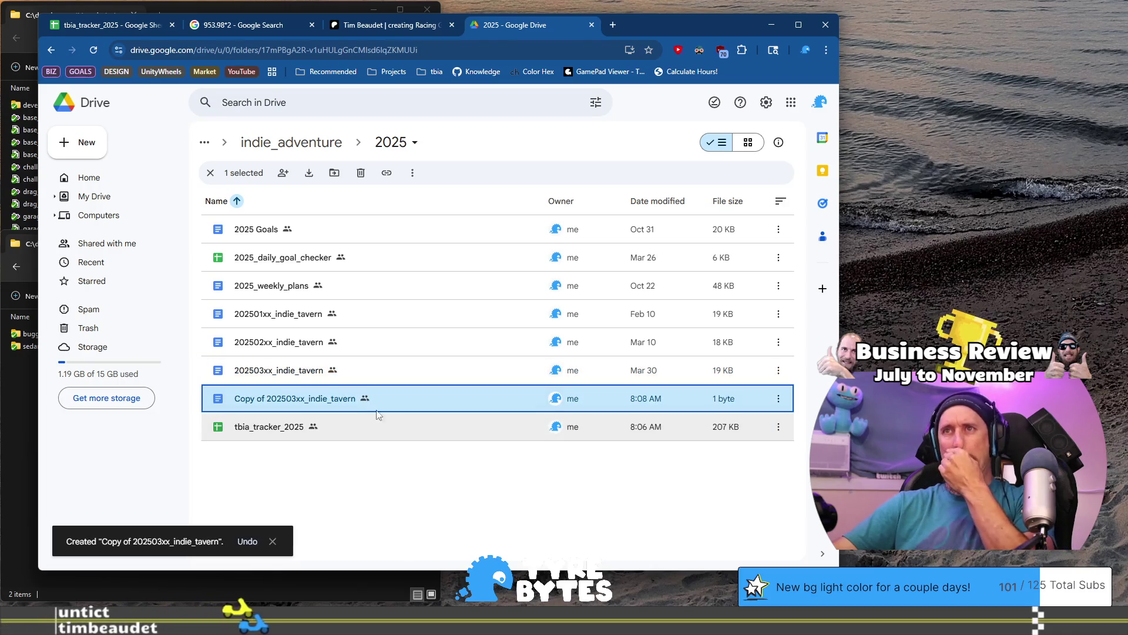
pyautogui.doubleClick(301, 405)
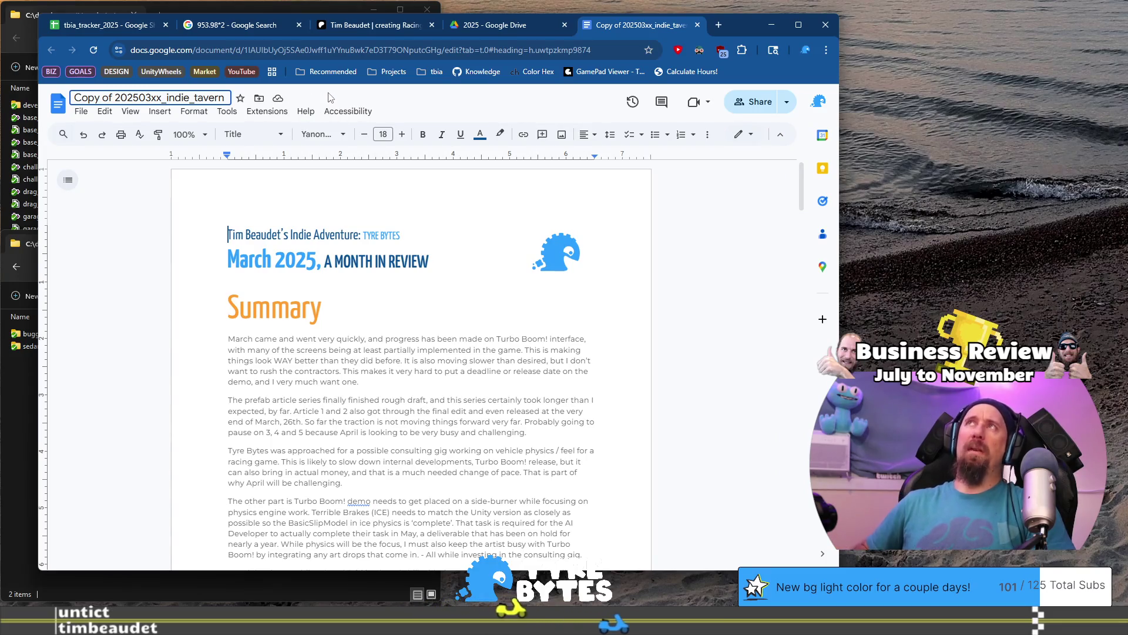
# - Rename the copied document from 'Copy of 202503xx_indie_tavern' to 202510xx_indie_tavern
pyautogui.press('Left')
pyautogui.press('Left')
pyautogui.press('Left')
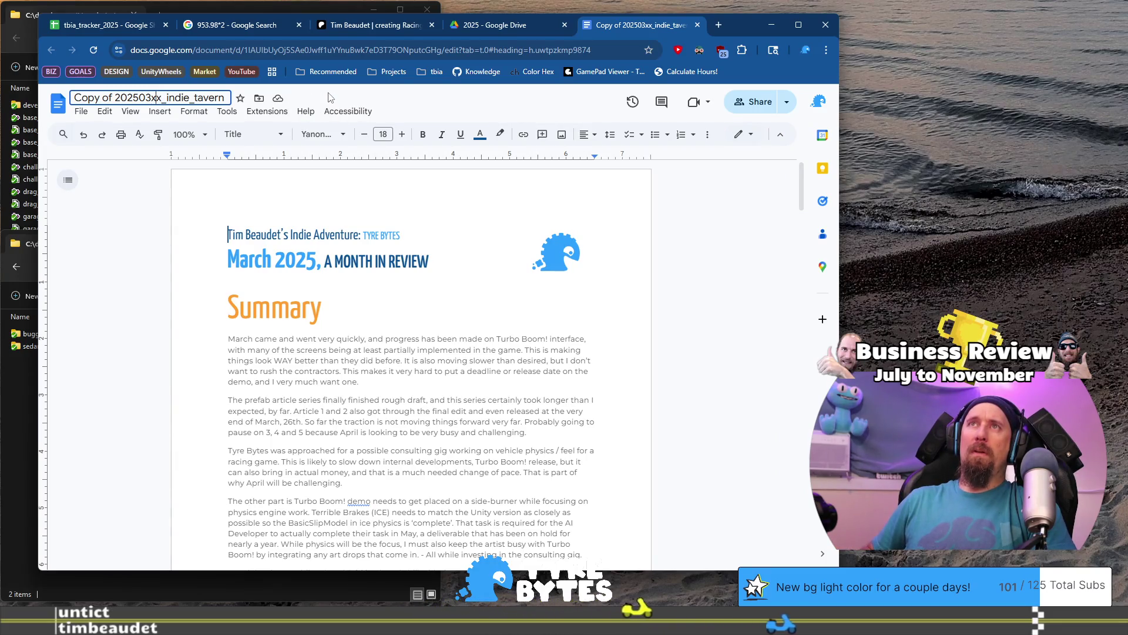
pyautogui.press('BackSpace')
pyautogui.press('BackSpace')
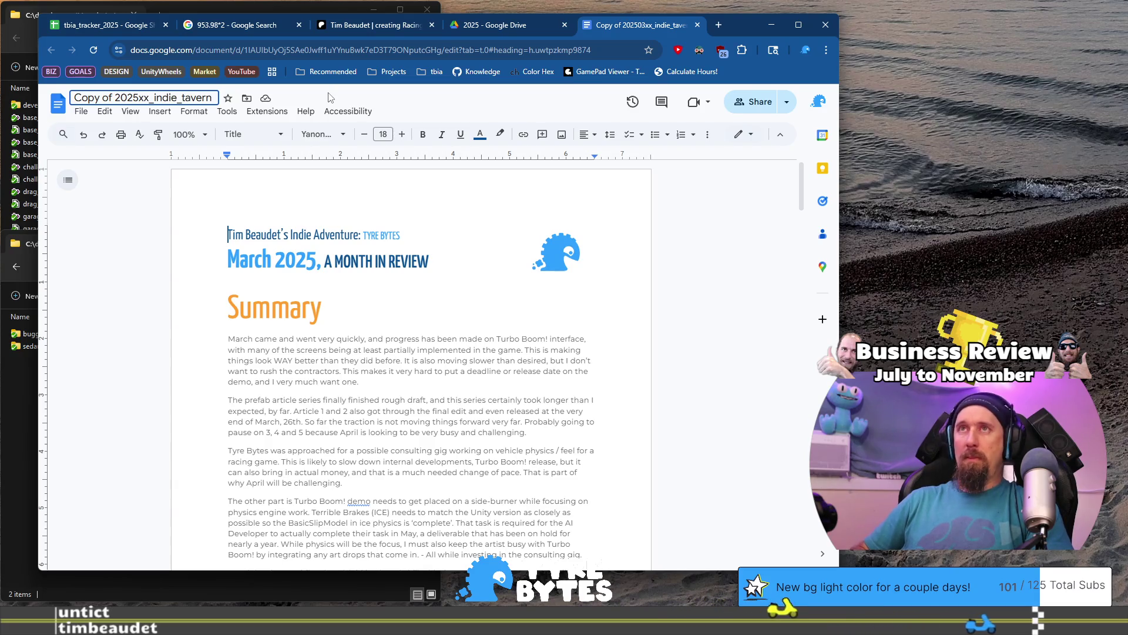
pyautogui.write('10')
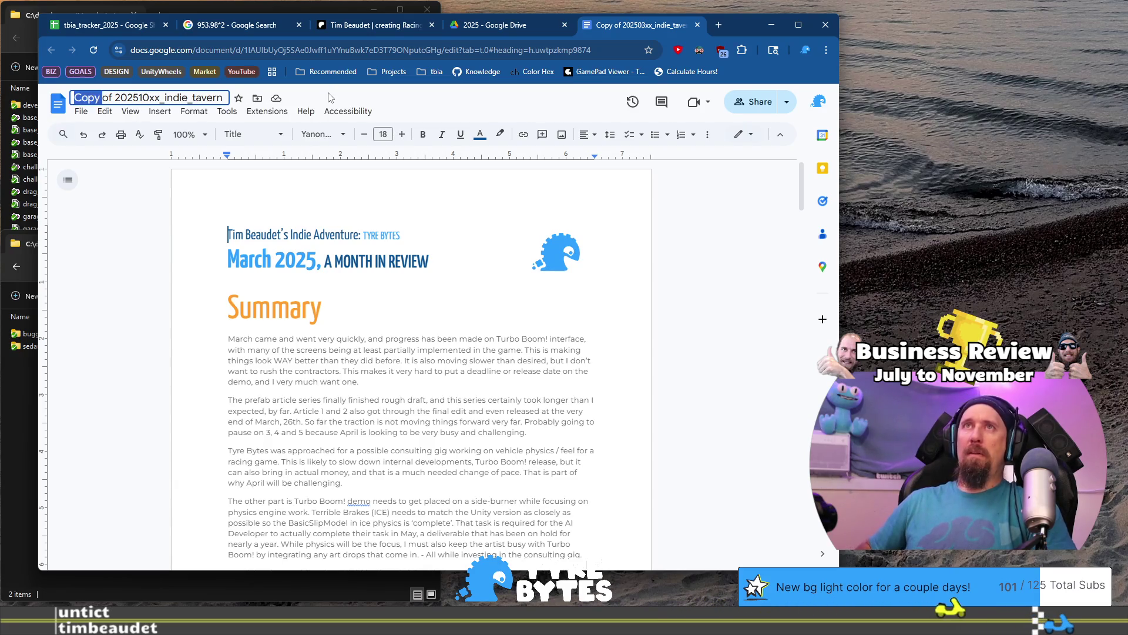
pyautogui.press('BackSpace')
pyautogui.press('Return')
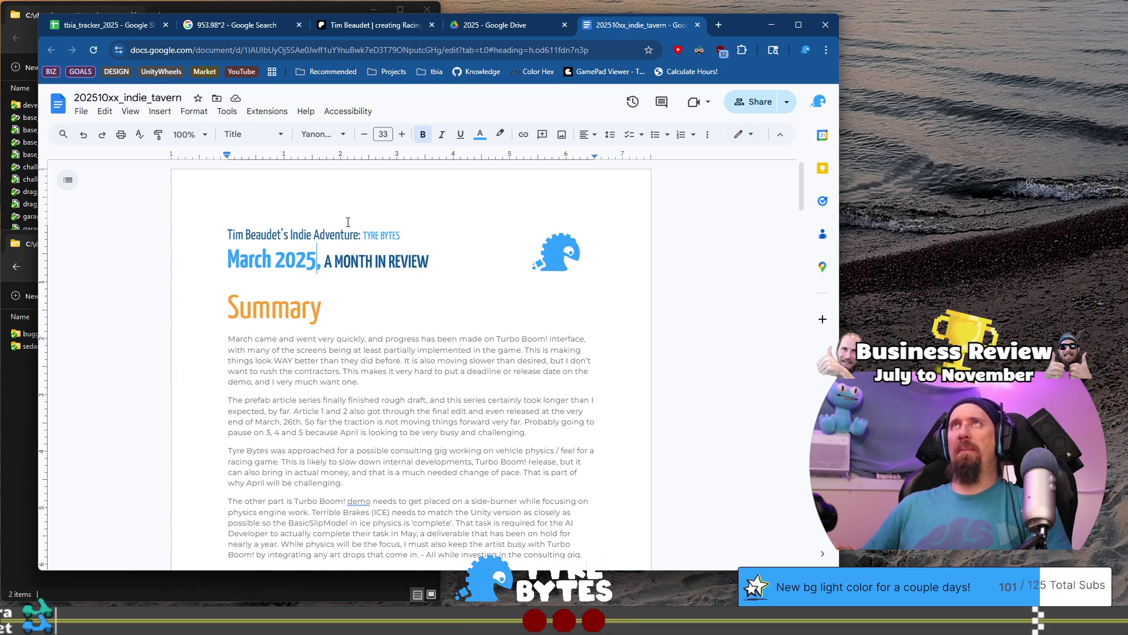
# - Change the heading date from March 2025 to October 2025
pyautogui.press('BackSpace')
pyautogui.press('BackSpace')
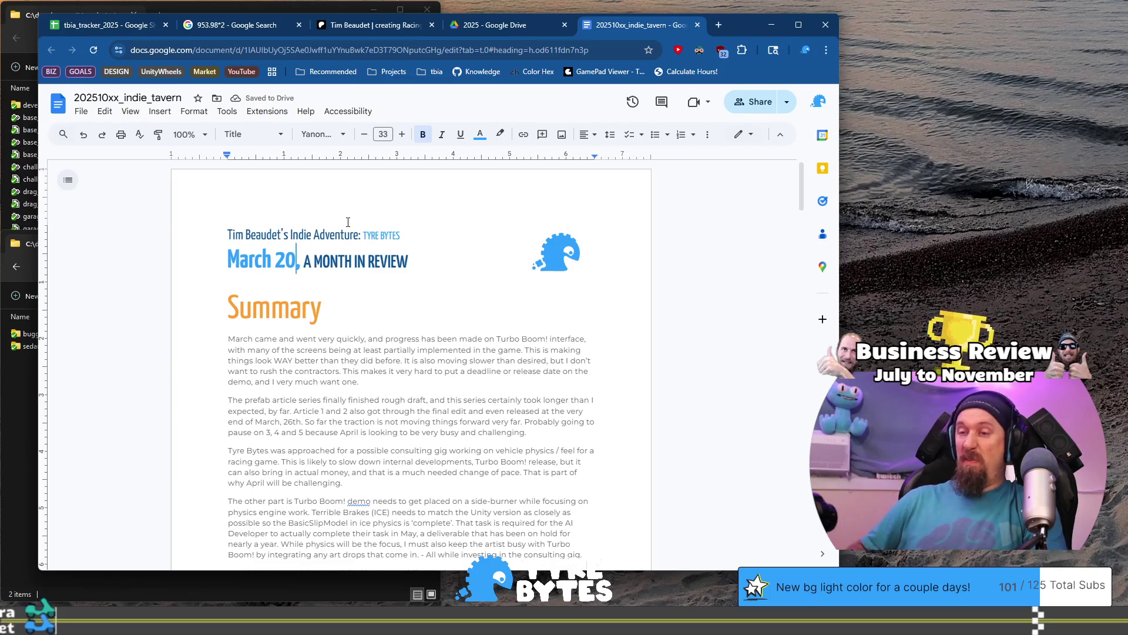
pyautogui.write('26')
pyautogui.press('BackSpace')
pyautogui.write('5')
pyautogui.hotkey('ctrl', 'Left')
pyautogui.hotkey('ctrl', 'BackSpace')
pyautogui.write('October')
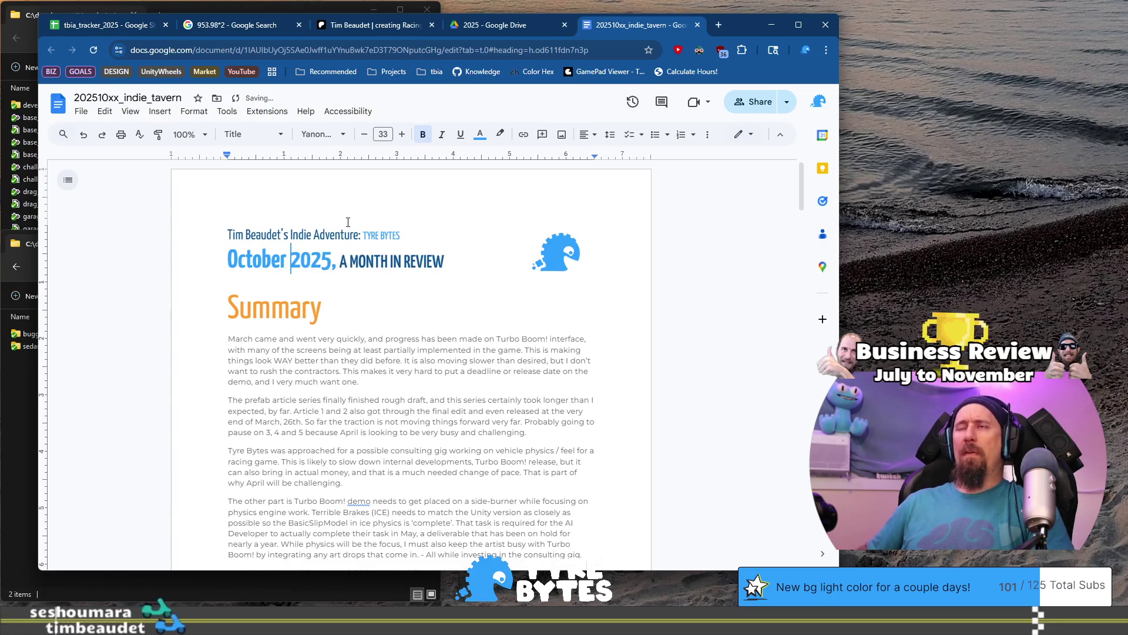
pyautogui.click(230, 339)
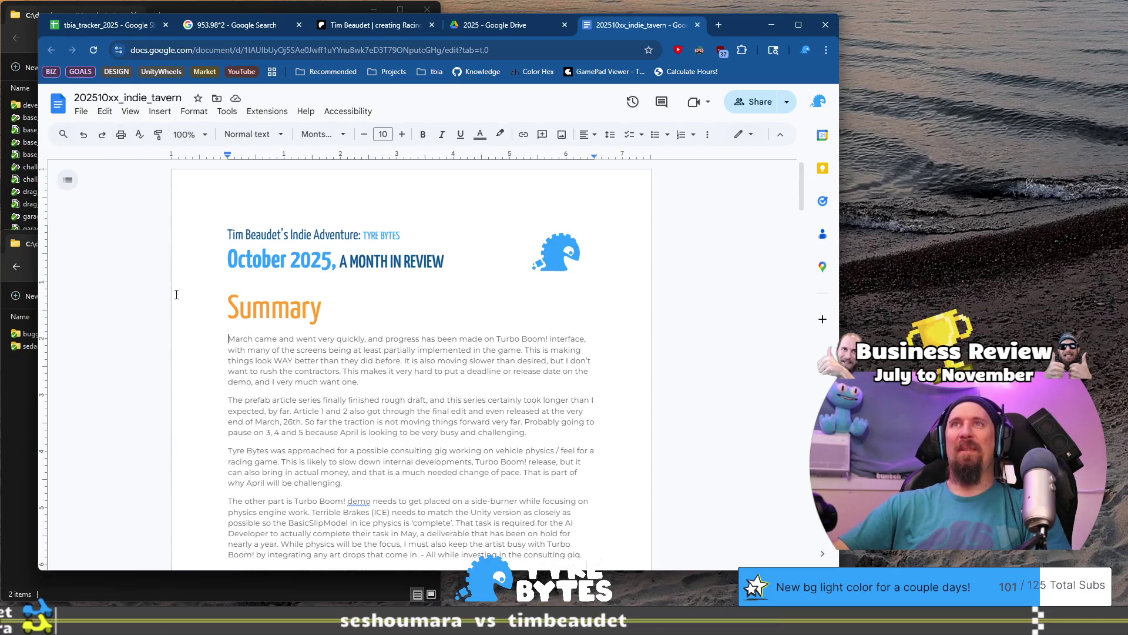
pyautogui.click(175, 135)
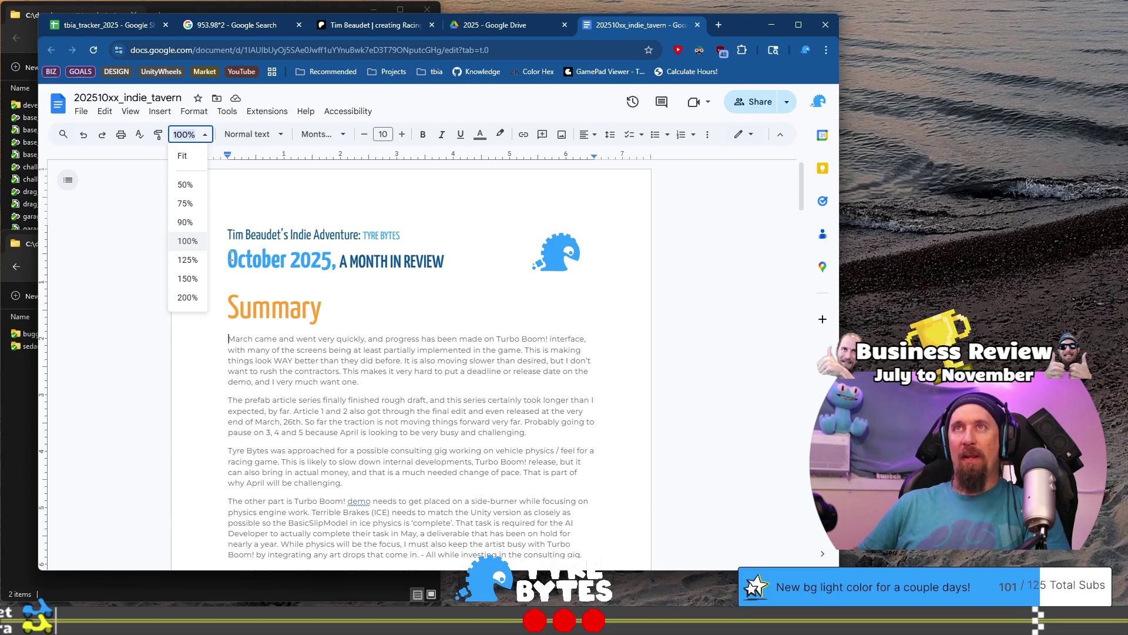
# - Zoom the document to 135%, widen the browser window, and bring the Achievements section into view
pyautogui.write('135')
pyautogui.press('Return')
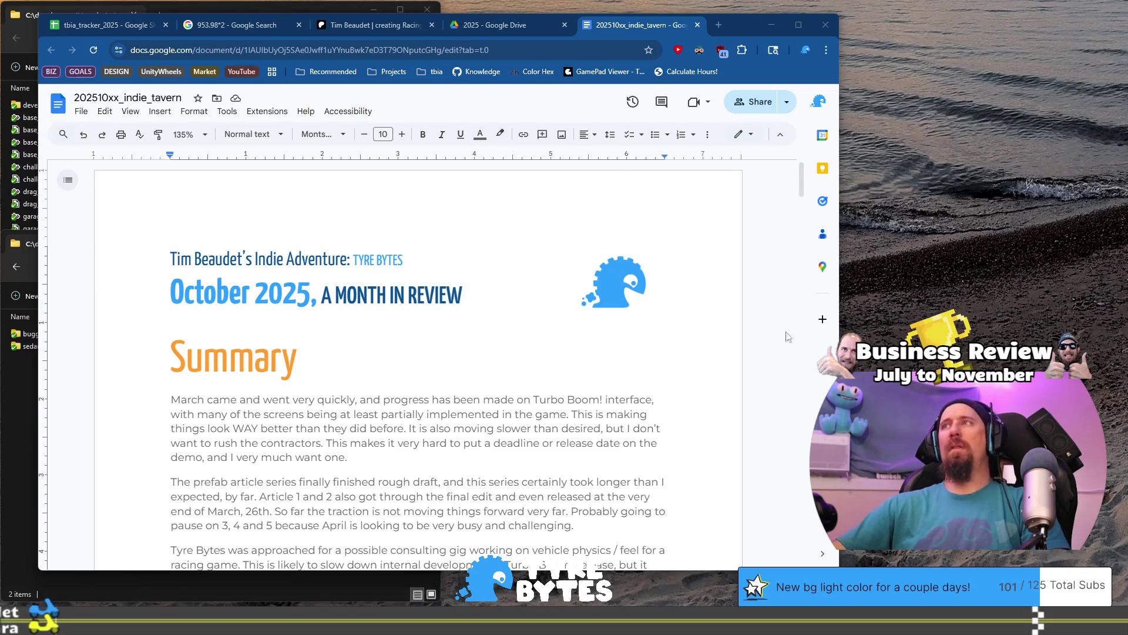
pyautogui.moveTo(839, 177)
pyautogui.mouseDown()
pyautogui.moveTo(886, 176)
pyautogui.moveTo(876, 176)
pyautogui.mouseUp()
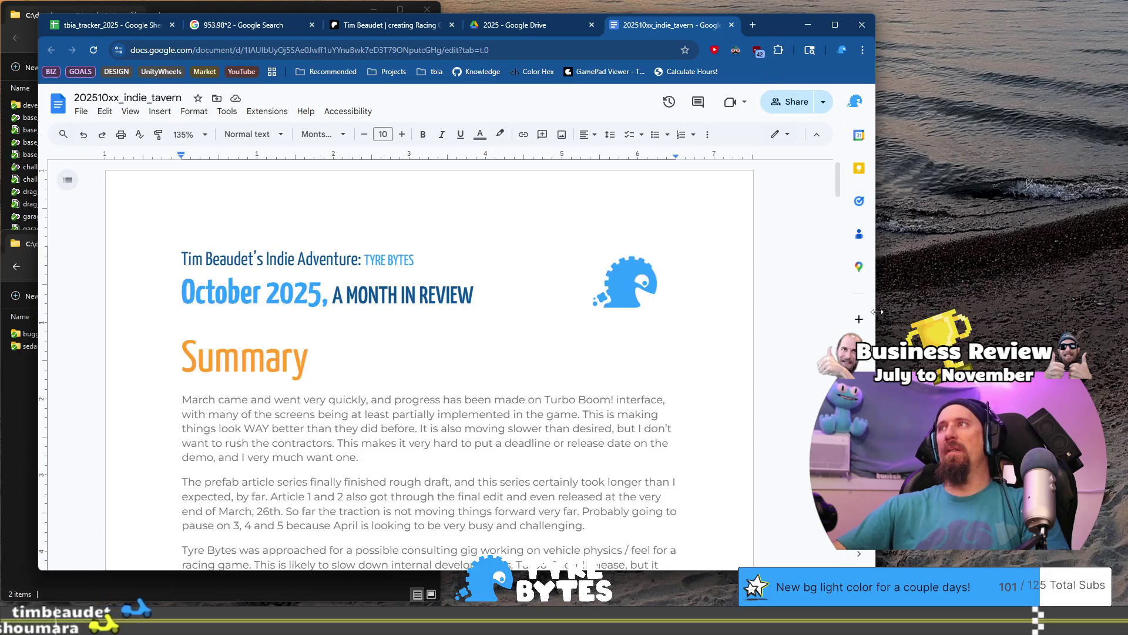
pyautogui.moveTo(876, 341); pyautogui.dragTo(960, 341)
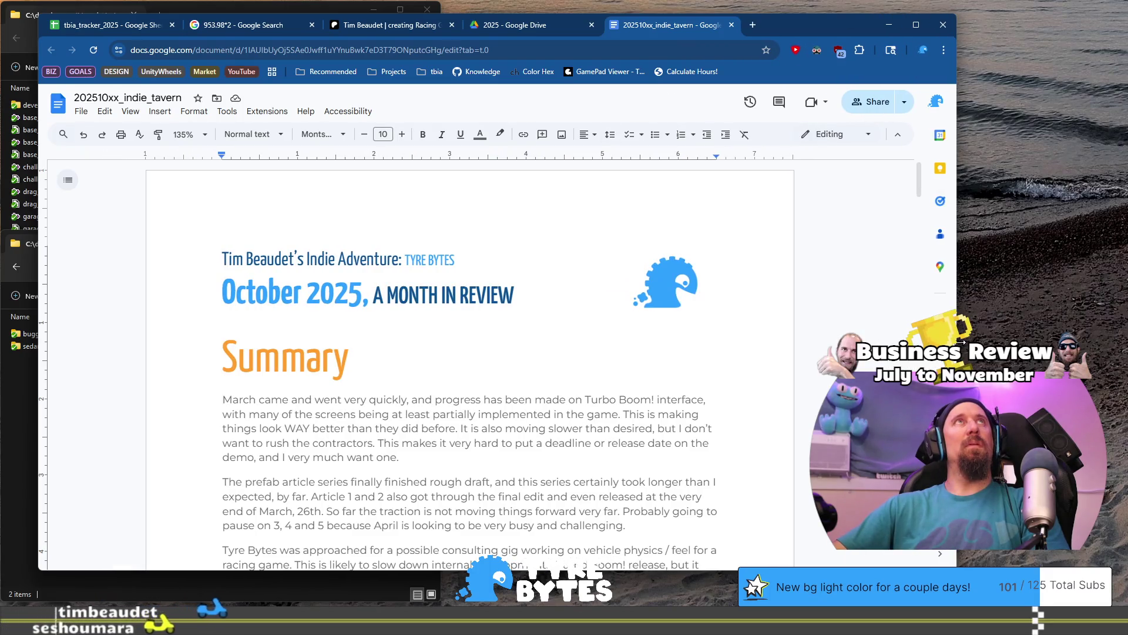
pyautogui.scroll(-10, 467, 384)
pyautogui.scroll(-5, 466, 384)
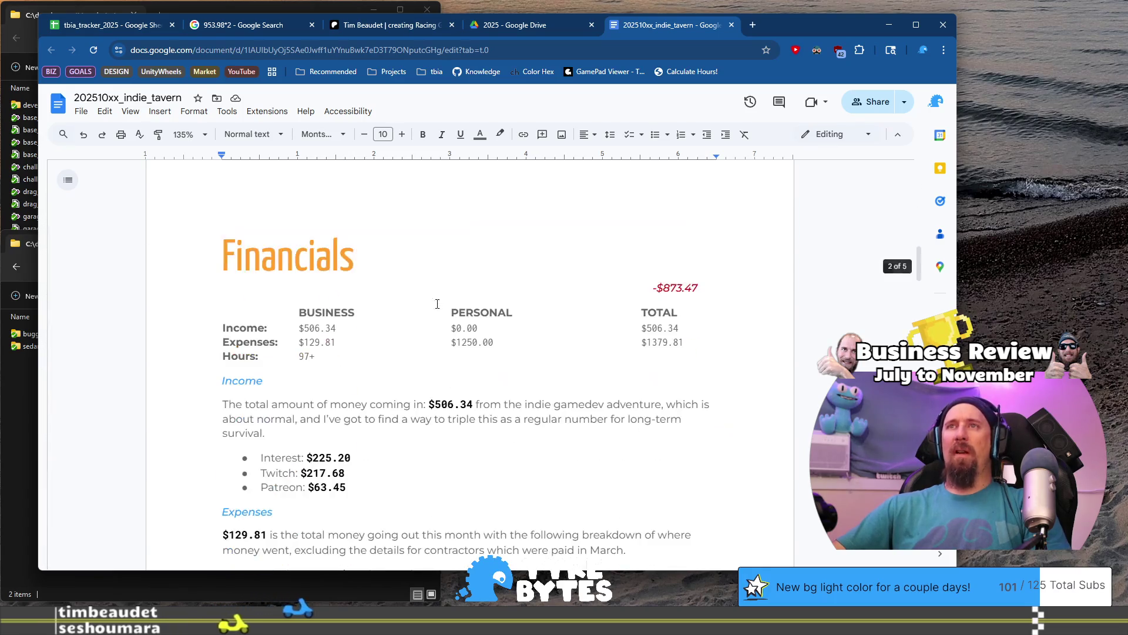
pyautogui.scroll(-1, 452, 311)
pyautogui.scroll(-1, 452, 311)
pyautogui.scroll(1, 452, 312)
pyautogui.scroll(-10, 600, 277)
pyautogui.scroll(-5, 600, 276)
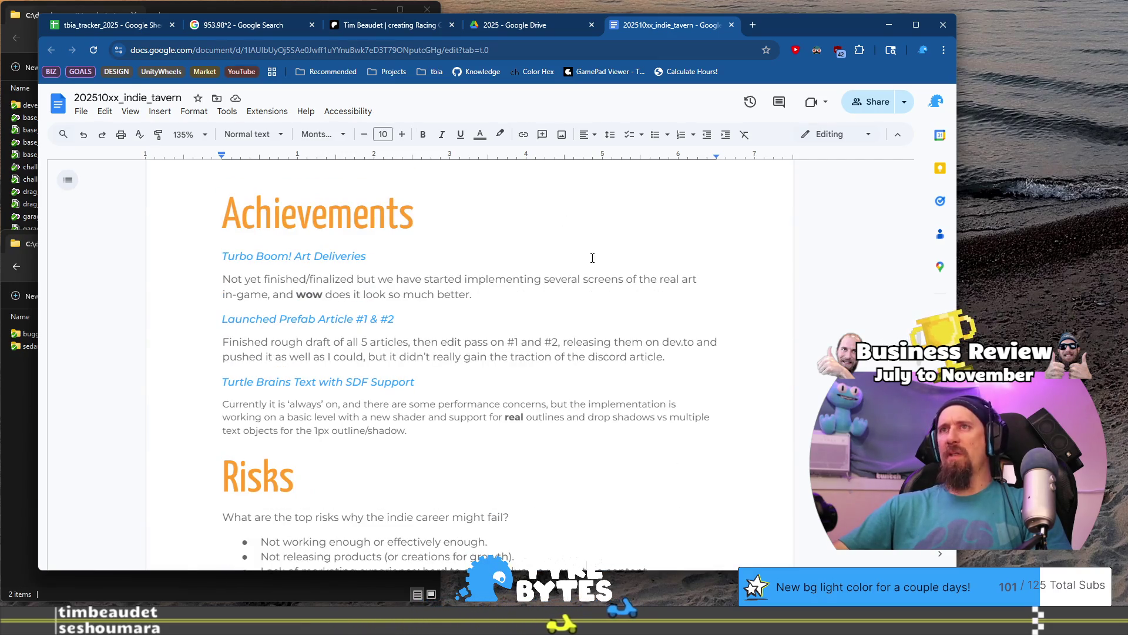
# - Replace the 'Turbo Boom! Art Deliveries' heading with 'Broke Ground on Rusty Racer'
pyautogui.click(429, 254)
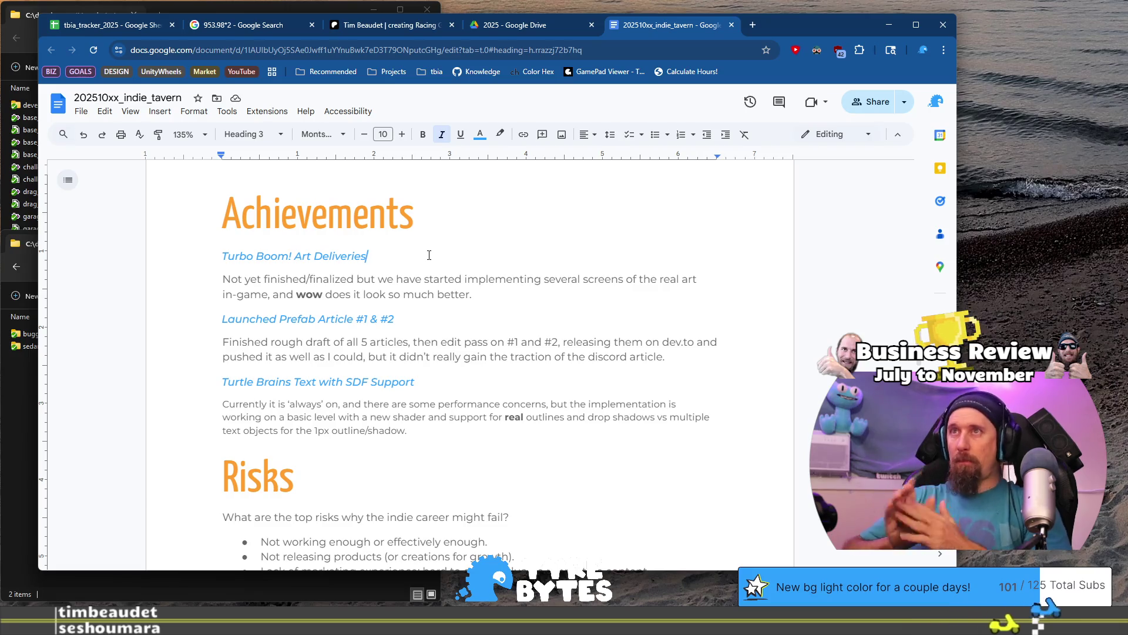
pyautogui.hotkey('shift', 'Home')
pyautogui.write('Sta')
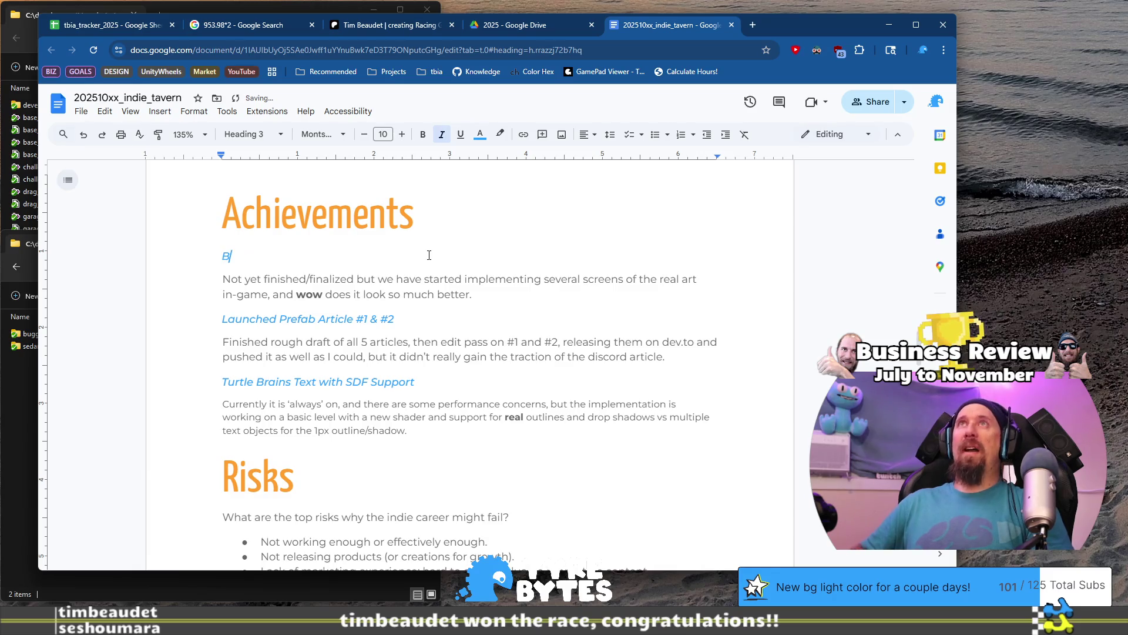
pyautogui.write('round o')
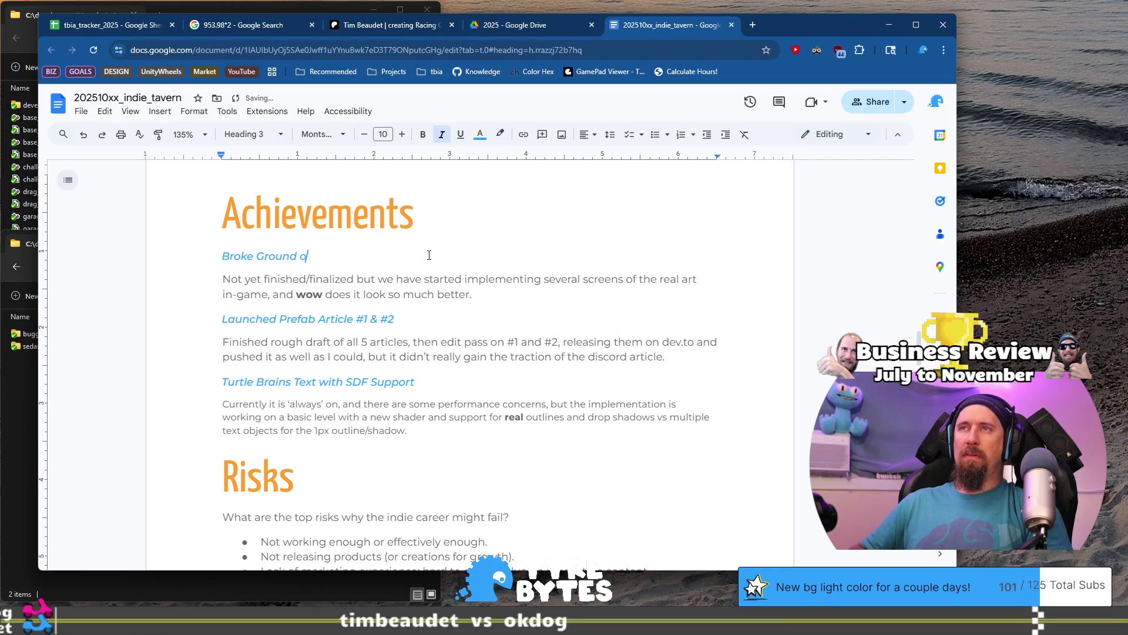
# - Select the old achievement description paragraph and start typing its replacement
pyautogui.press('Down')
pyautogui.press('Down')
pyautogui.press('End')
pyautogui.hotkey('shift', 'Home')
pyautogui.hotkey('shift', 'Up')
pyautogui.write('Com')
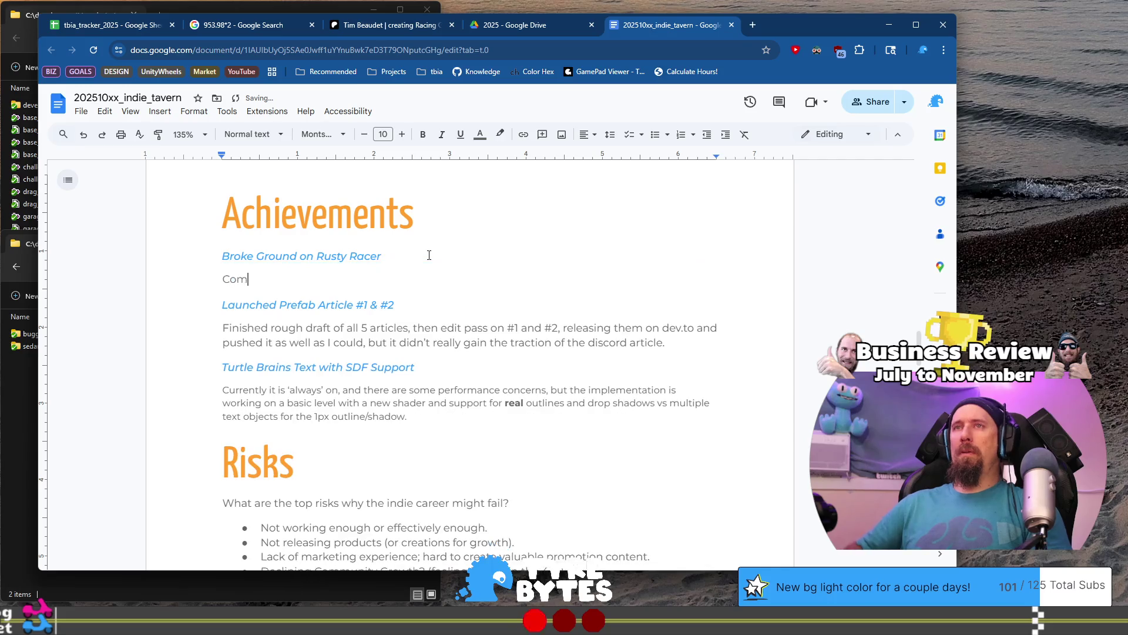
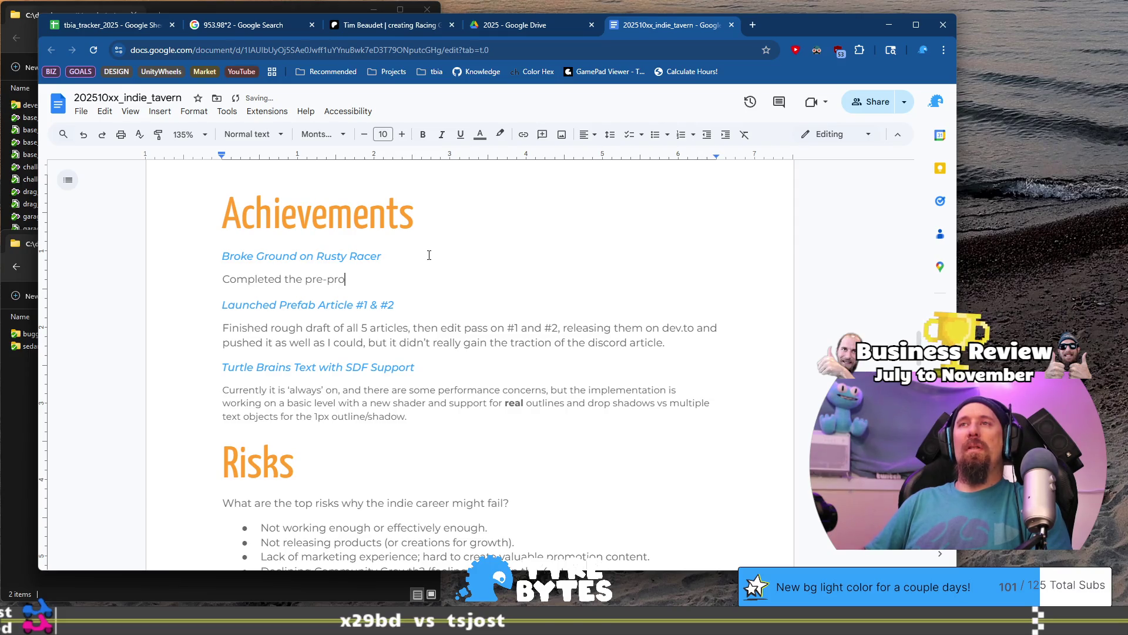
# - Finish the Rusty Racer note: 'Completed the pre-production & design phase with a prototype on time.'
pyautogui.write('duction &')
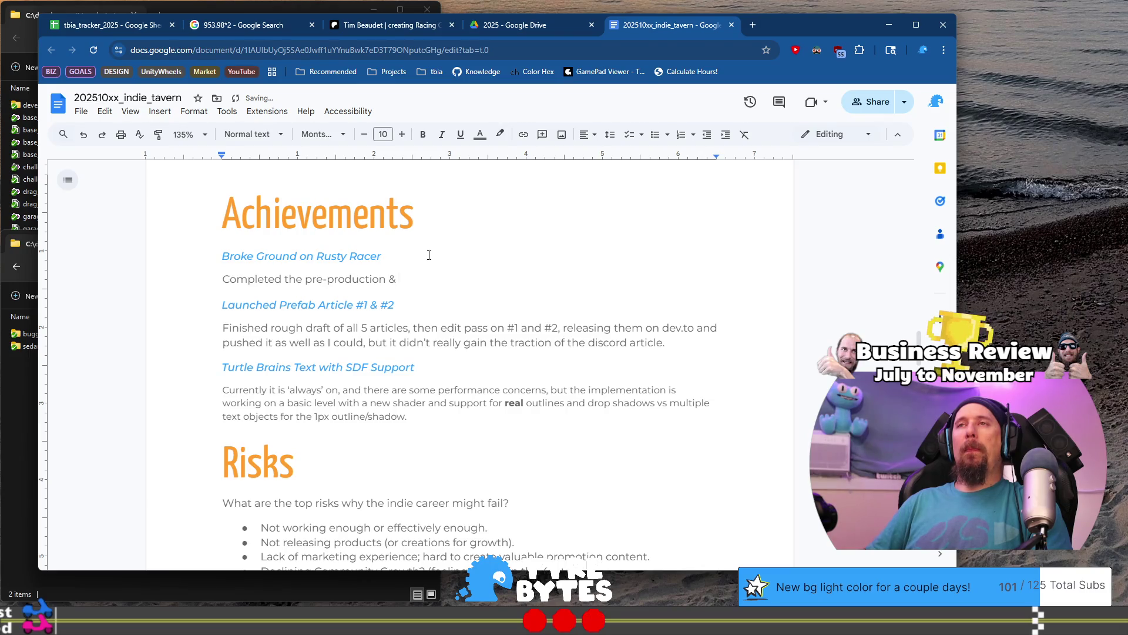
pyautogui.write('design phase')
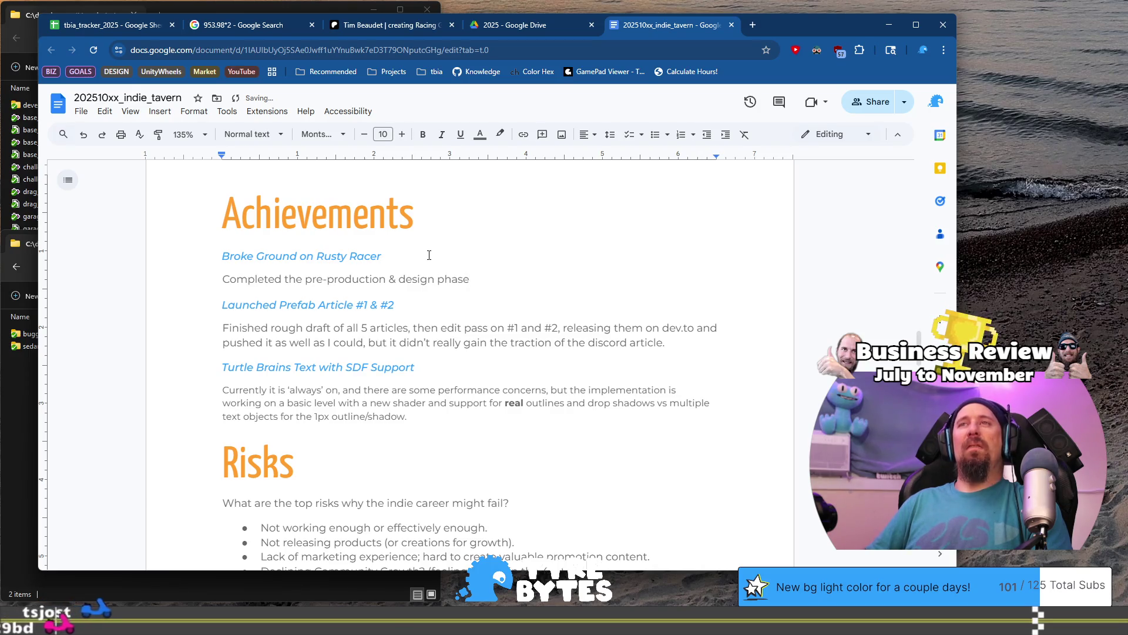
pyautogui.write(',')
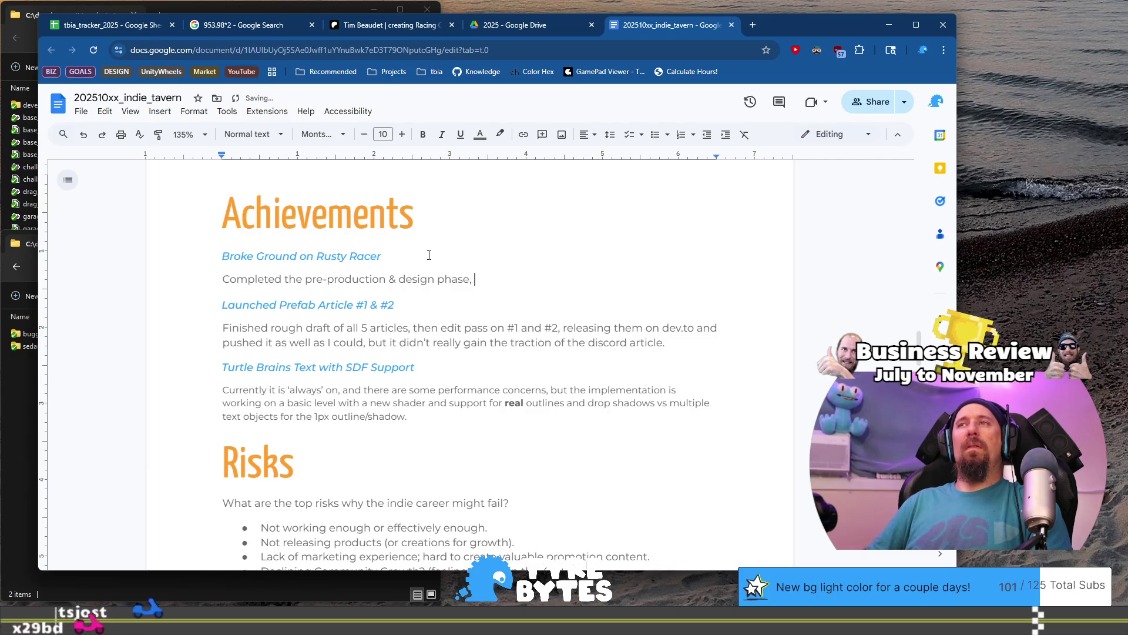
pyautogui.press('BackSpace')
pyautogui.press('BackSpace')
pyautogui.write('with a protoyp')
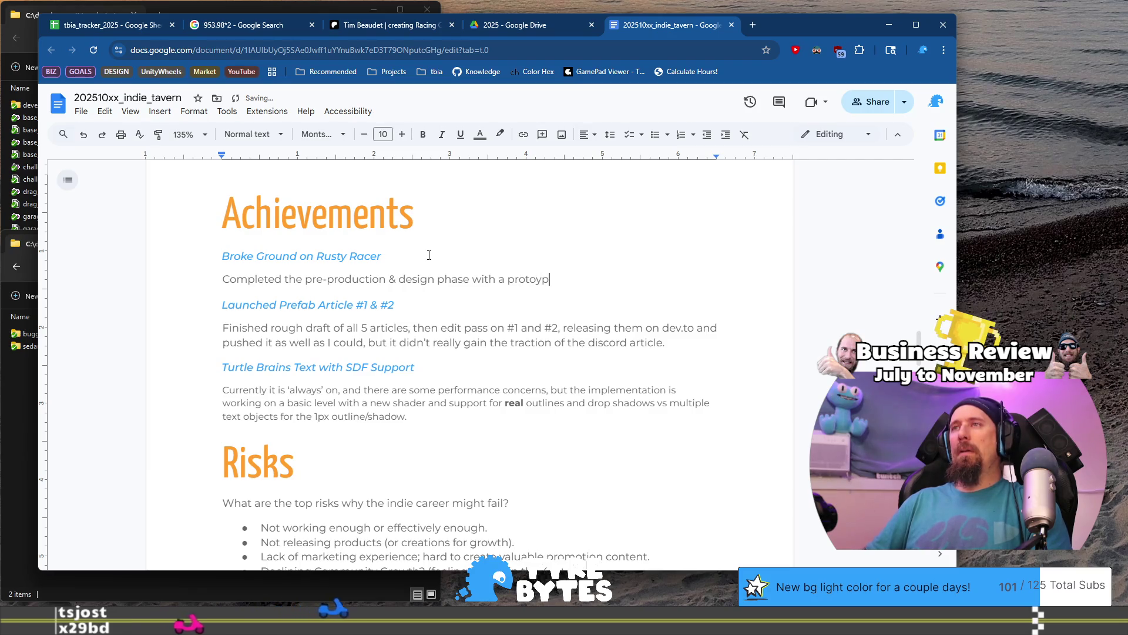
pyautogui.press('BackSpace')
pyautogui.press('BackSpace')
pyautogui.write('t')
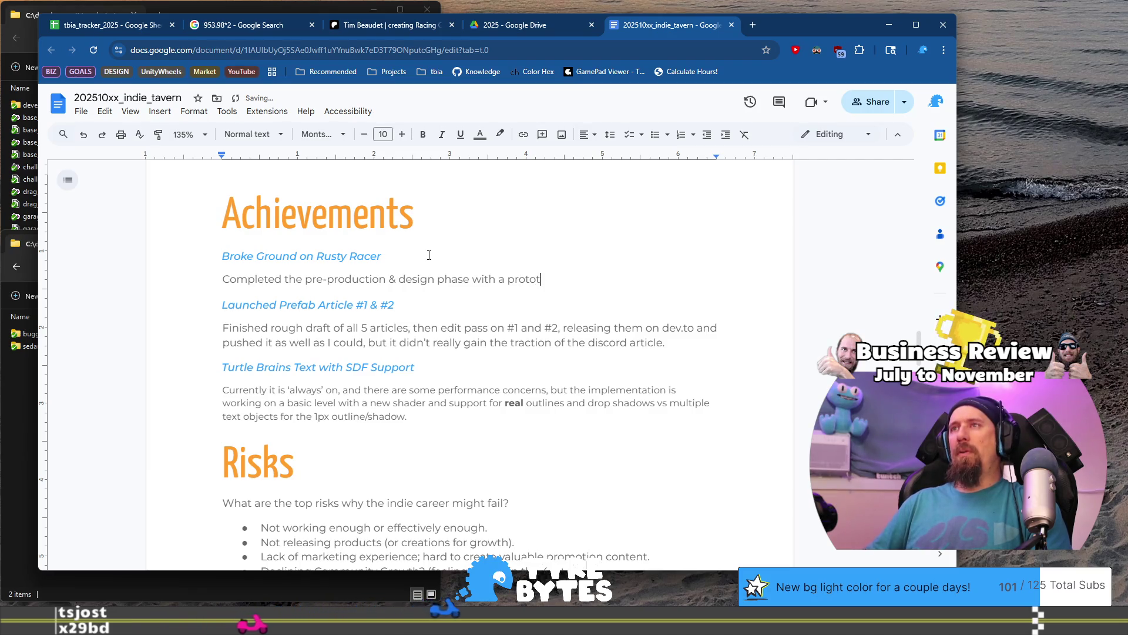
pyautogui.write('ype by')
pyautogui.press('BackSpace')
pyautogui.press('BackSpace')
pyautogui.write('on time.')
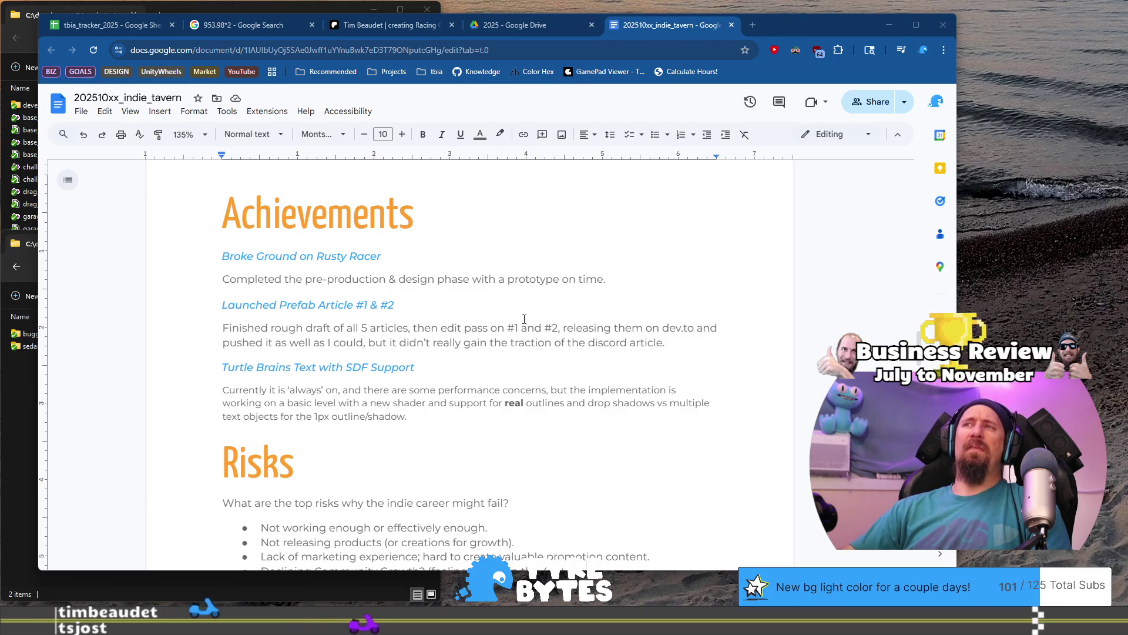
pyautogui.click(623, 276)
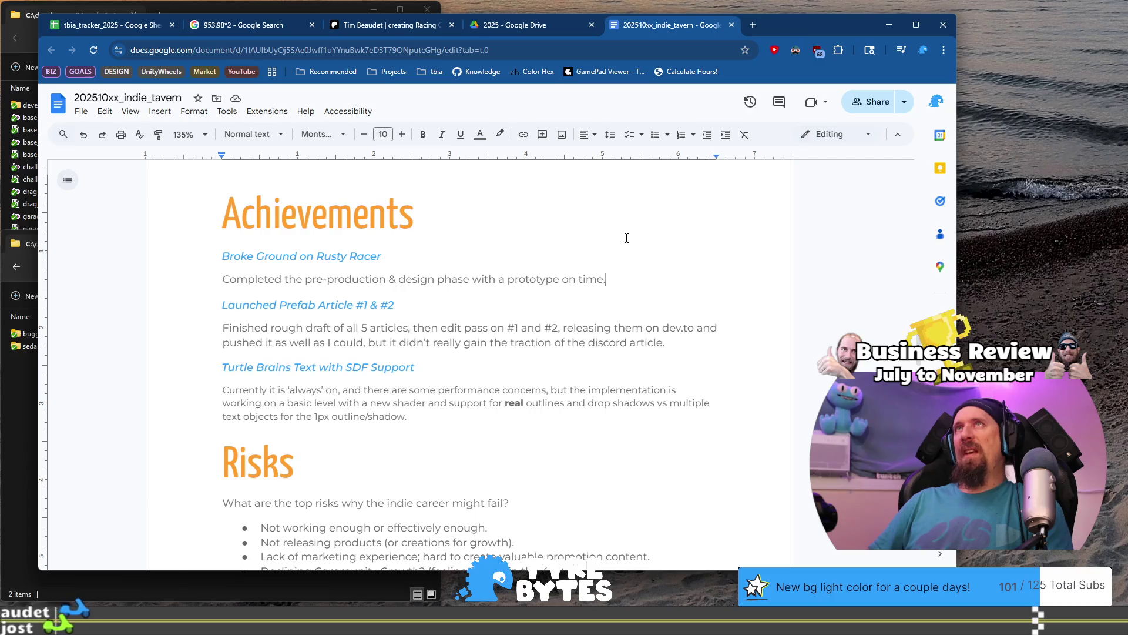
# - Drop the final period and extend the Rusty Racer note with 'and wound up being entertaining.'
pyautogui.press('BackSpace')
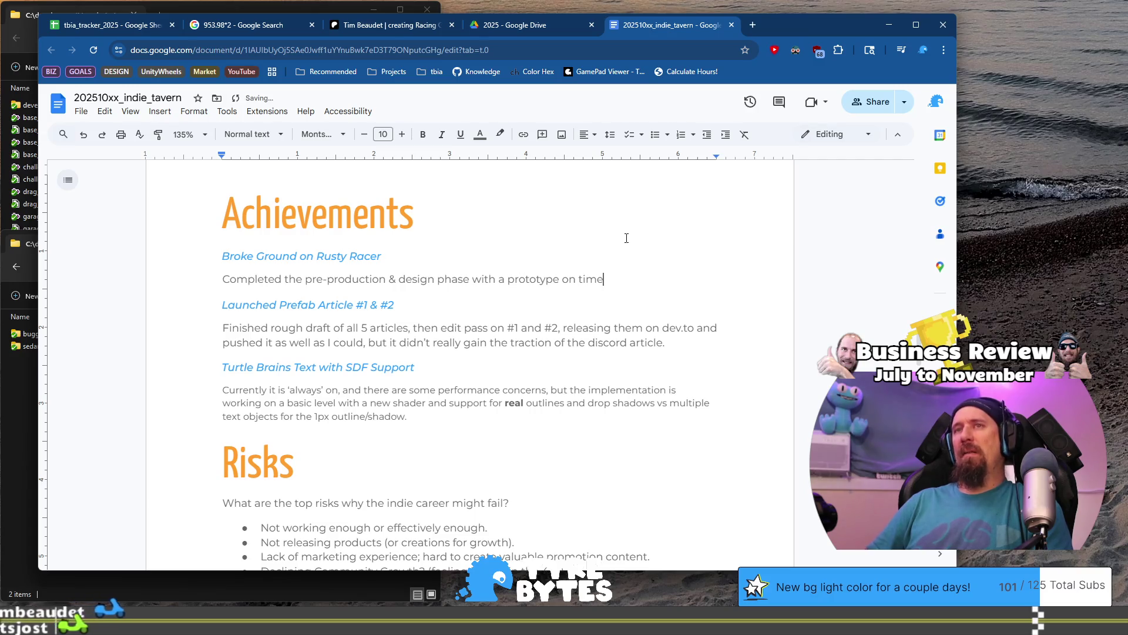
pyautogui.hotkey('shift', 'Home')
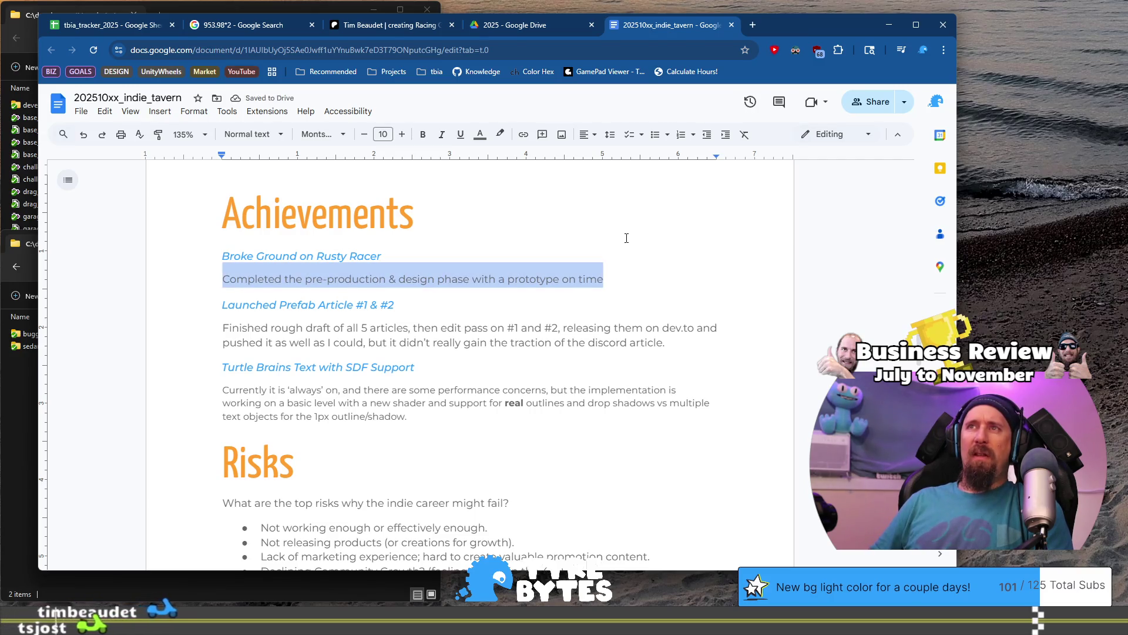
pyautogui.press('End')
pyautogui.write('.')
pyautogui.press('BackSpace')
pyautogui.press('BackSpace')
pyautogui.write('a')
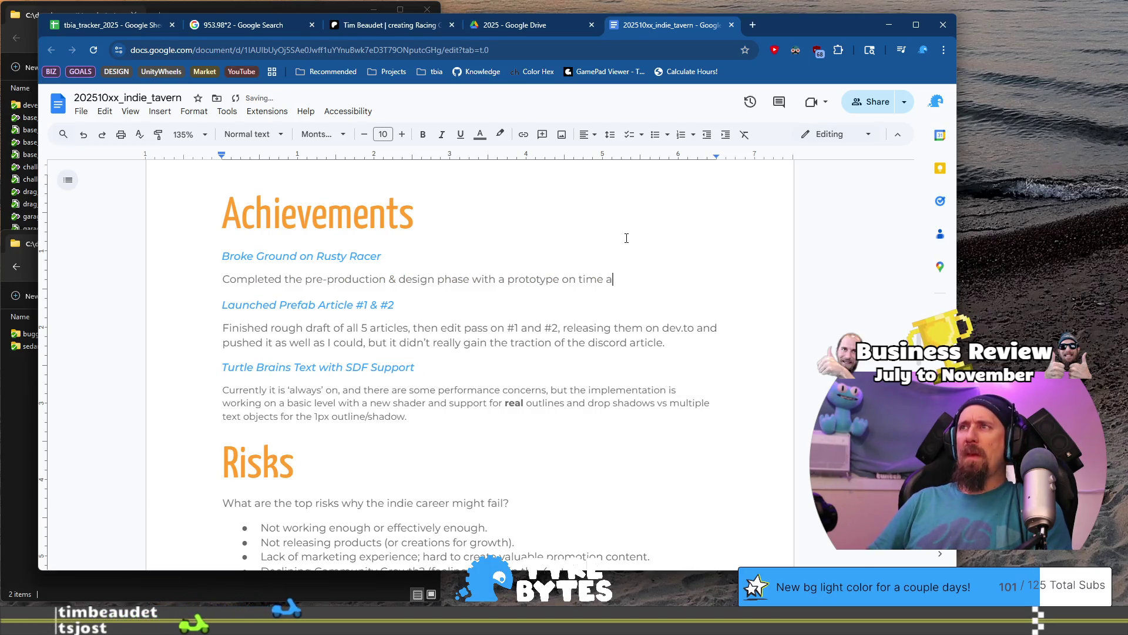
pyautogui.write('nd wound up b')
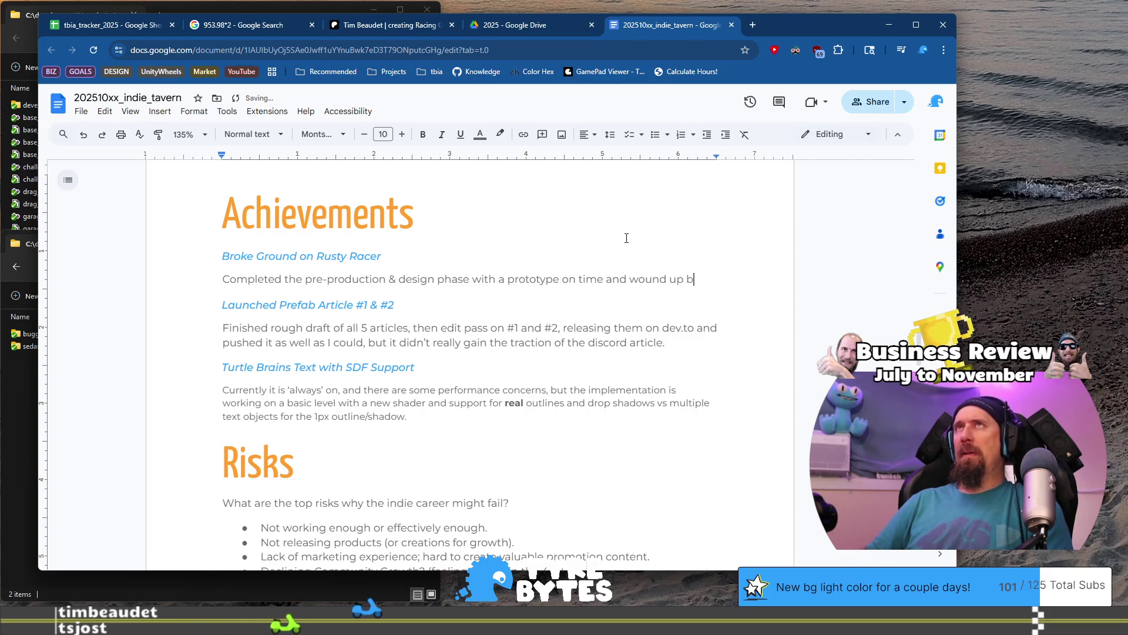
pyautogui.write('eing quite')
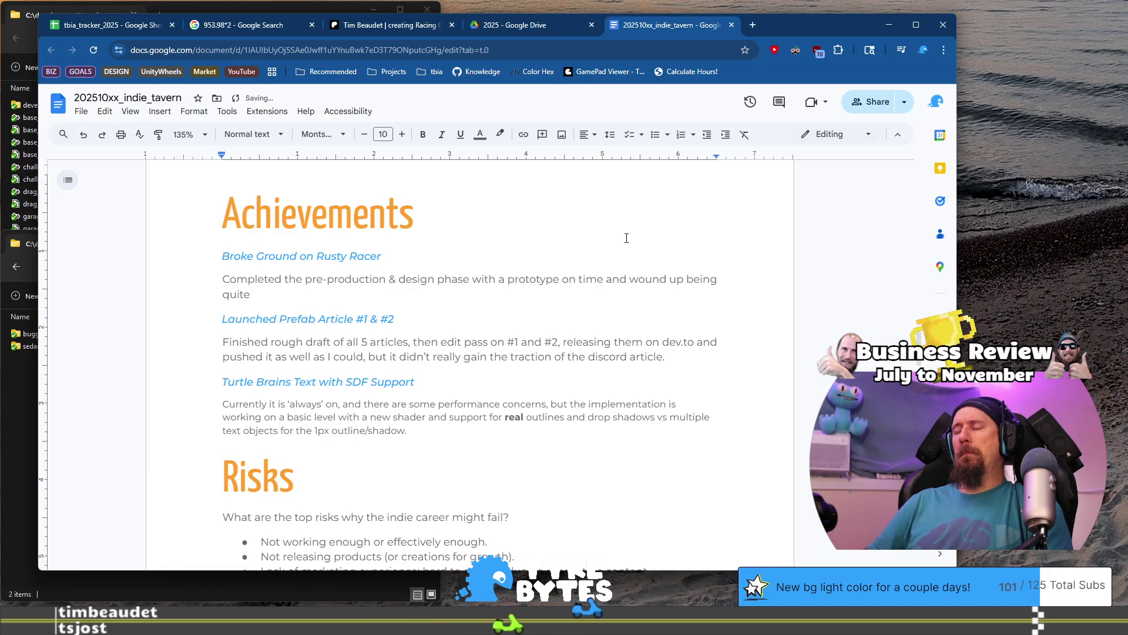
pyautogui.press('BackSpace')
pyautogui.press('BackSpace')
pyautogui.press('BackSpace')
pyautogui.write('enter')
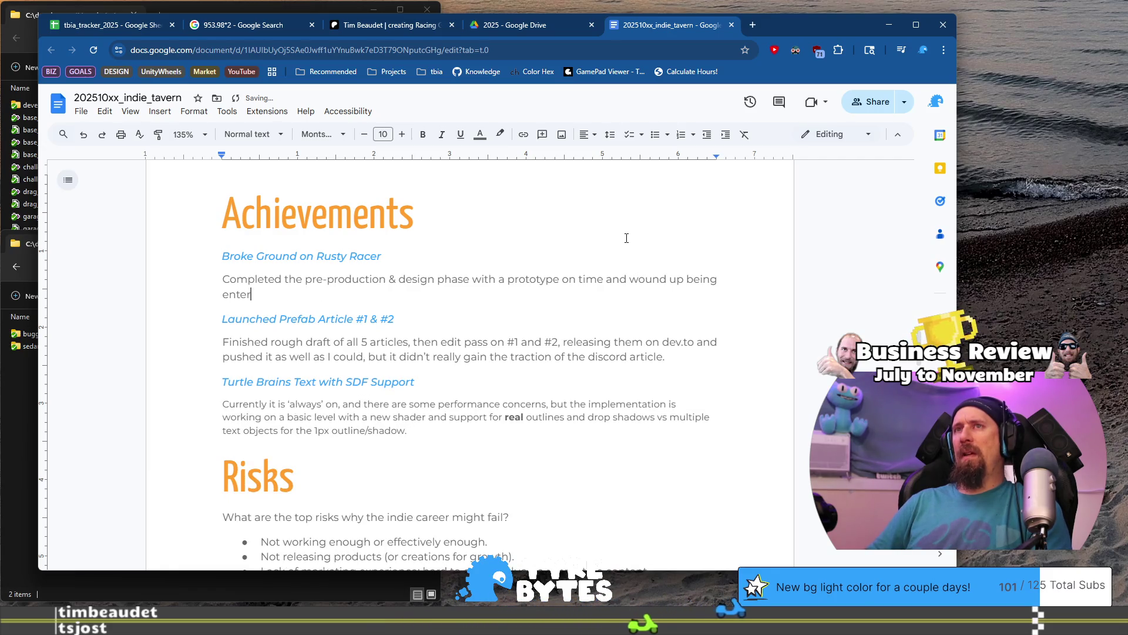
pyautogui.write('taining &')
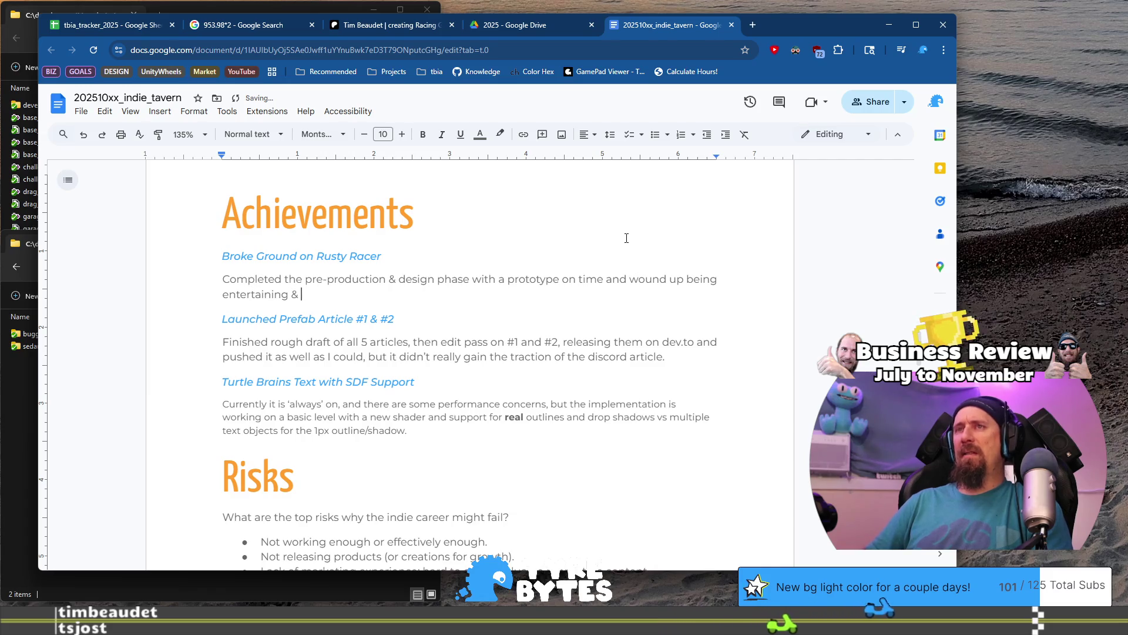
pyautogui.write(' a')
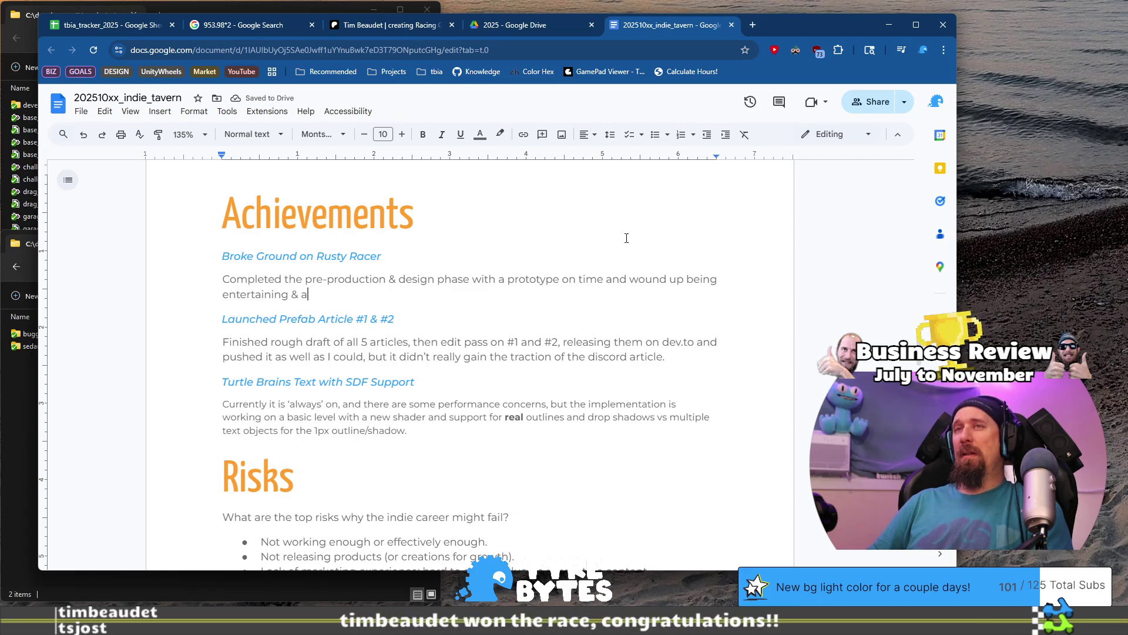
pyautogui.press('BackSpace')
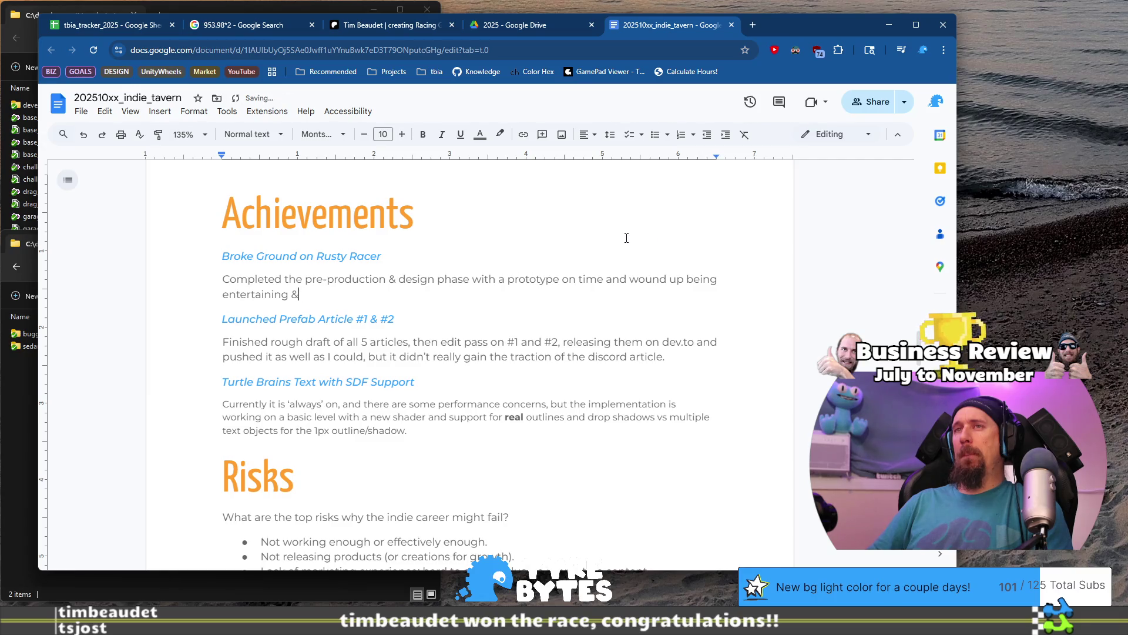
pyautogui.press('BackSpace')
pyautogui.write('.')
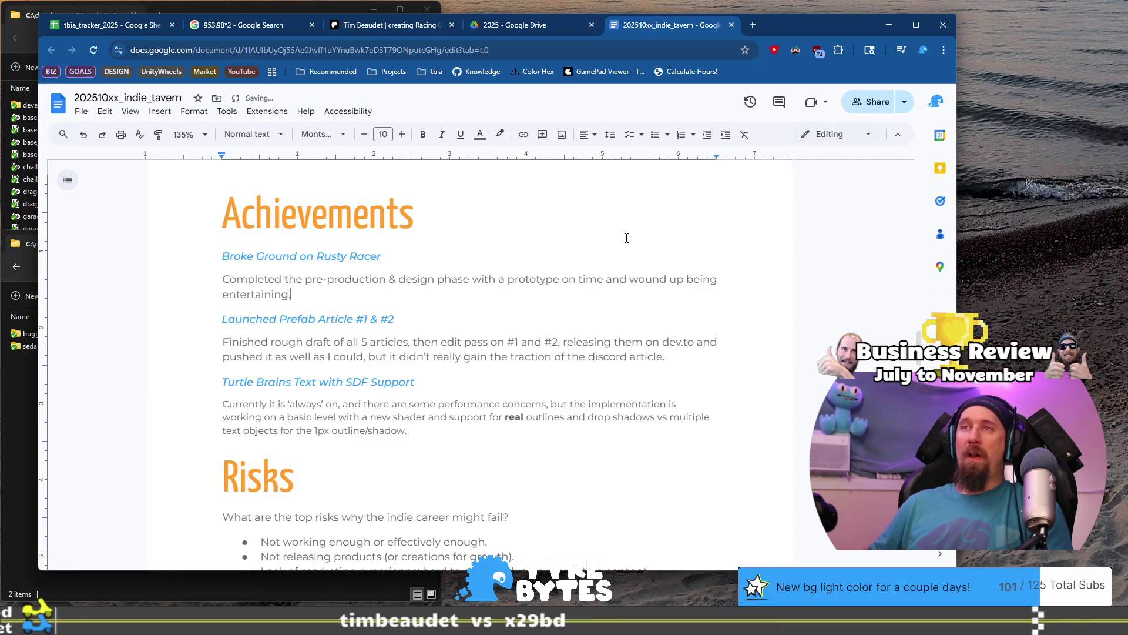
pyautogui.press('Up')
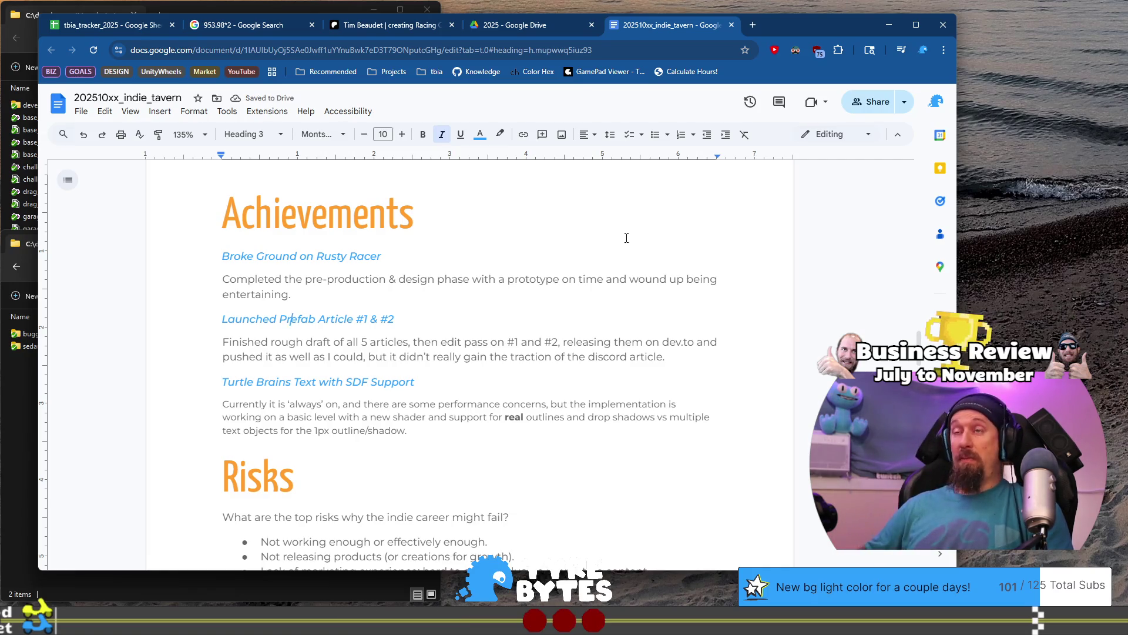
# - Retitle the Launched Prefab heading as the 24 Hour Stream Event for Halloween entry
pyautogui.press('End')
pyautogui.hotkey('shift', 'Home')
pyautogui.write('2')
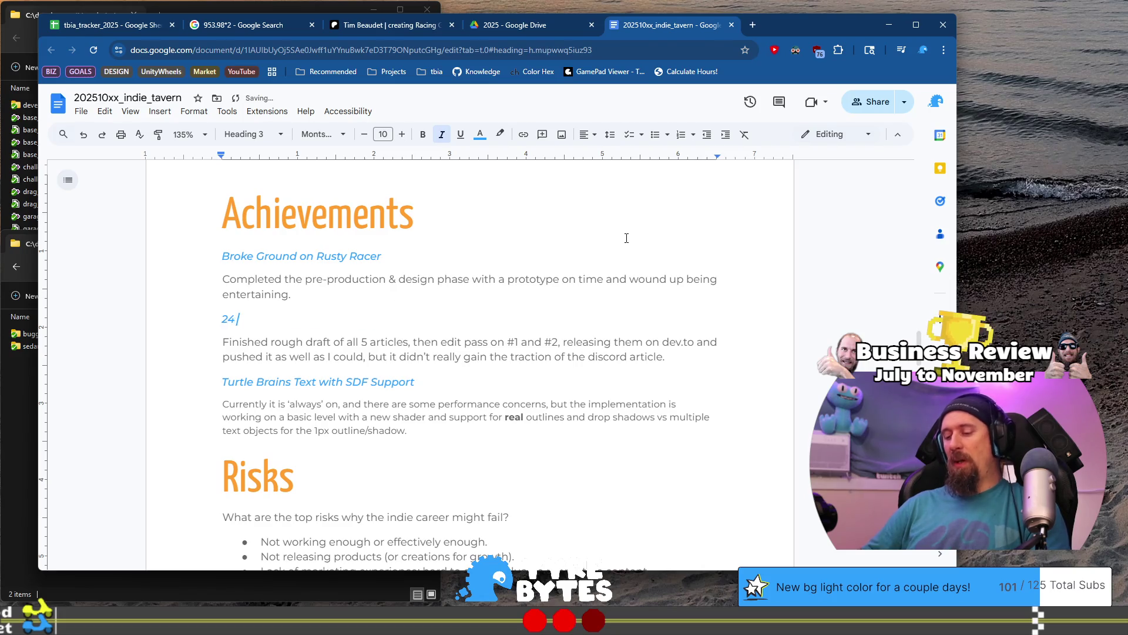
pyautogui.write('am ')
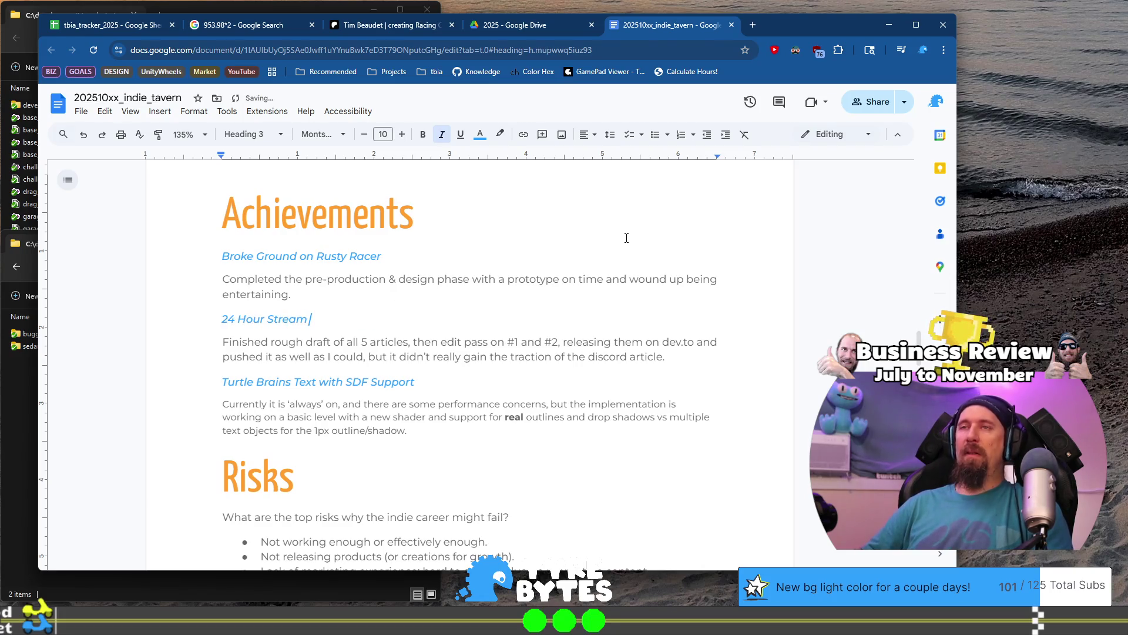
pyautogui.write('Event for H')
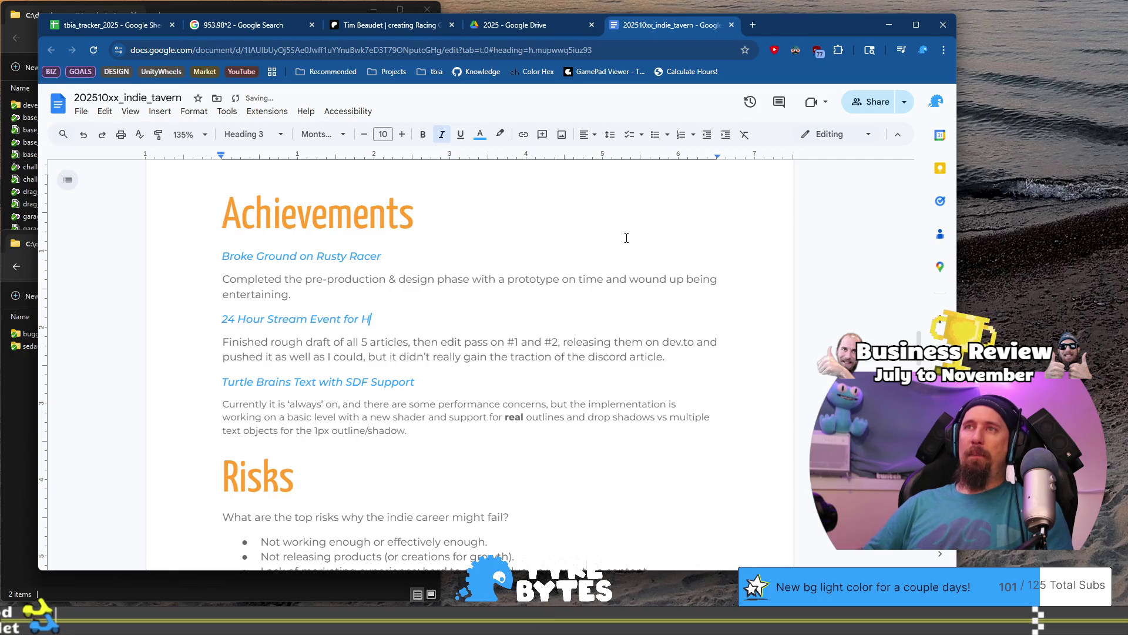
pyautogui.write('ween')
# - Replace the old article paragraph with the stream recap: costume dressup, pumpkin, 10-12 hours of code, ending 'thank you Turtles!'
pyautogui.press('Down')
pyautogui.press('Down')
pyautogui.press('End')
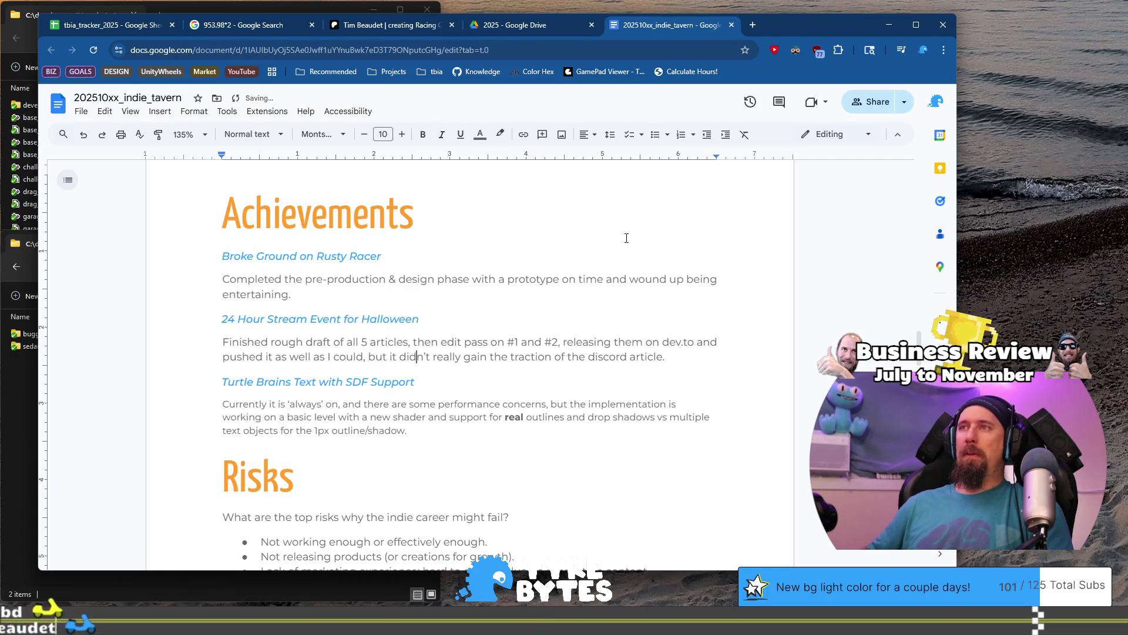
pyautogui.hotkey('ctrl', 'shift', 'Up')
pyautogui.write('Costr')
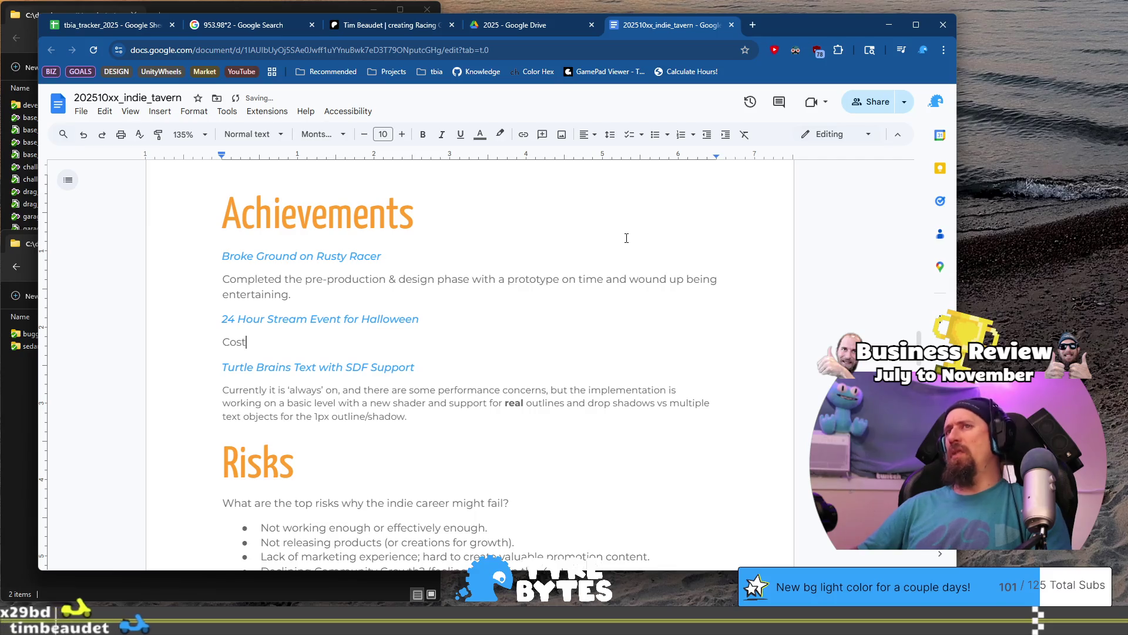
pyautogui.press('BackSpace')
pyautogui.write('ume,')
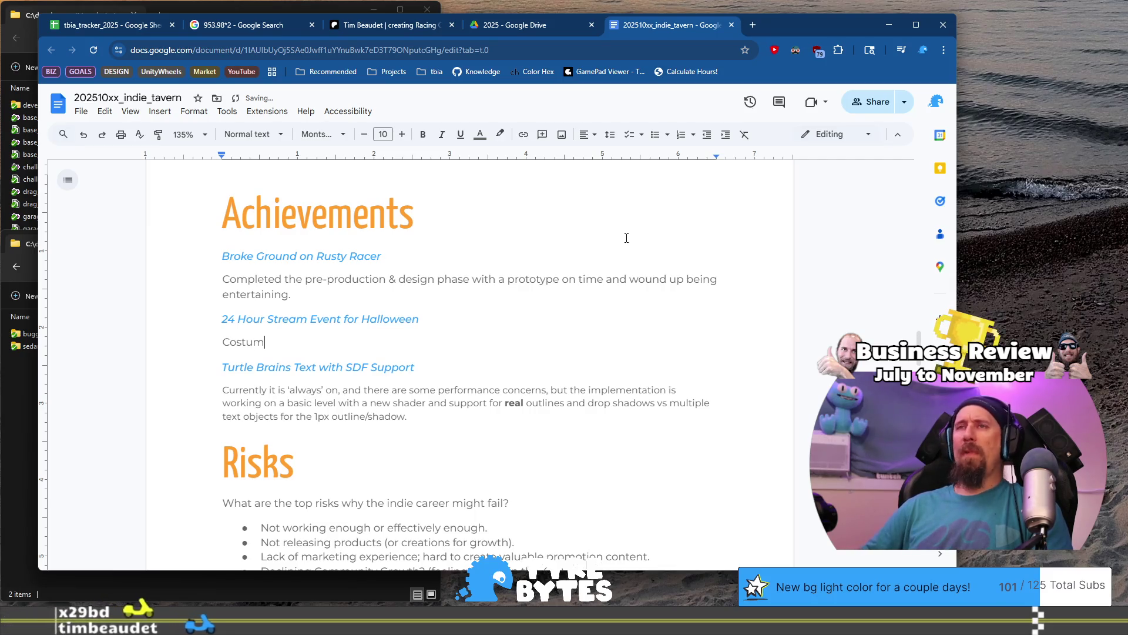
pyautogui.press('BackSpace')
pyautogui.press('BackSpace')
pyautogui.write('d')
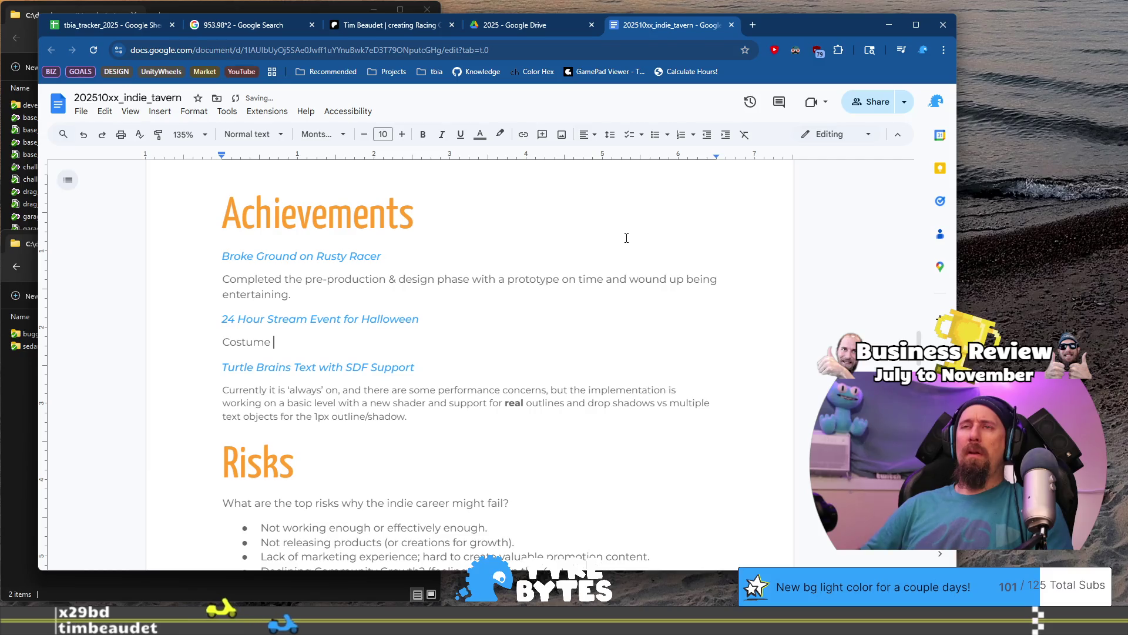
pyautogui.write('ressup, ')
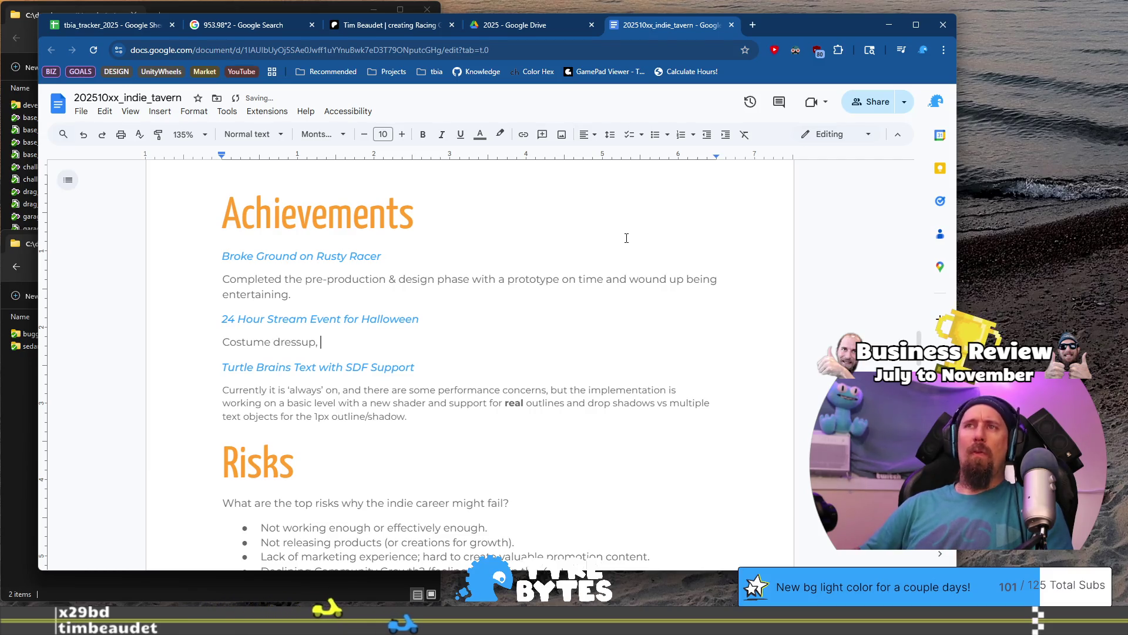
pyautogui.write('pumpk')
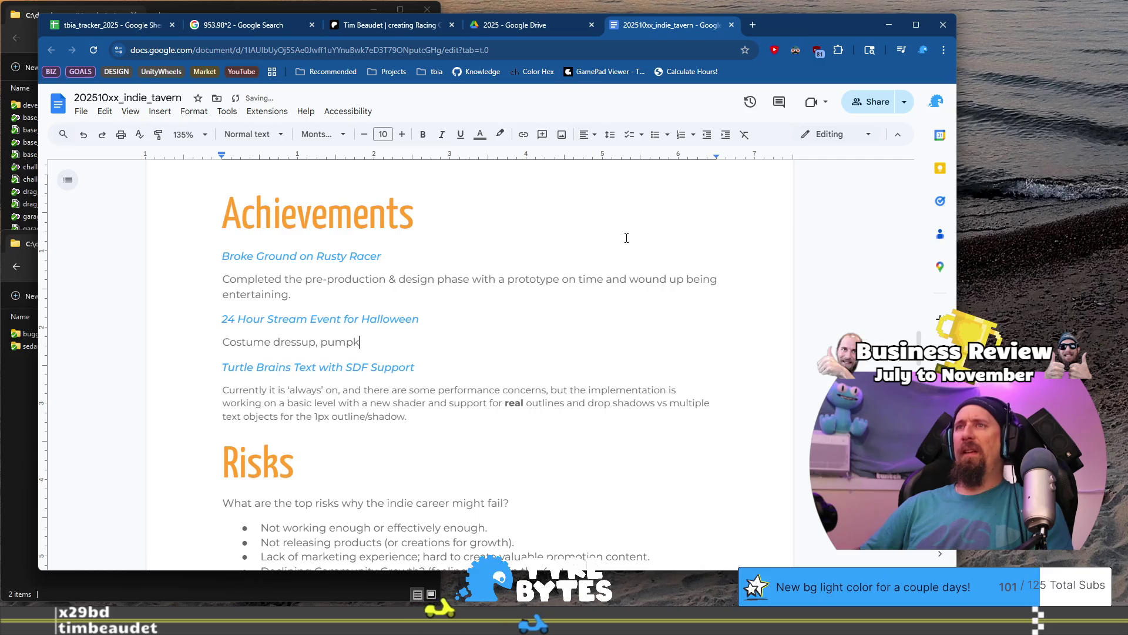
pyautogui.write('in, ')
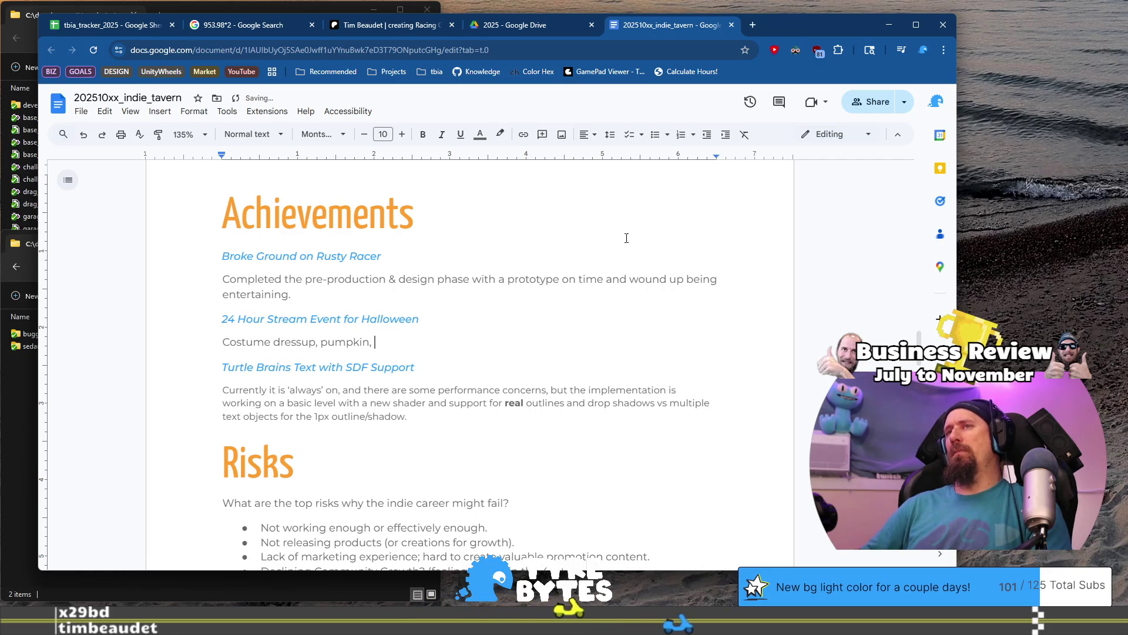
pyautogui.write('10')
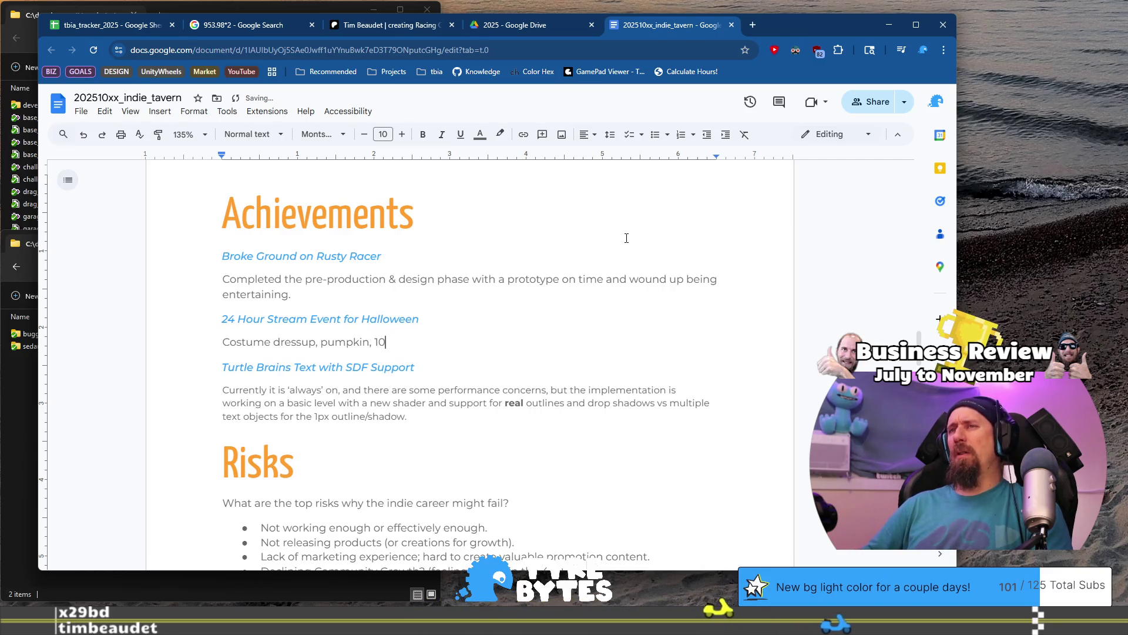
pyautogui.write('-12 h')
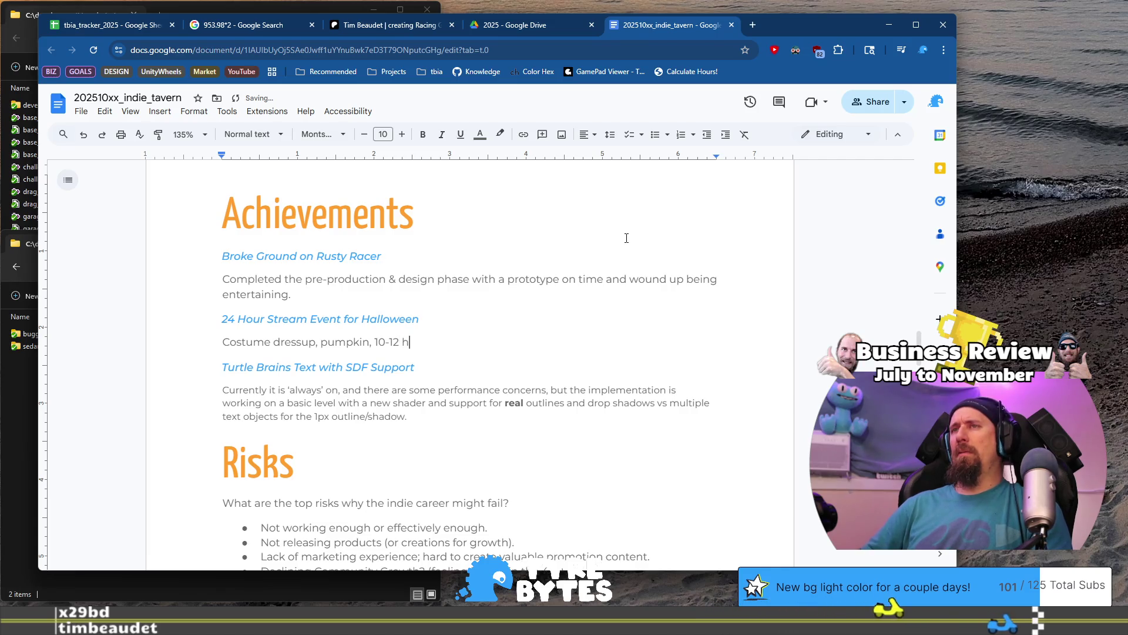
pyautogui.write('ours of code, p')
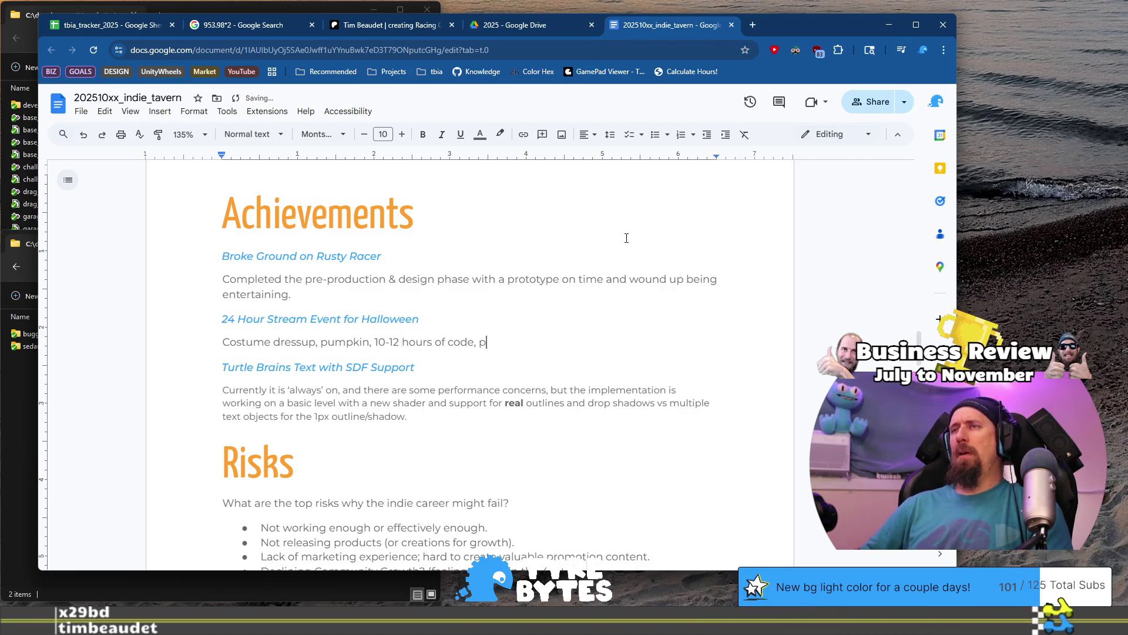
pyautogui.write('layed some games, chat')
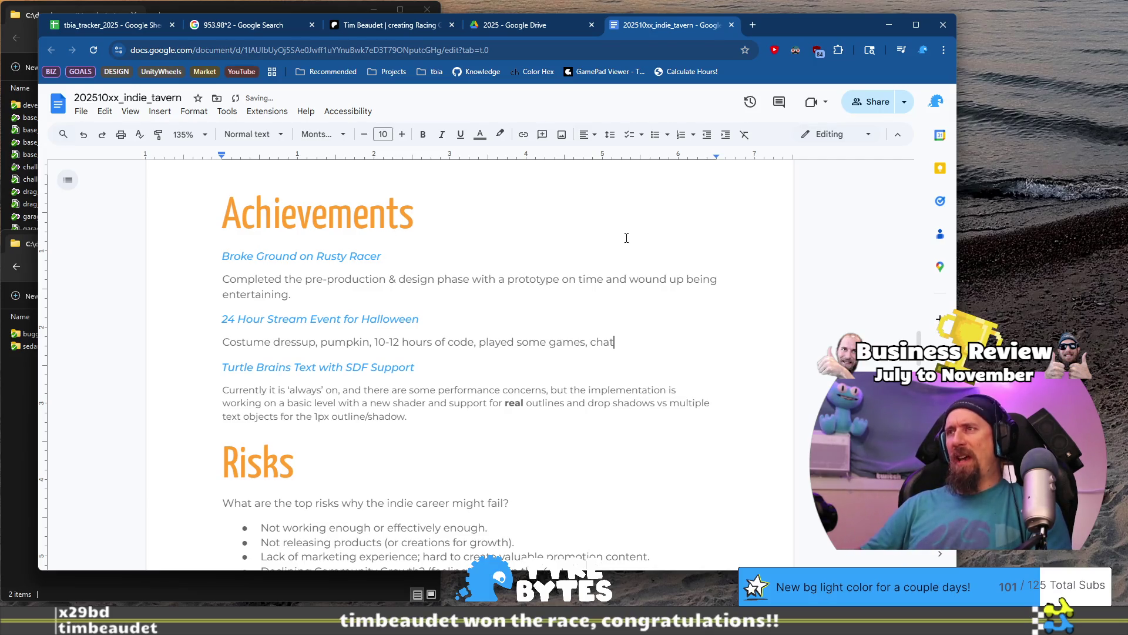
pyautogui.write('ted a whole bunch, ')
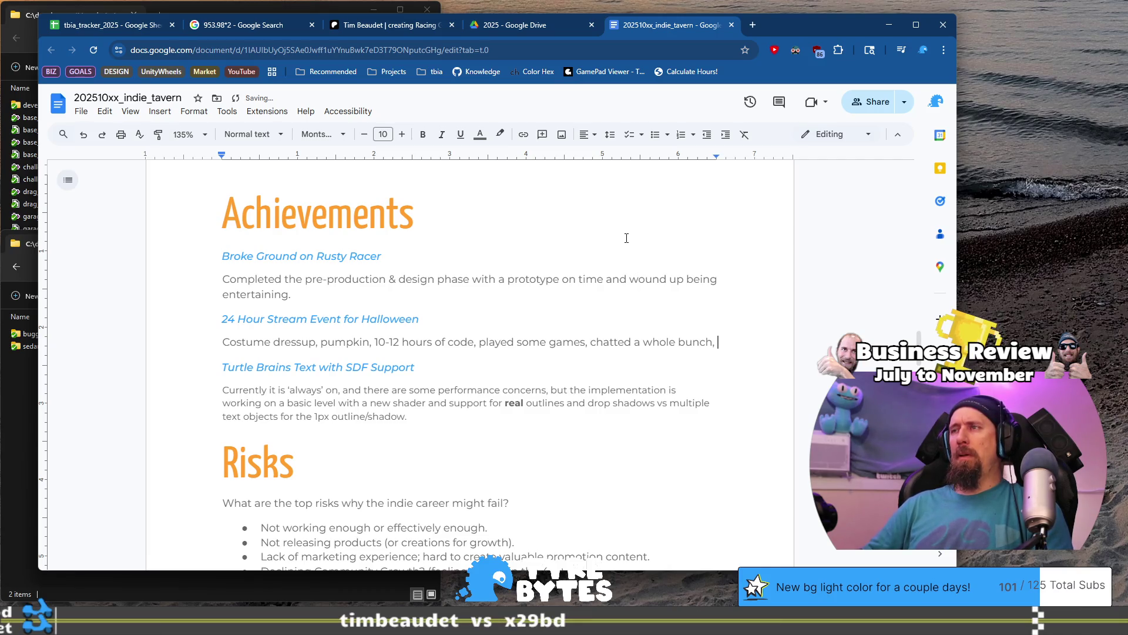
pyautogui.write('Mongolian C')
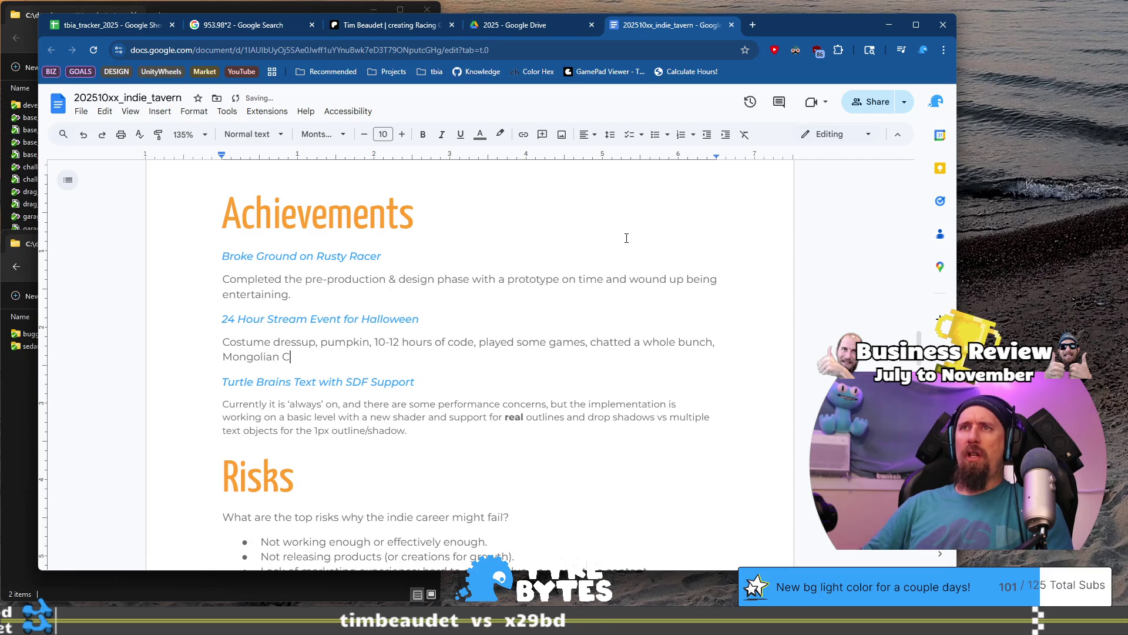
pyautogui.write('hicken for ')
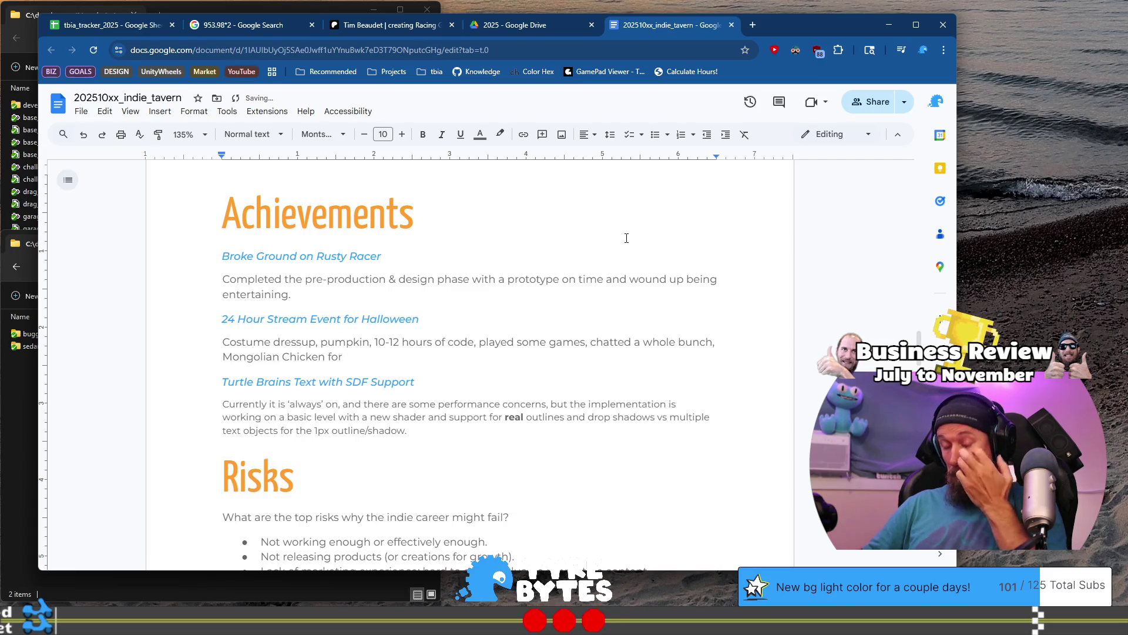
pyautogui.write('Foodie Fri')
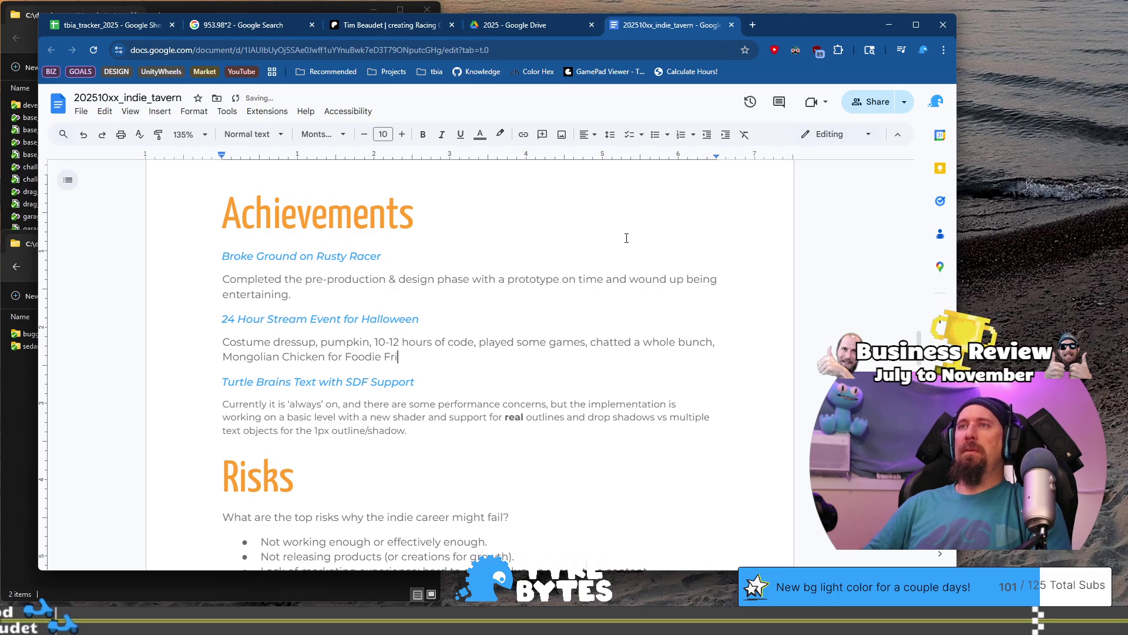
pyautogui.write('day and over')
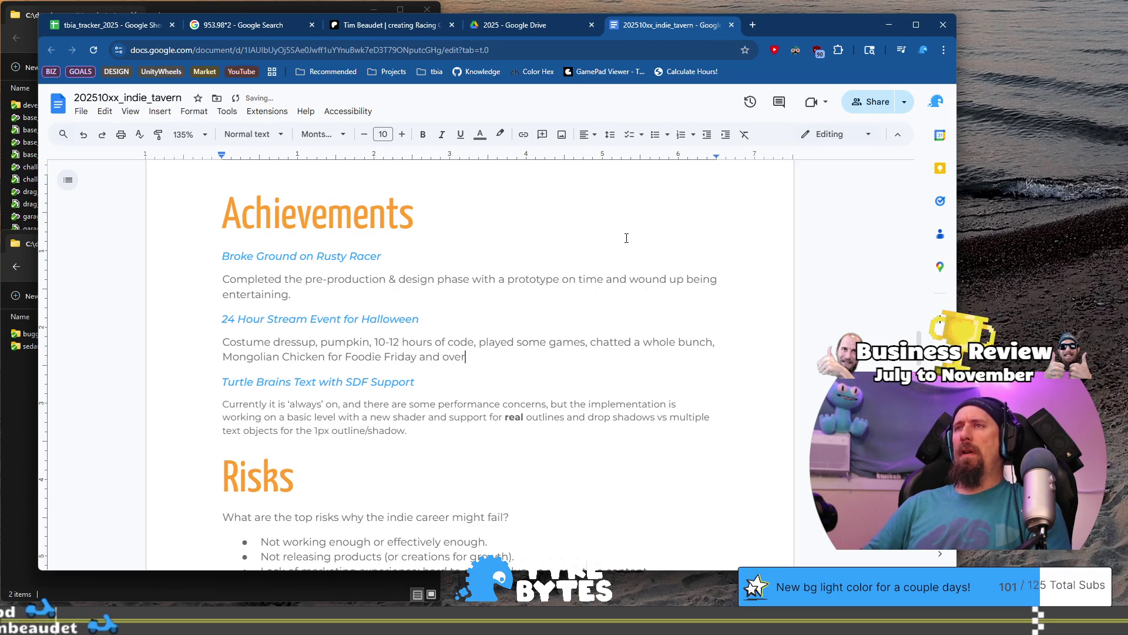
pyautogui.write('all a very ')
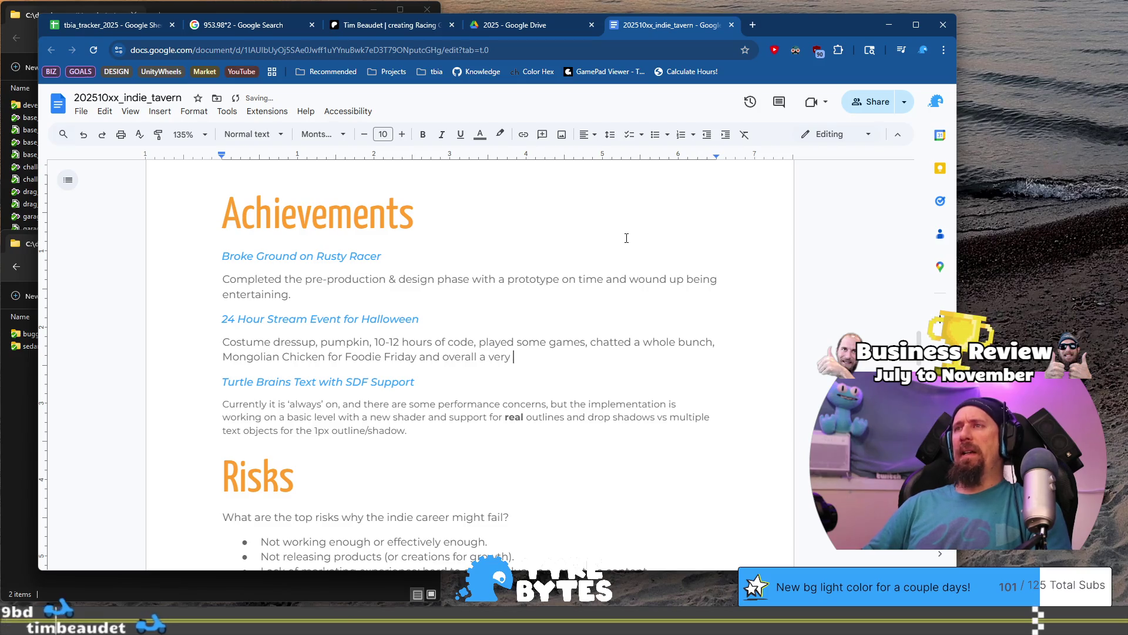
pyautogui.write('good str')
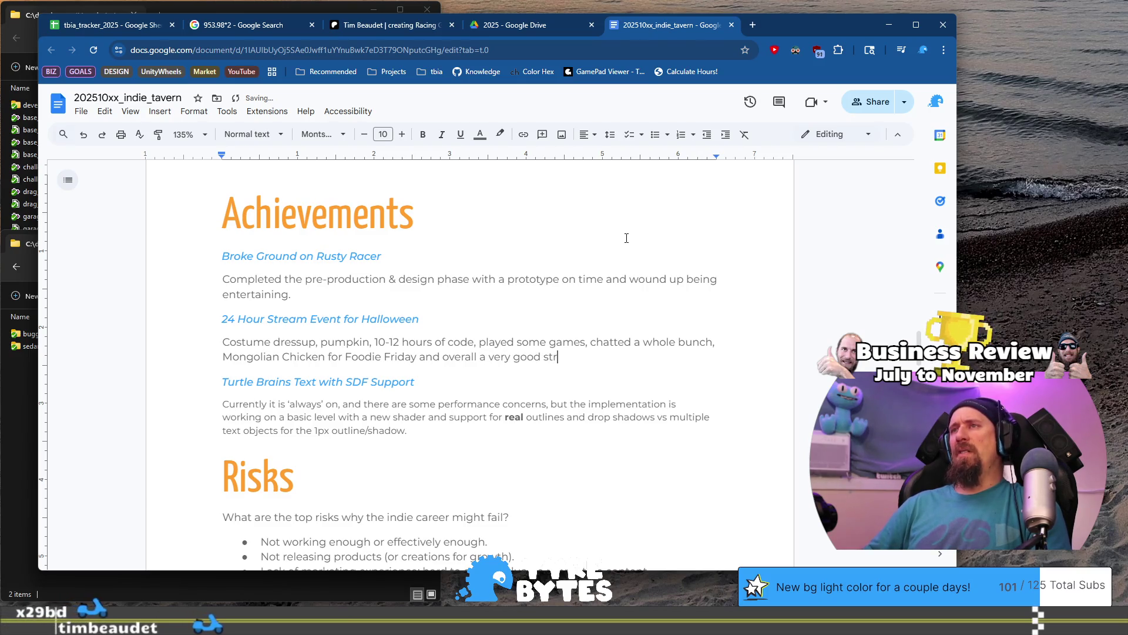
pyautogui.write('eam event. ')
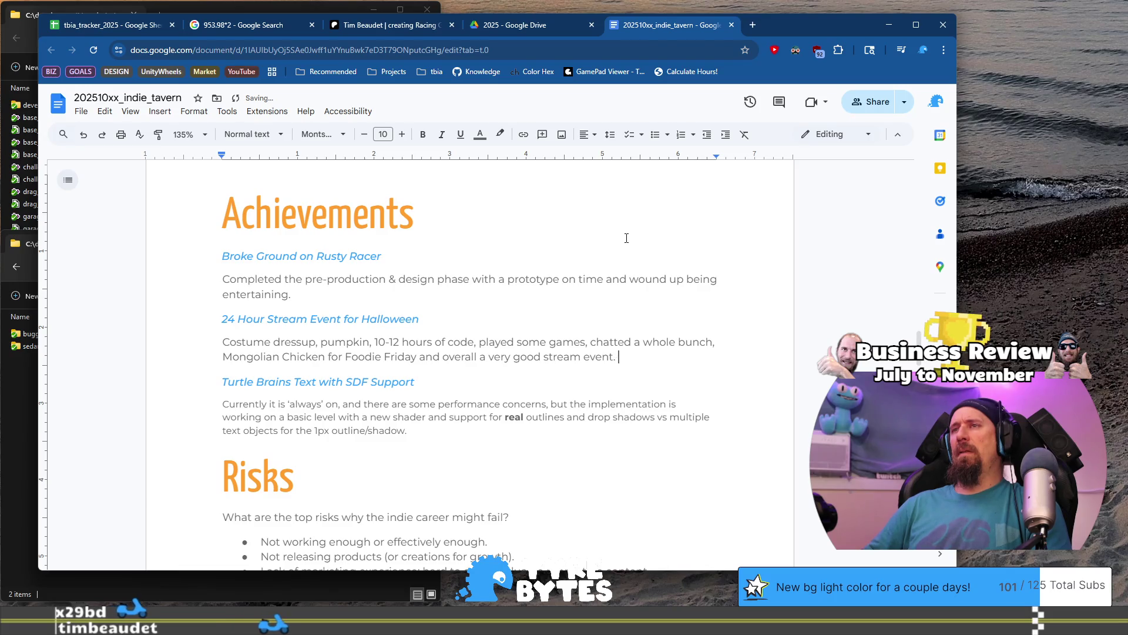
pyautogui.write('More suppo')
pyautogui.write('rt for the a')
pyautogui.write('dventure, than')
pyautogui.write('k you')
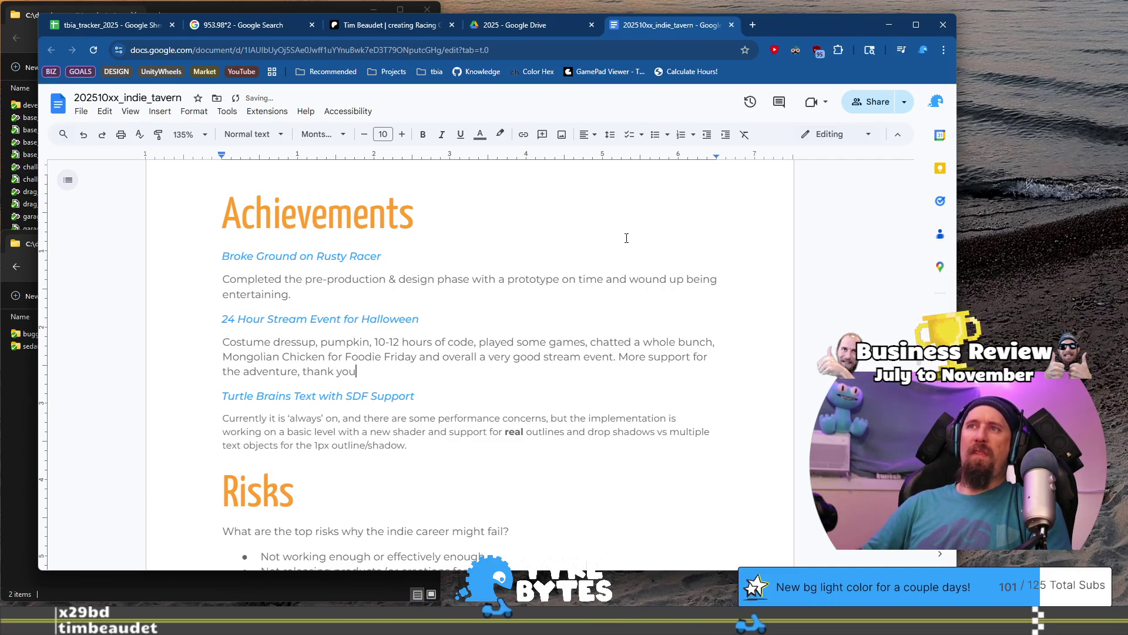
pyautogui.write(' Turtles!')
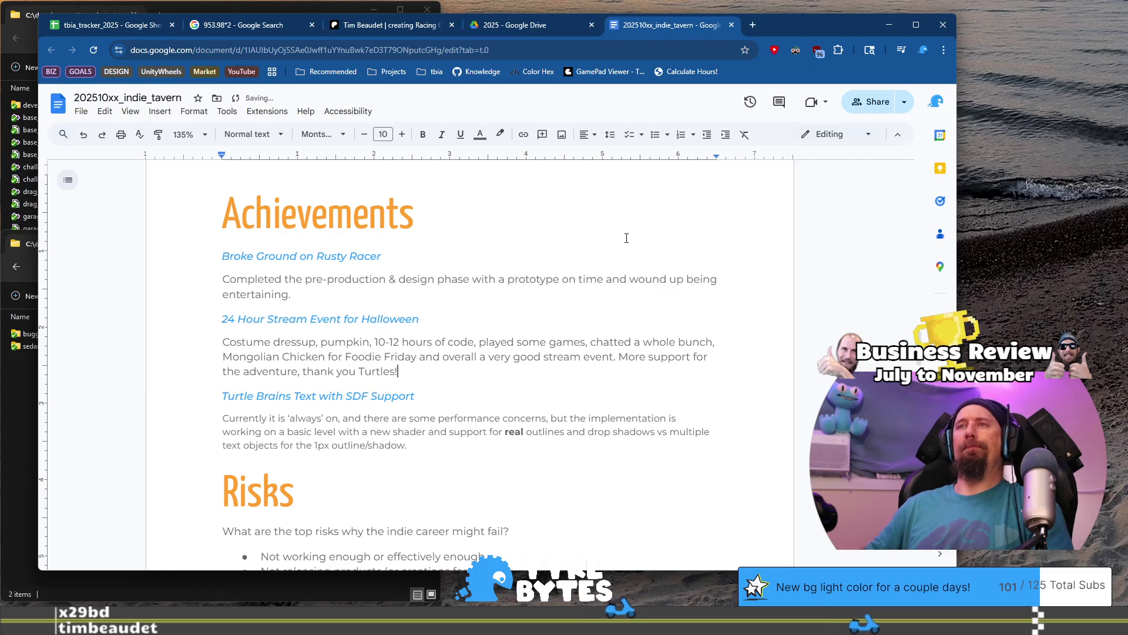
pyautogui.press('Down')
pyautogui.press('Down')
pyautogui.press('Down')
# - Change 'SDF Support' to 'Proper Kerning' in the Turtle Brains Text heading
pyautogui.press('End')
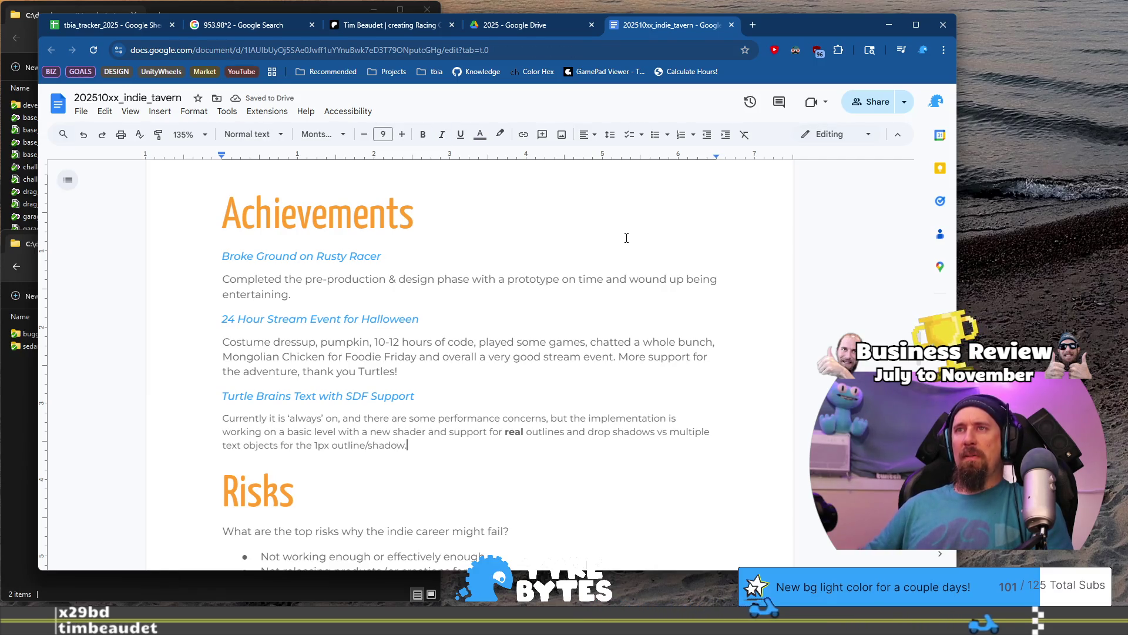
pyautogui.hotkey('shift', 'Home')
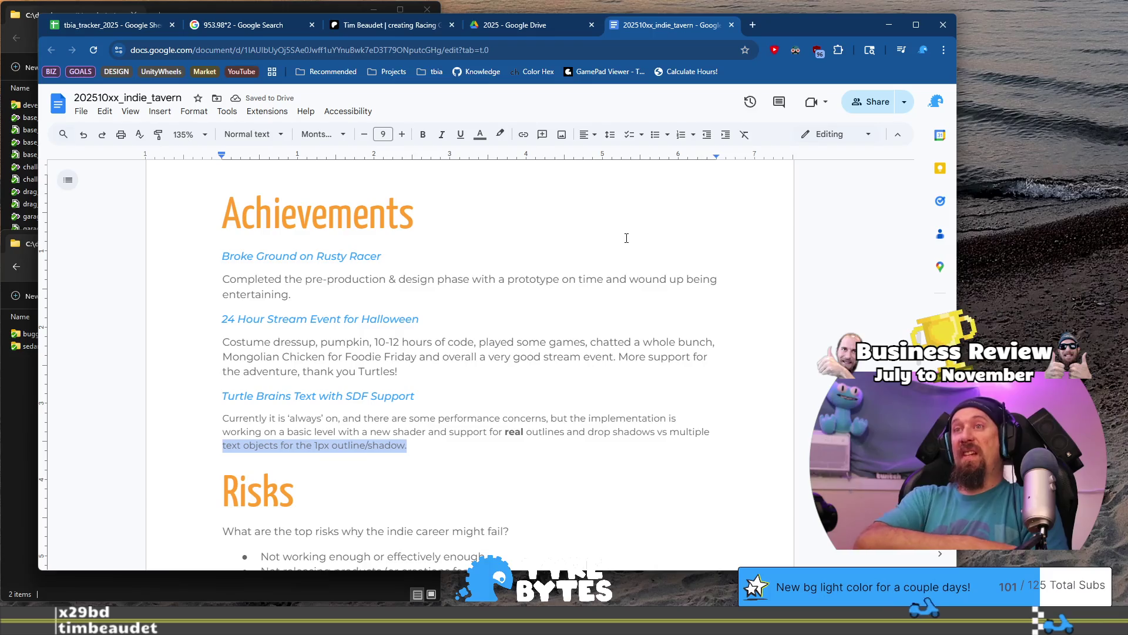
pyautogui.press('Up')
pyautogui.press('Up')
pyautogui.press('Up')
pyautogui.hotkey('ctrl', 'shift', 'Left')
pyautogui.hotkey('ctrl', 'shift', 'Left')
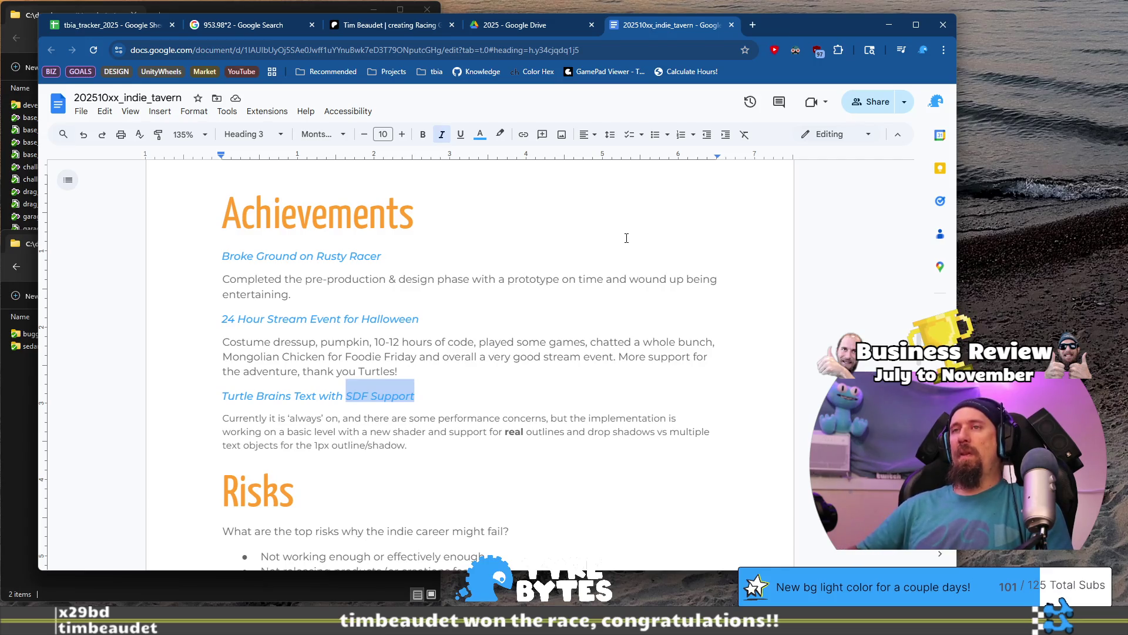
pyautogui.write('Proper')
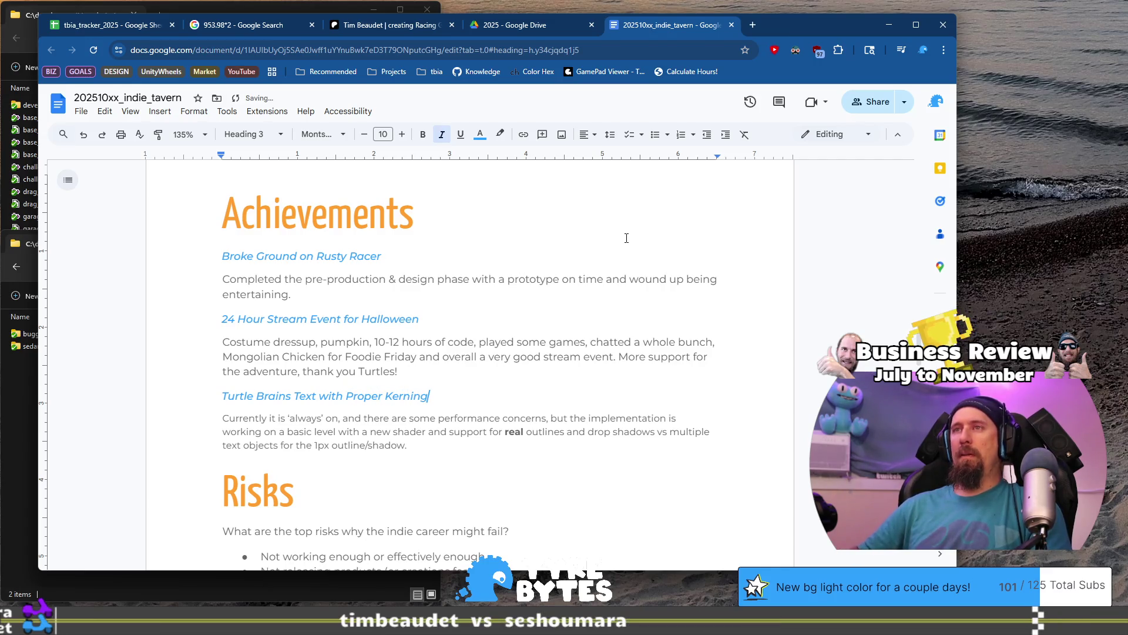
pyautogui.press('Down')
pyautogui.press('Down')
pyautogui.press('Down')
pyautogui.hotkey('shift', 'Up')
pyautogui.hotkey('shift', 'Up')
pyautogui.hotkey('shift', 'Home')
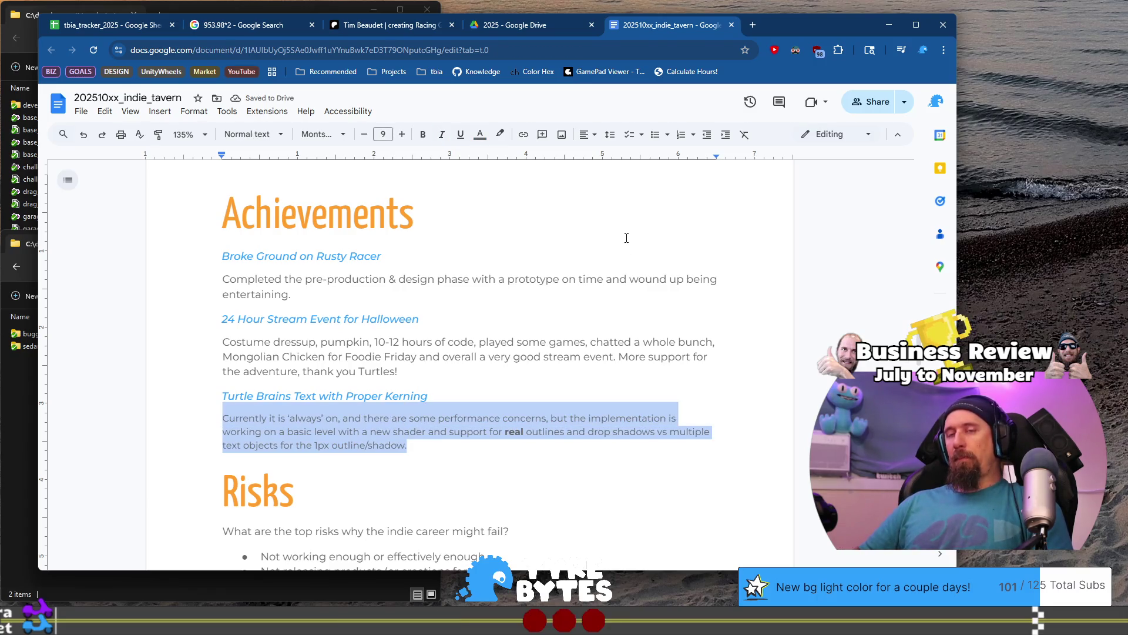
# - Rewrite the Turtle Brains description: SDF Text disabled for performance, kerning issues fixed for basic text, SDF work later
pyautogui.write('SDF Tex')
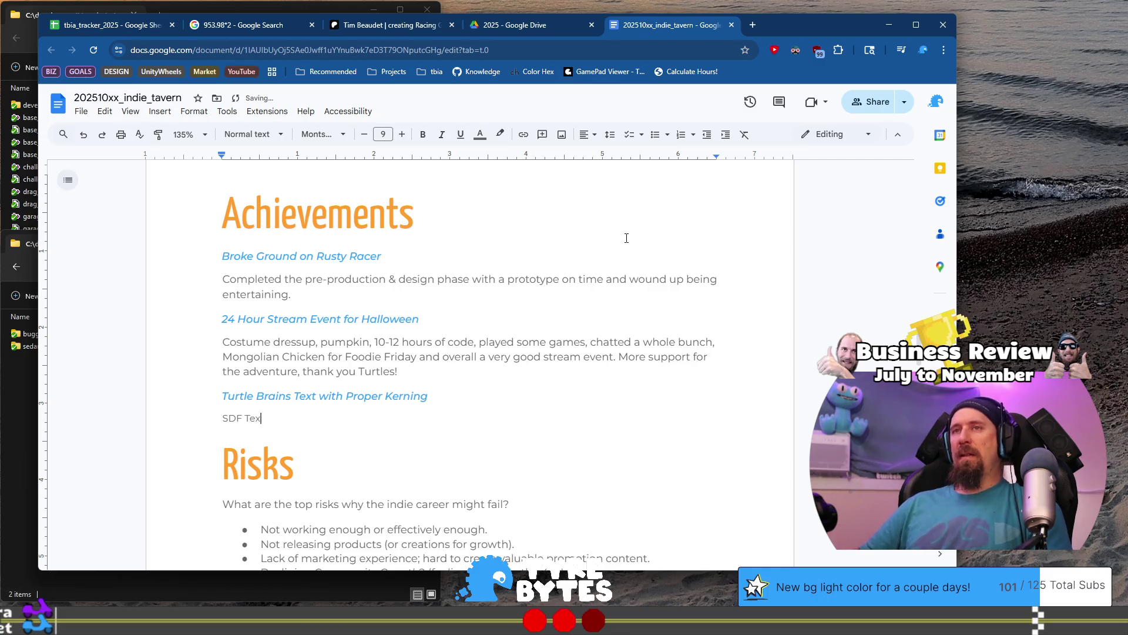
pyautogui.write('dis')
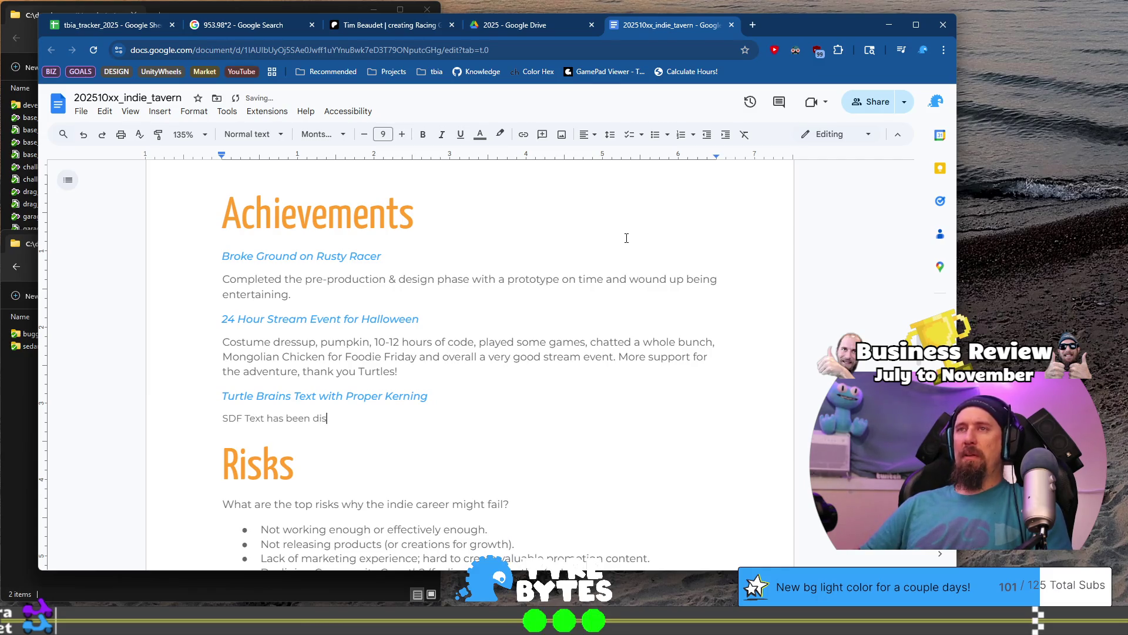
pyautogui.write('abled, ')
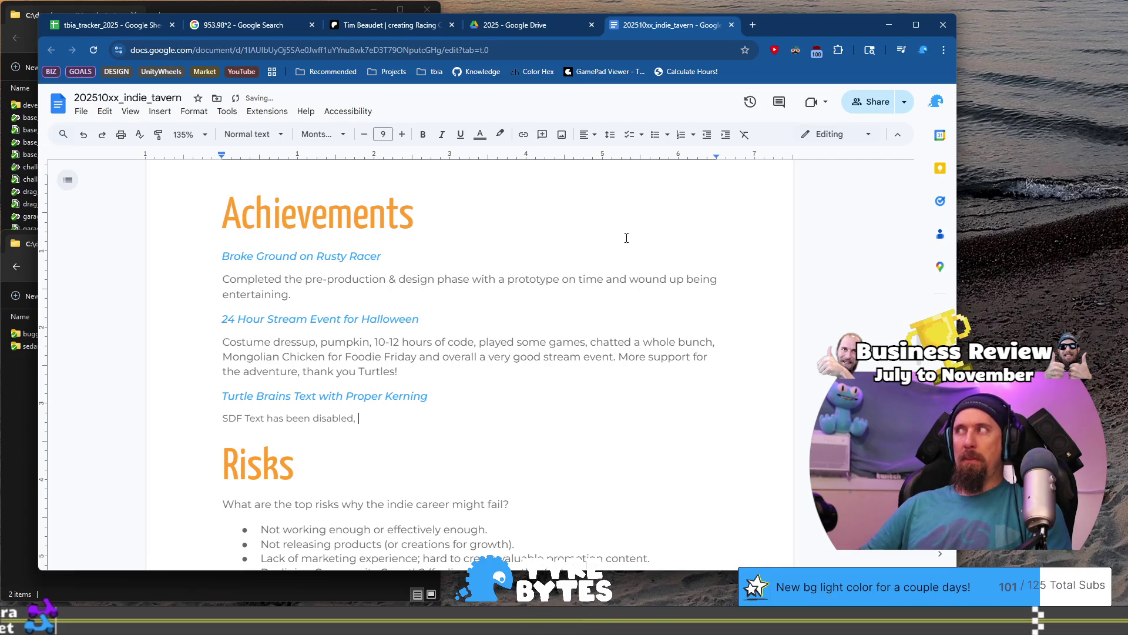
pyautogui.press('BackSpace')
pyautogui.press('BackSpace')
pyautogui.write(' due to perfor')
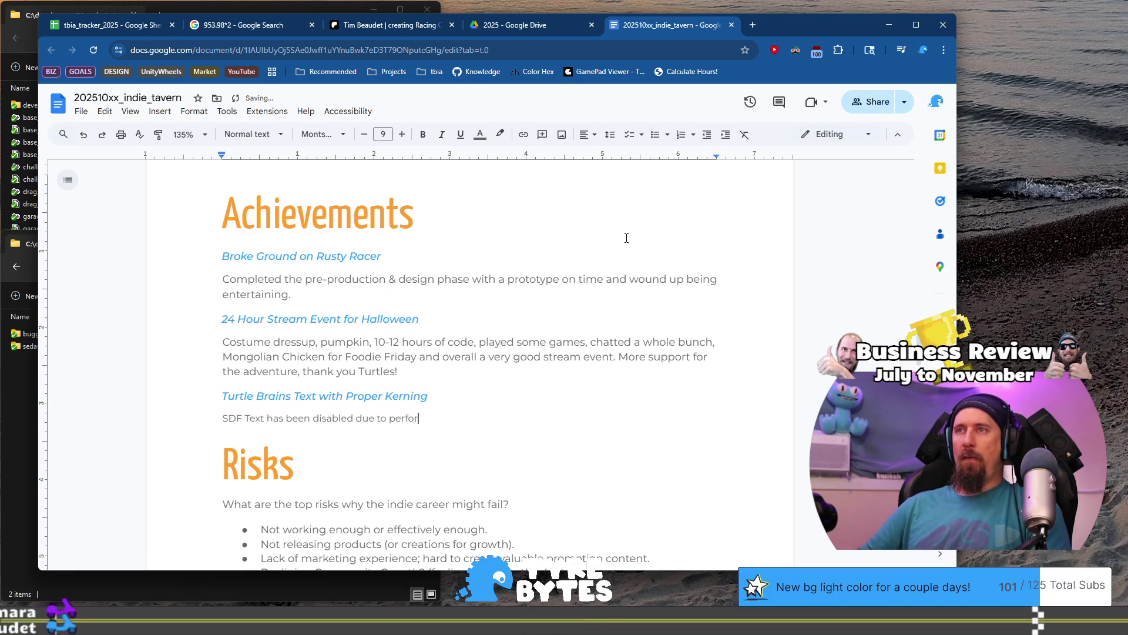
pyautogui.write('mance reasons and')
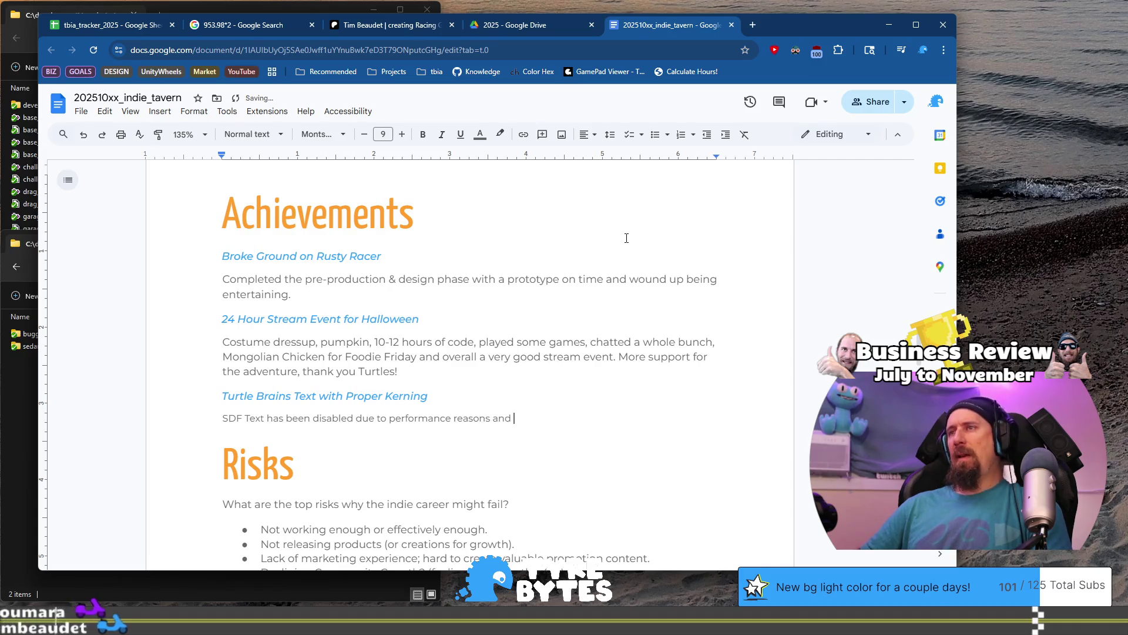
pyautogui.write(' when invest')
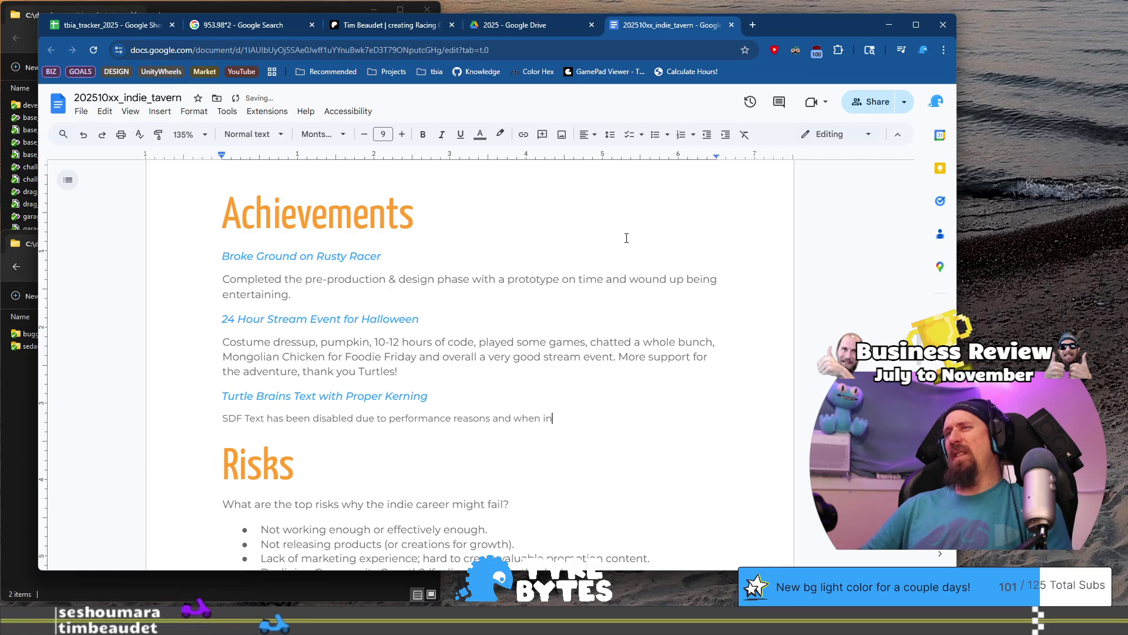
pyautogui.write('ig')
pyautogui.write('ating fitting ')
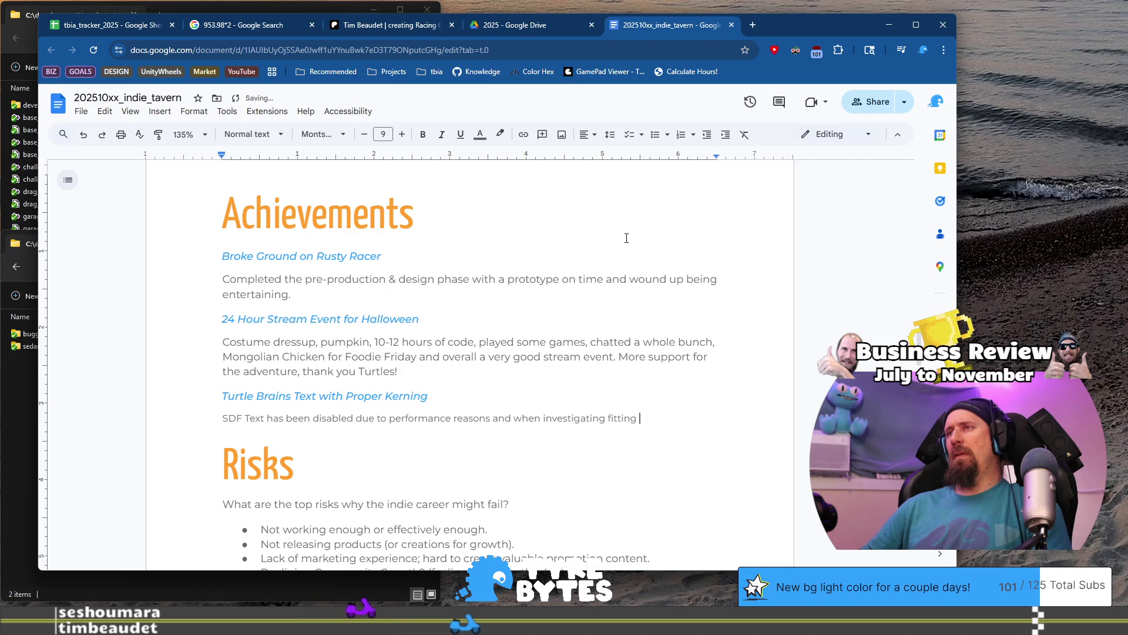
pyautogui.write('text in')
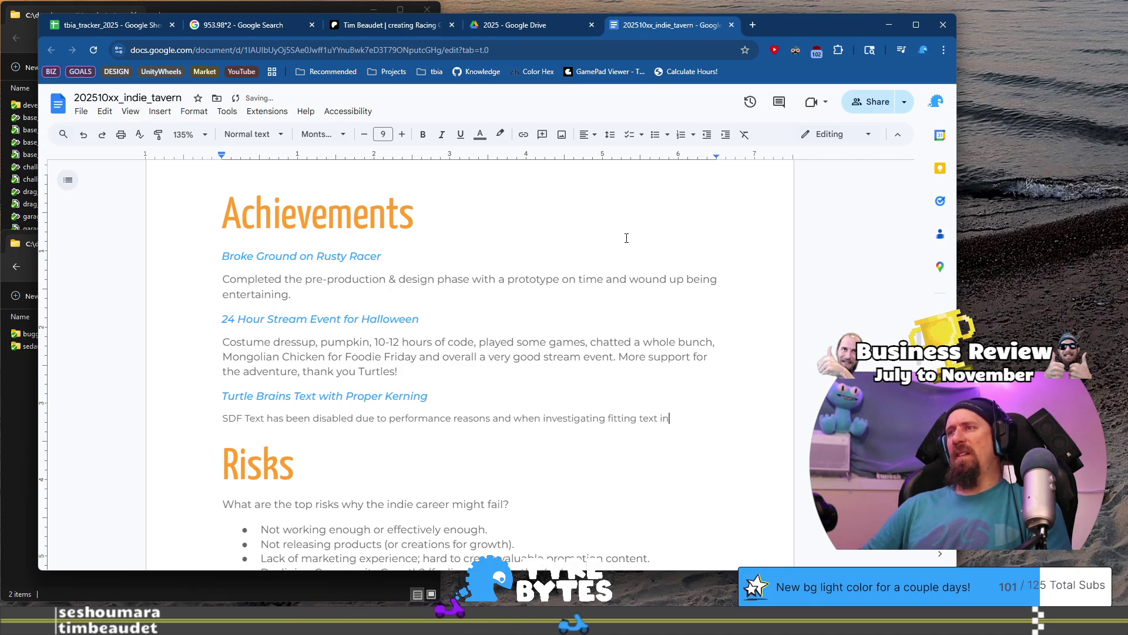
pyautogui.write('to bo')
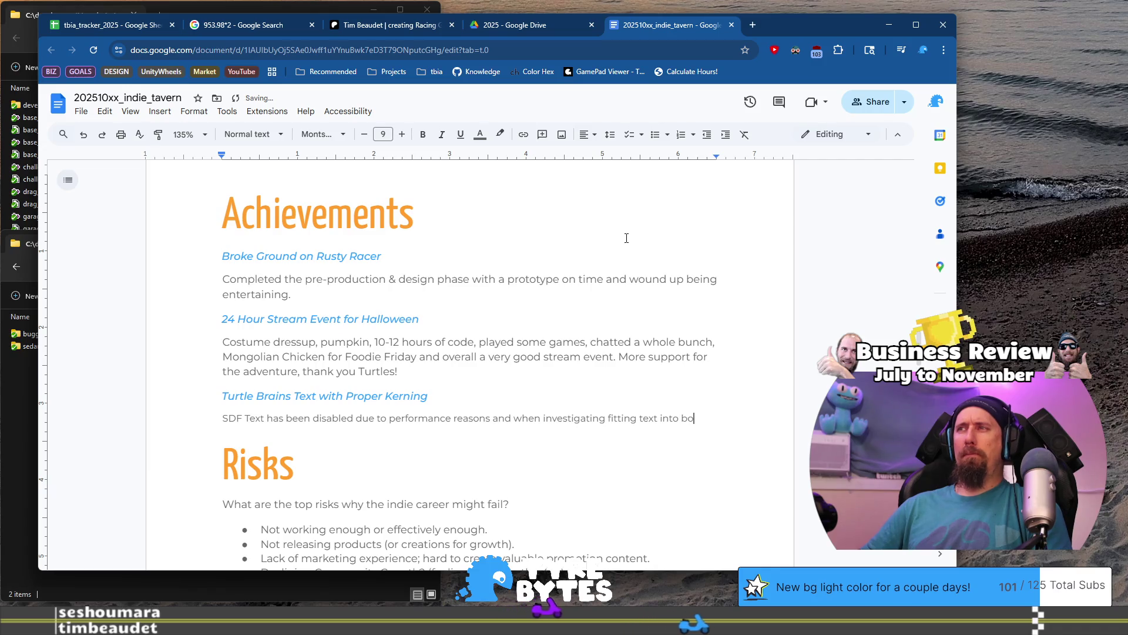
pyautogui.write('xes,')
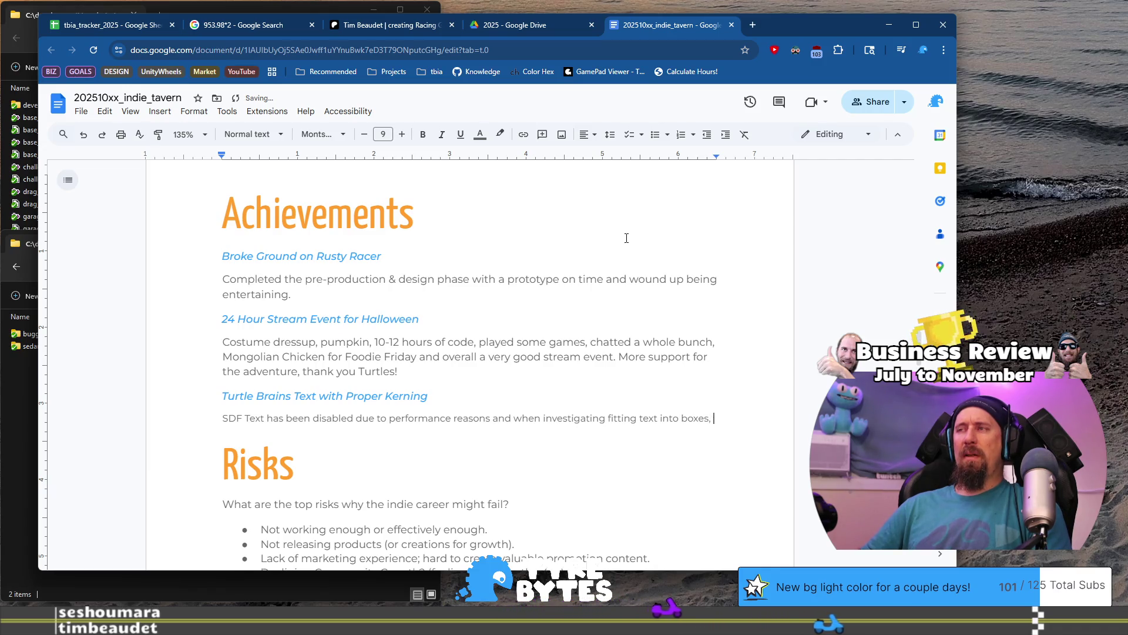
pyautogui.write('addi')
pyautogui.write('ng new')
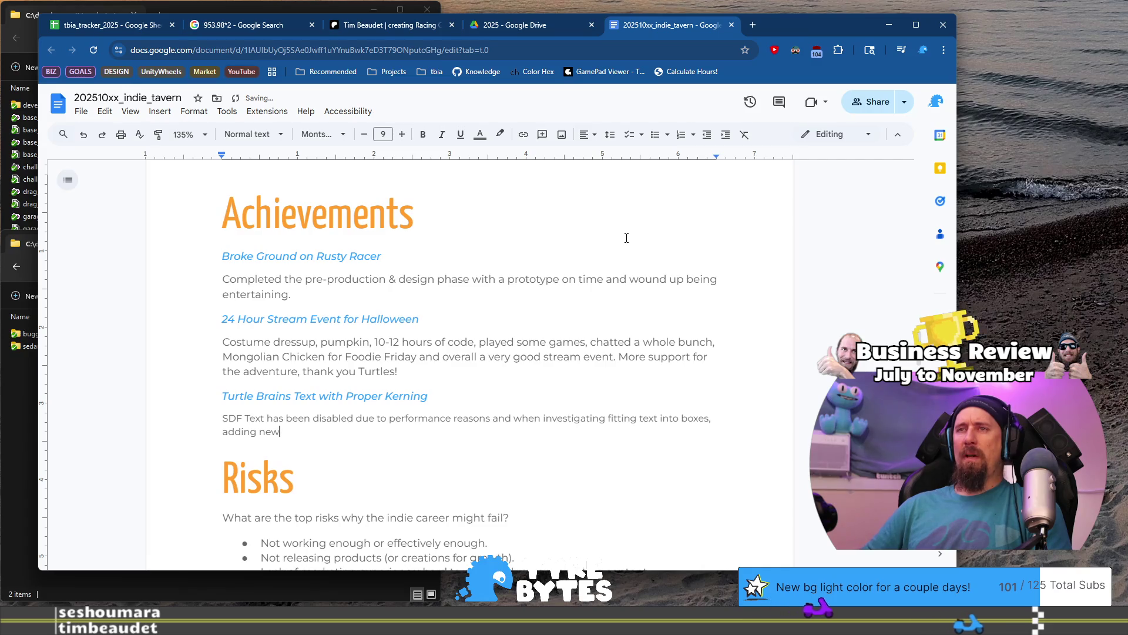
pyautogui.write('-line and ta')
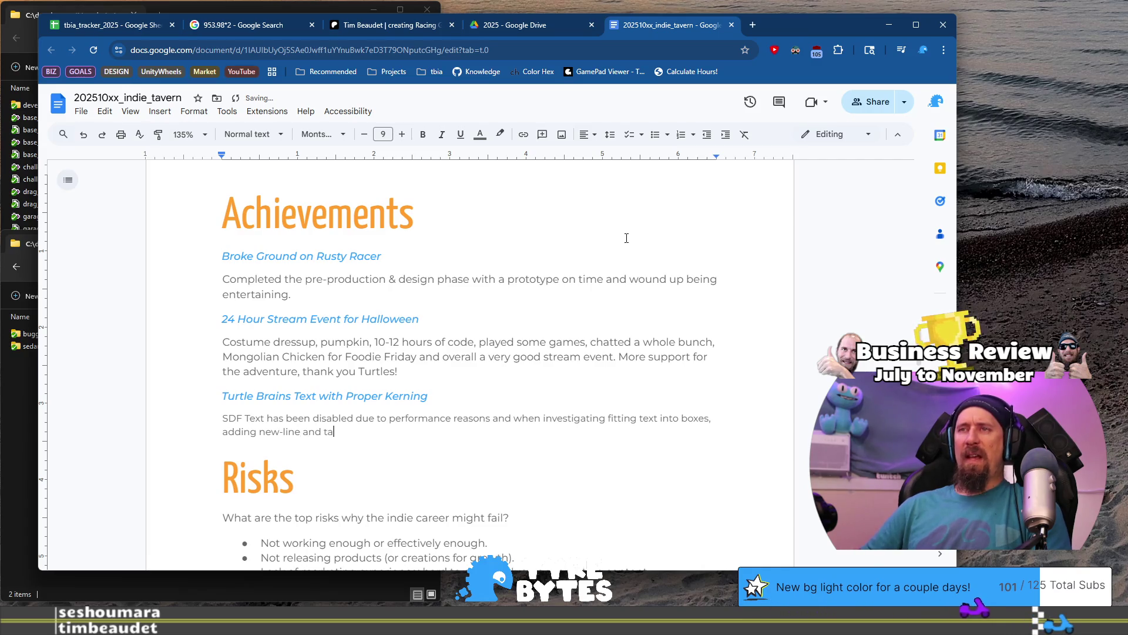
pyautogui.write('b support to the text object we disc')
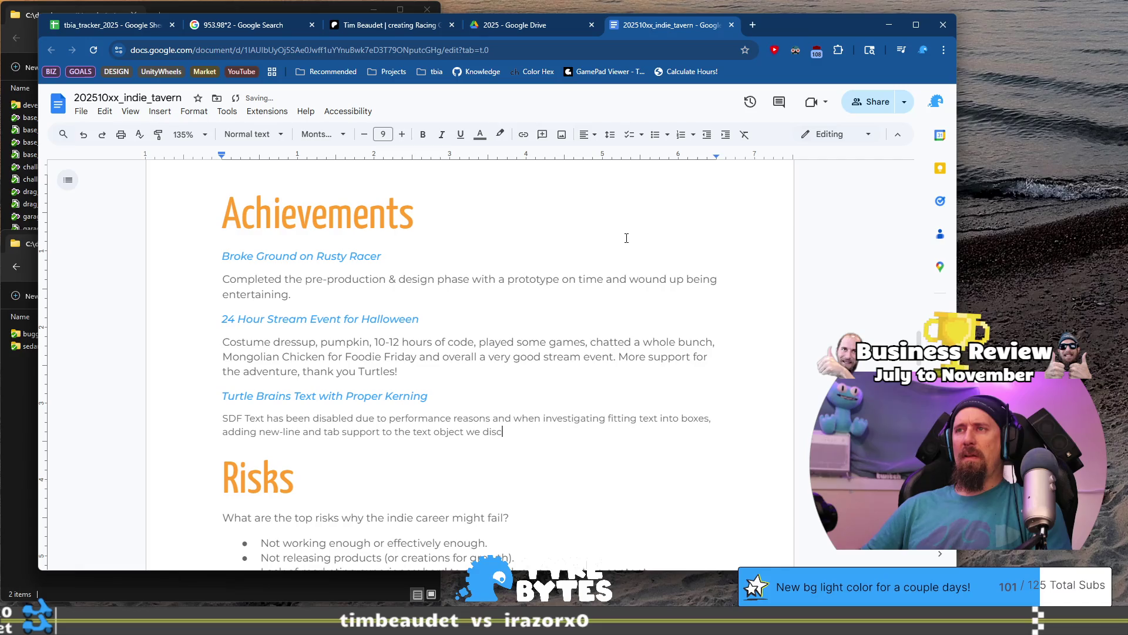
pyautogui.write(' ues ')
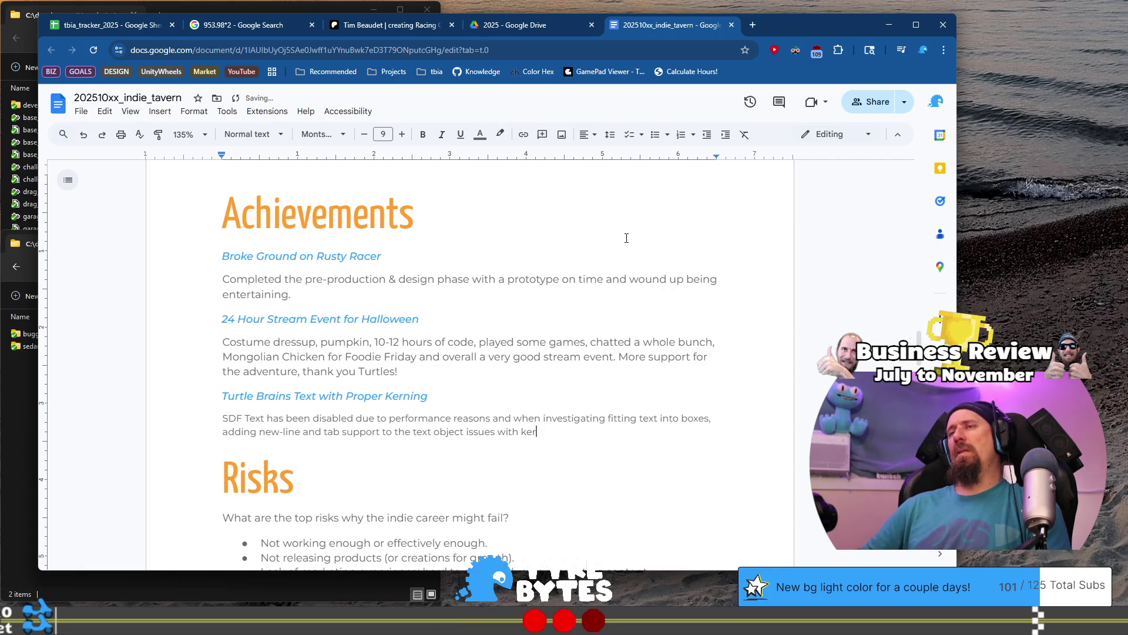
pyautogui.write('were')
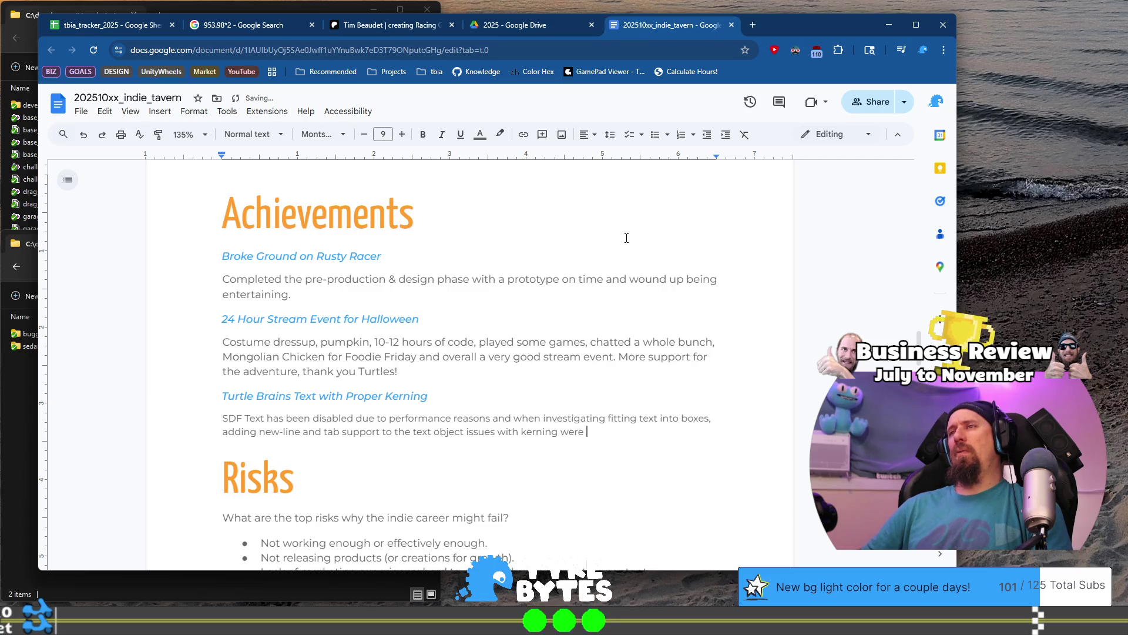
pyautogui.write('dis')
pyautogui.write('ered.')
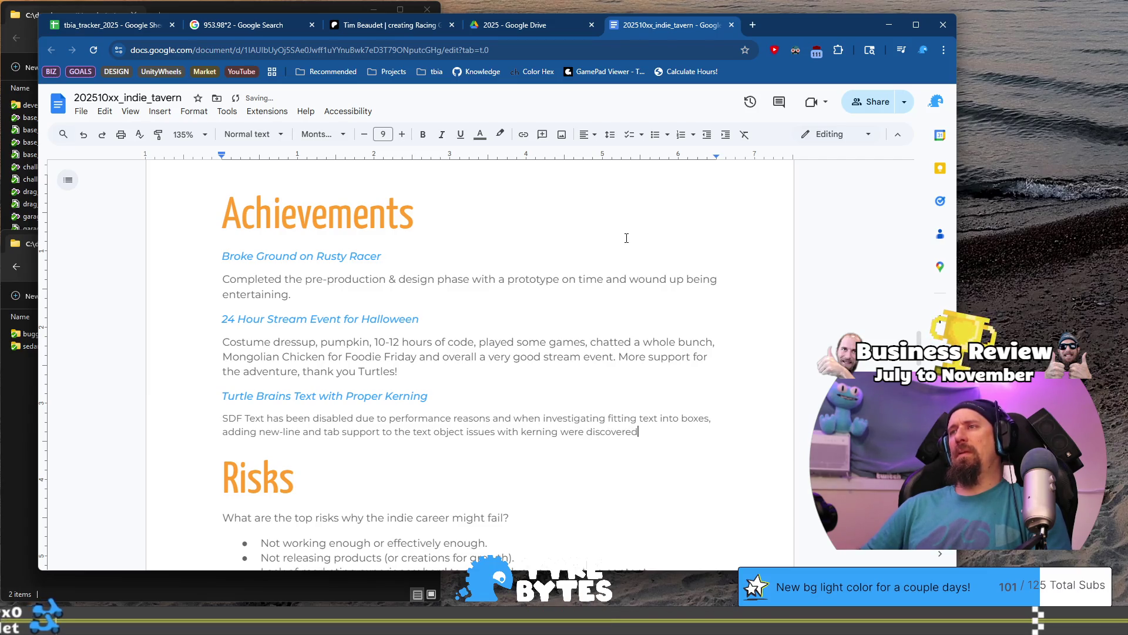
pyautogui.write('Got ')
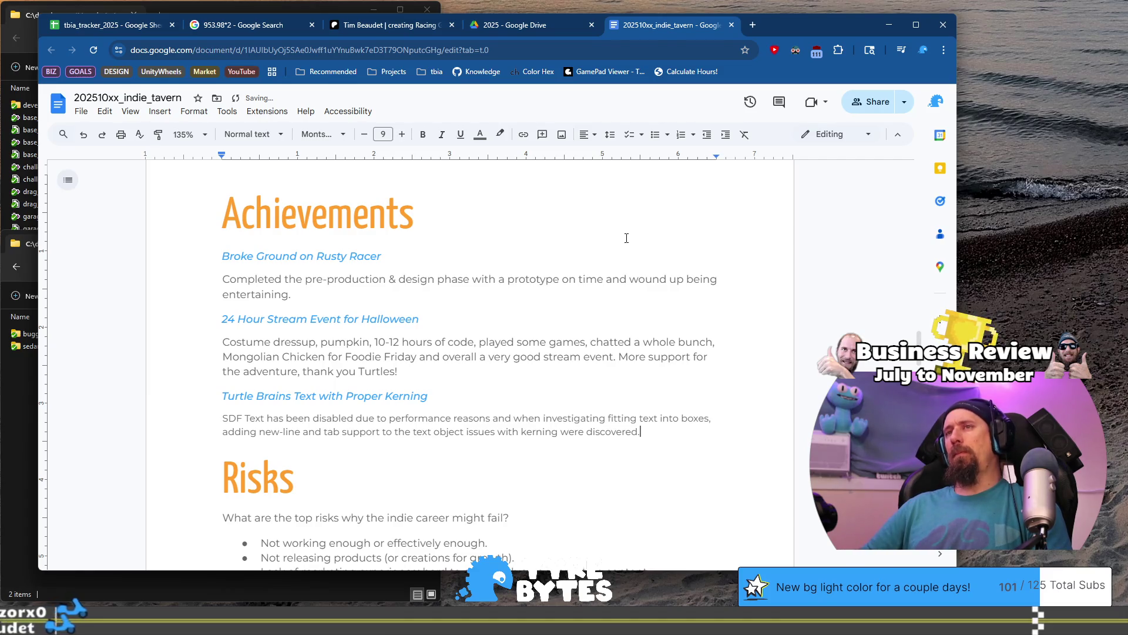
pyautogui.write('tho')
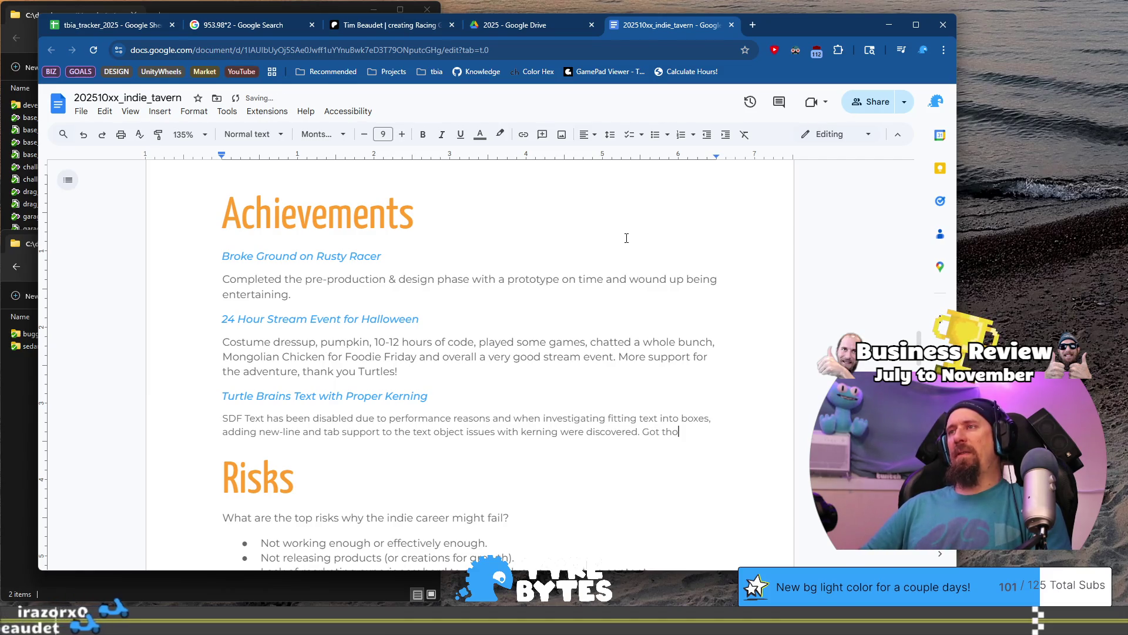
pyautogui.write('se fixed fo')
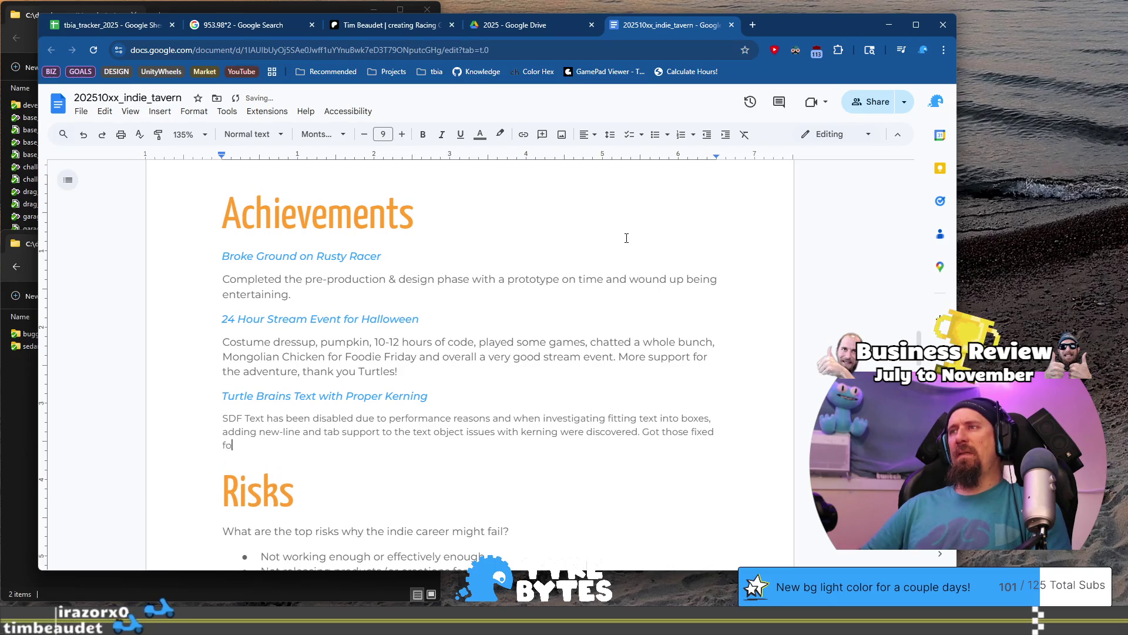
pyautogui.write('r the basic te')
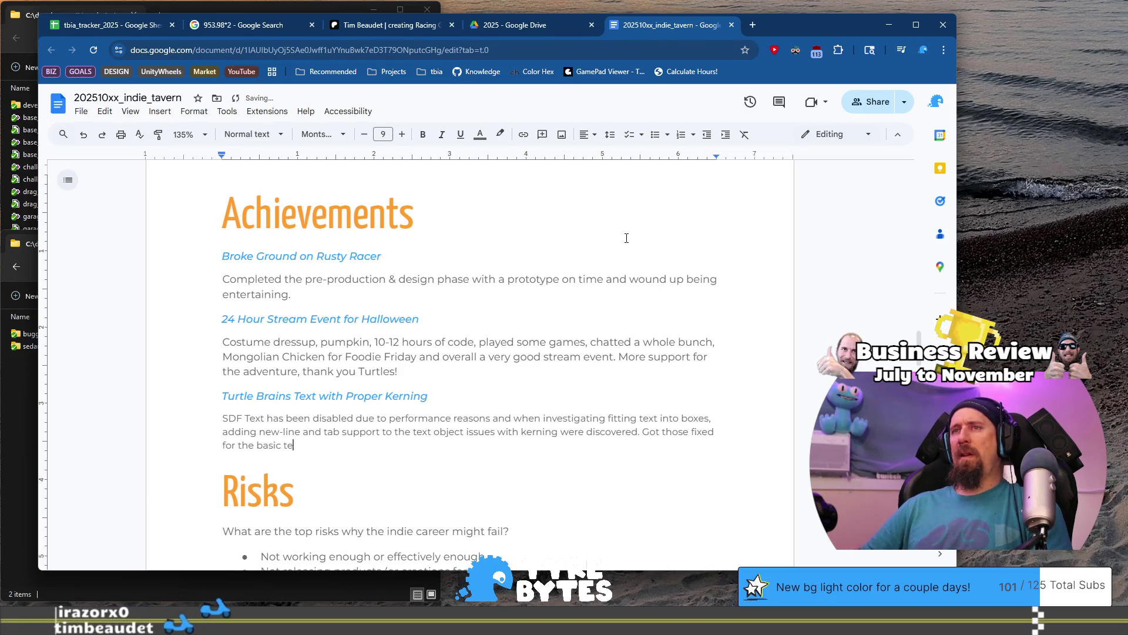
pyautogui.write('xt, and will need')
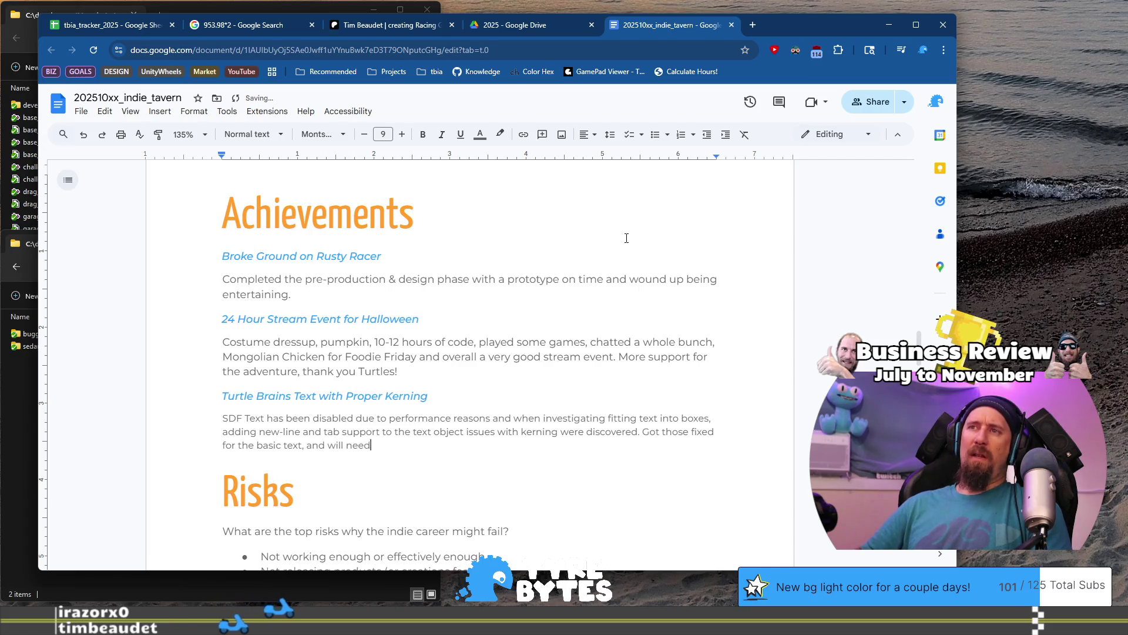
pyautogui.write(' to deal with SD')
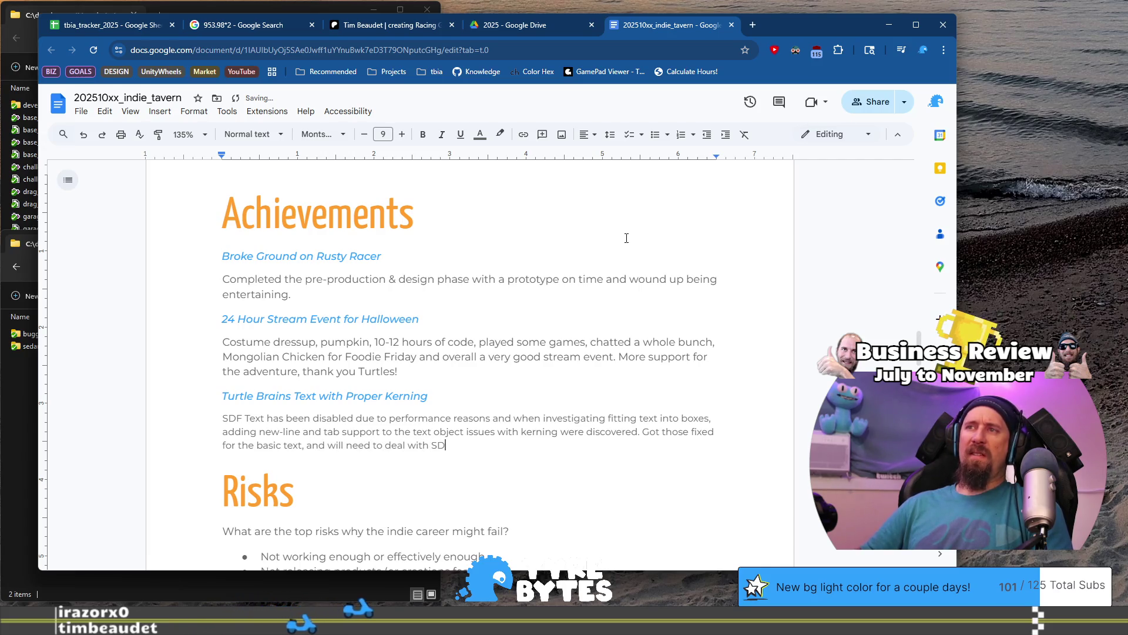
pyautogui.write('F stuf')
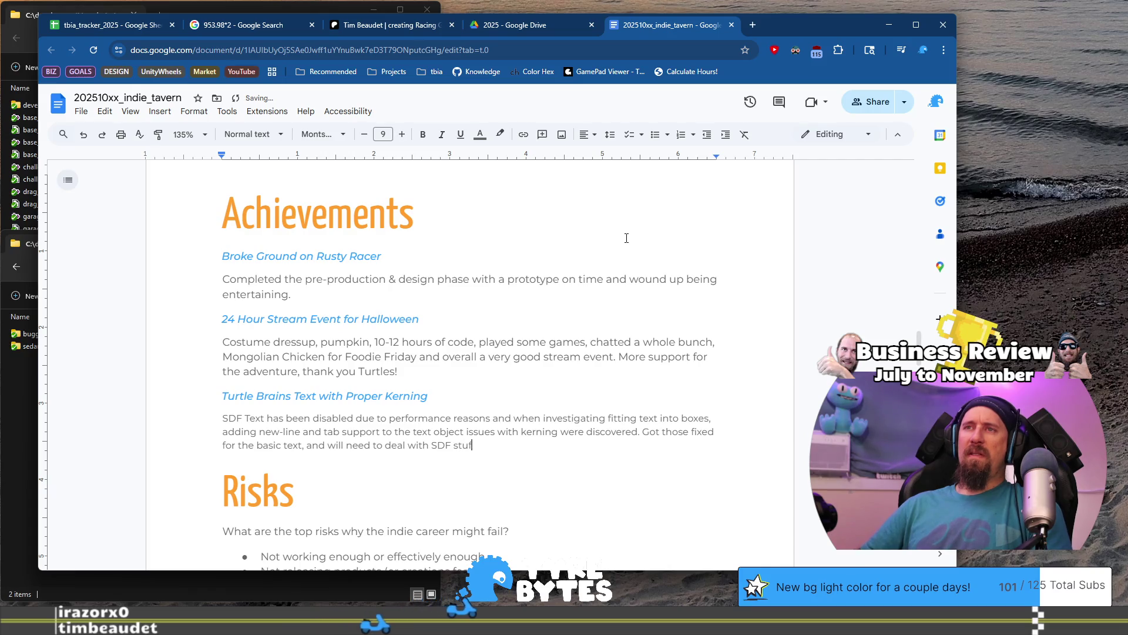
pyautogui.write('f in the future.')
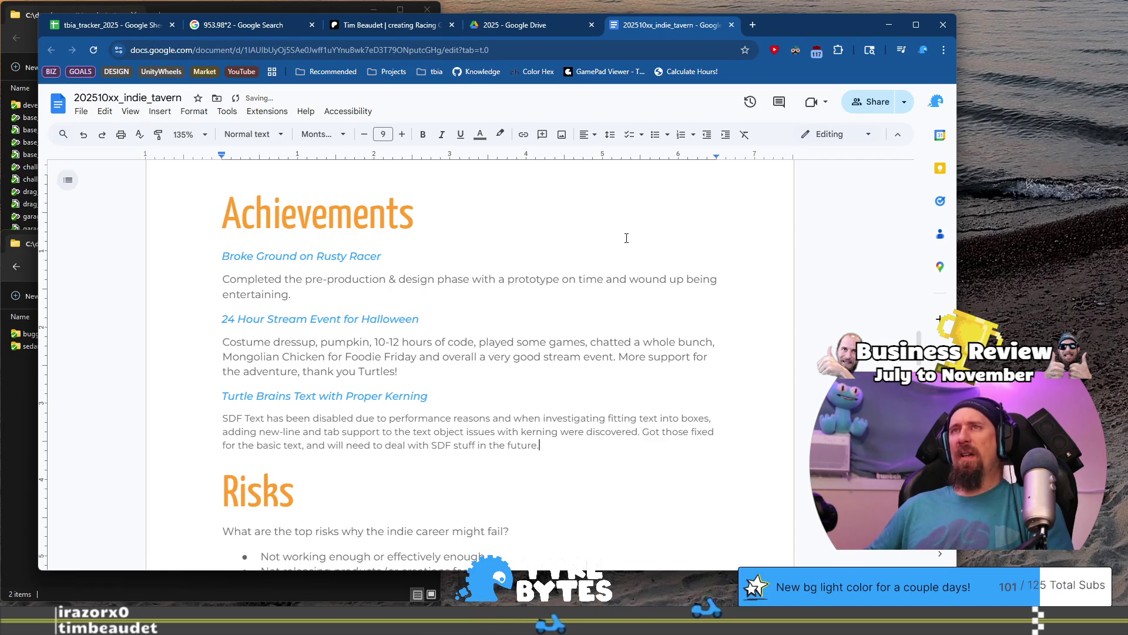
# - Duplicate the Turtle Brains heading above itself and rename it 'Collaborator on Rusty Racer'
pyautogui.press('Up')
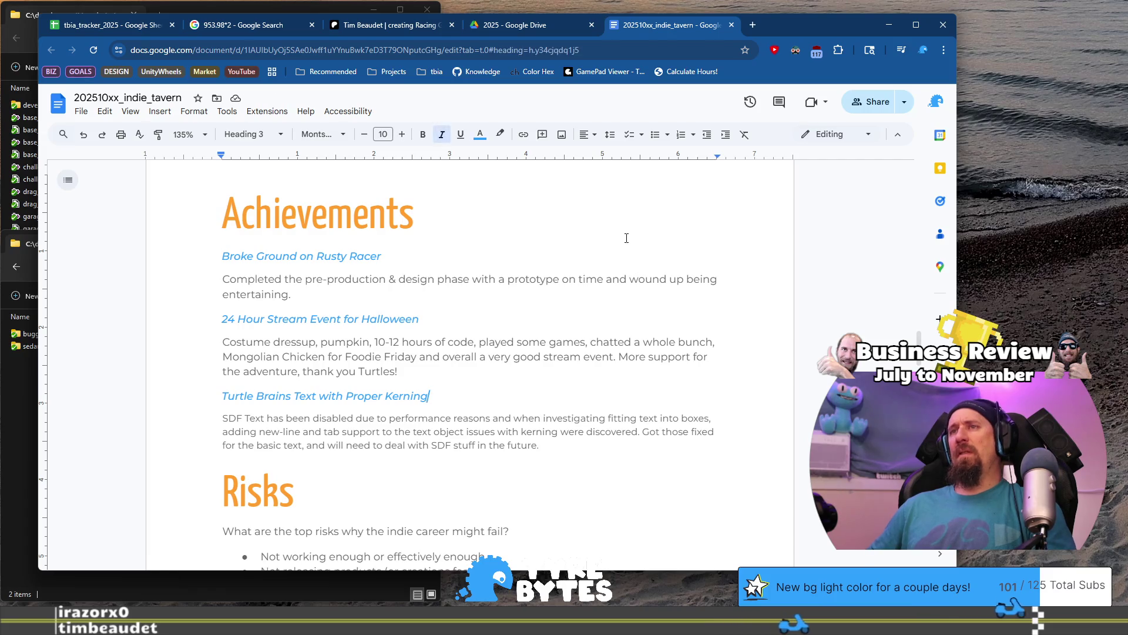
pyautogui.press('Up')
pyautogui.press('Up')
pyautogui.press('Up')
pyautogui.press('Home')
pyautogui.press('Return')
pyautogui.write('Turtle Brains Text with Proper Kerning')
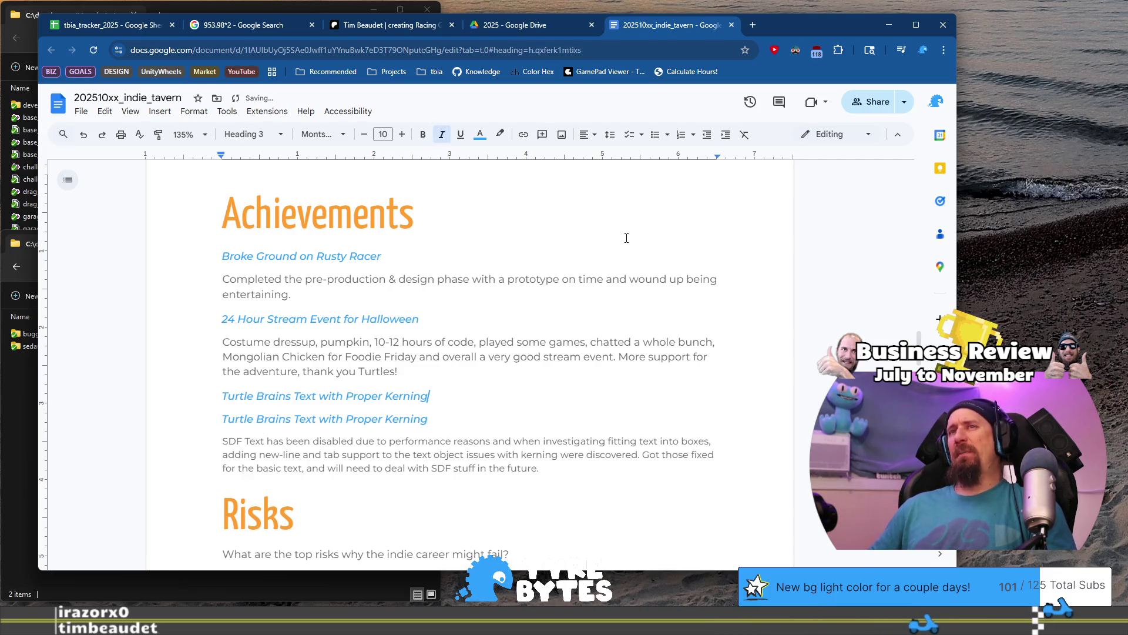
pyautogui.hotkey('shift', 'Home')
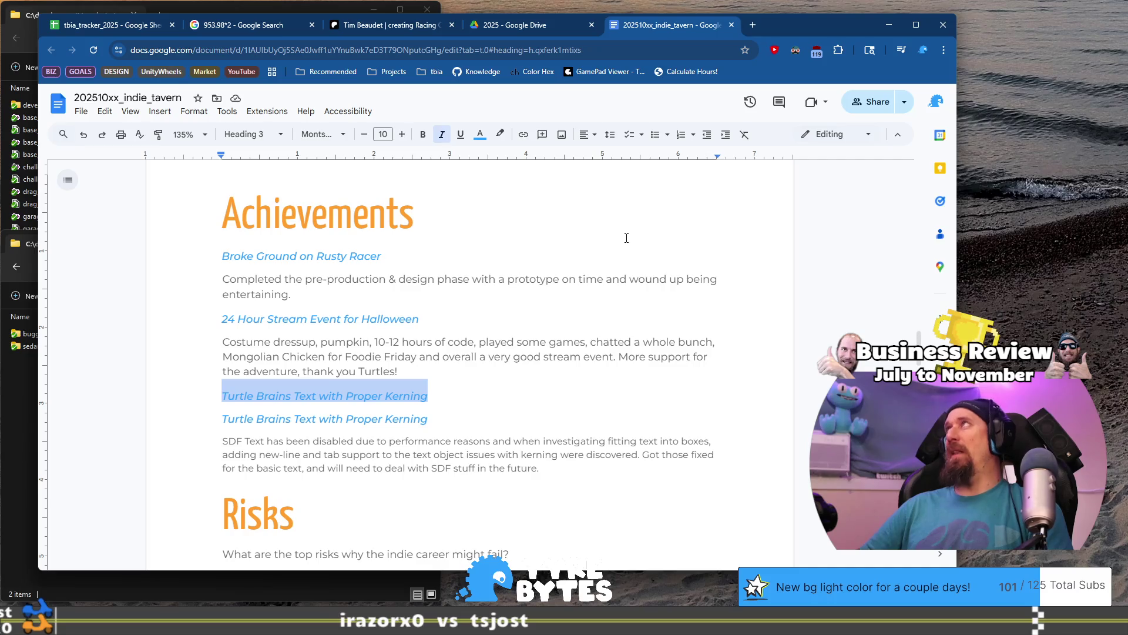
pyautogui.write('Collaborator on')
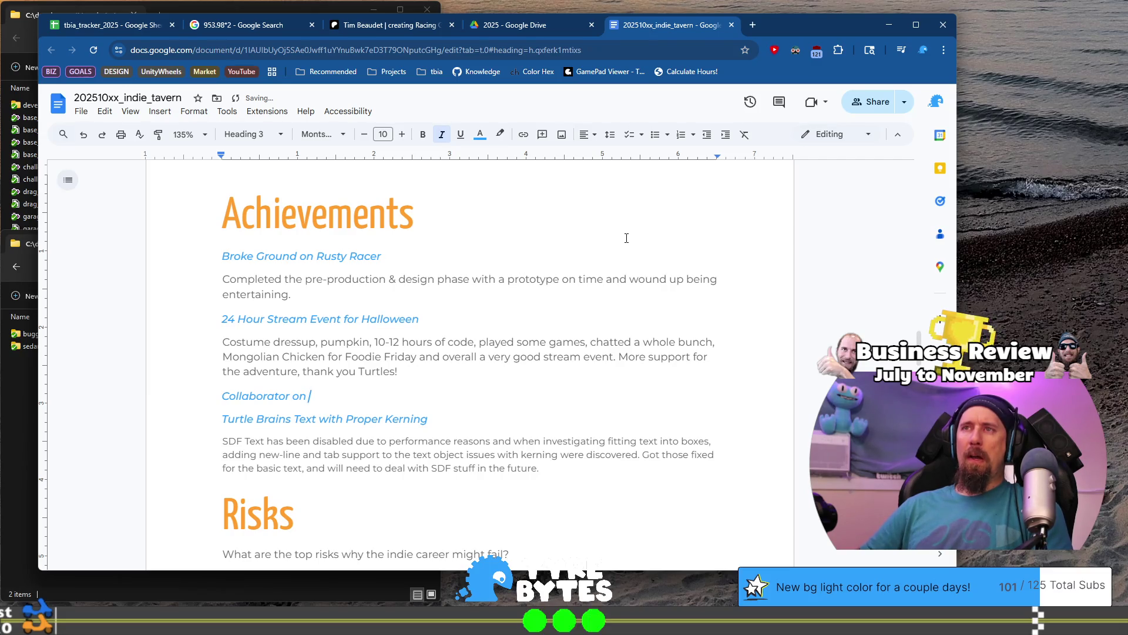
pyautogui.write('  R')
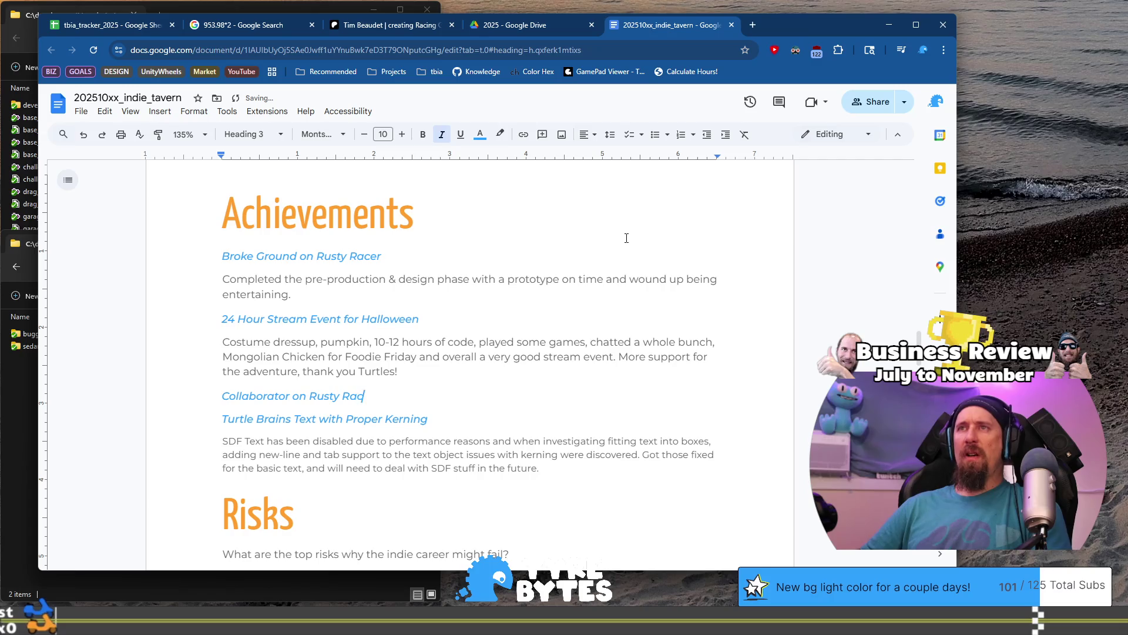
# - Add a paragraph about a rev-share collaborator joining Rusty Racer, ending 'while making better games.'
pyautogui.press('Return')
pyautogui.write('Allov has joined as ')
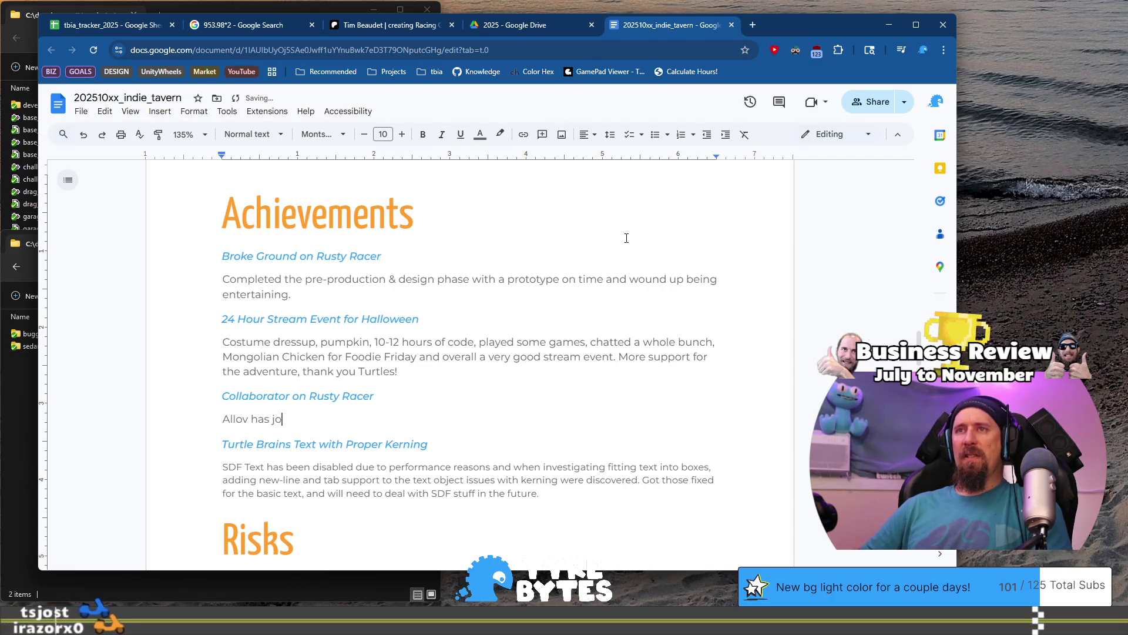
pyautogui.write('a collb')
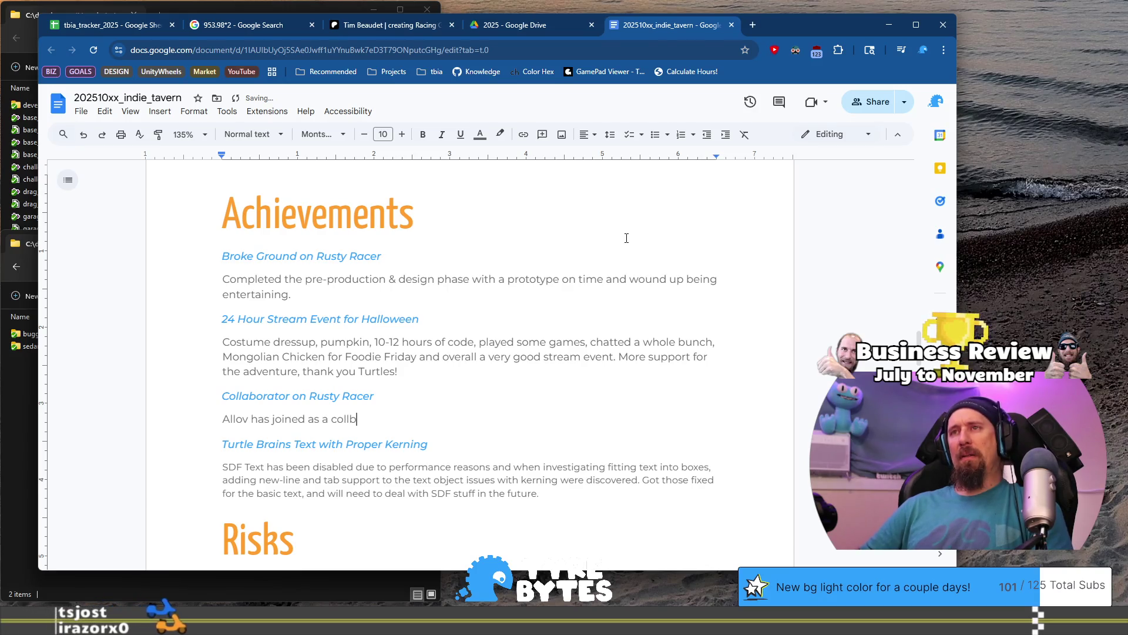
pyautogui.press('BackSpace')
pyautogui.write('aborator')
pyautogui.hotkey('ctrl', 'Left')
pyautogui.write('rev-')
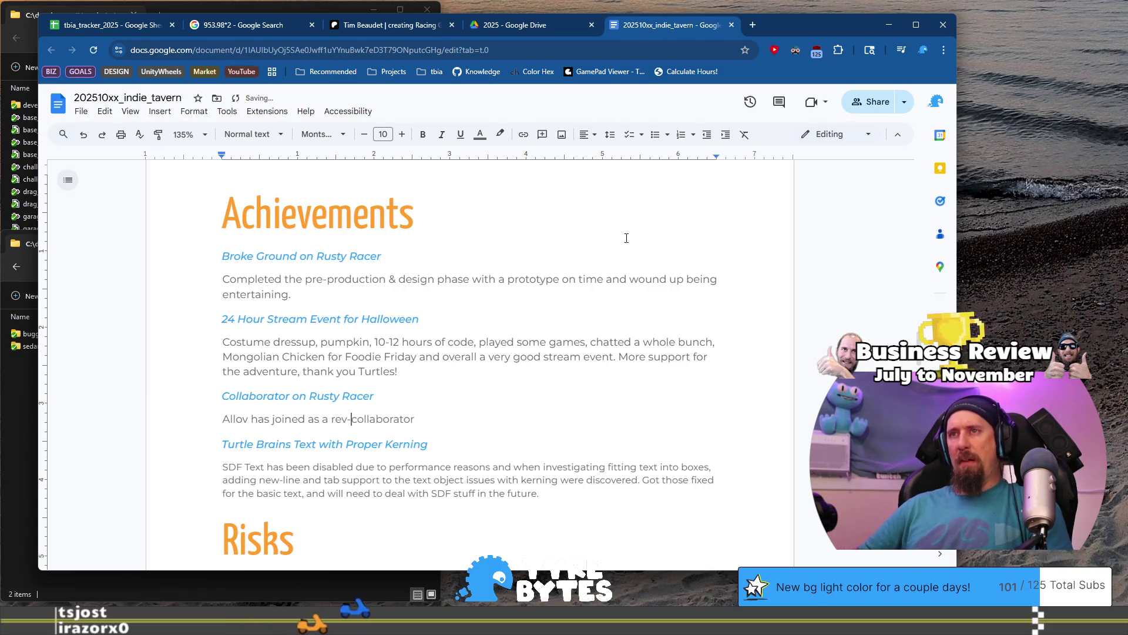
pyautogui.write('share')
pyautogui.press('End')
pyautogui.write('on Rusty Racer and')
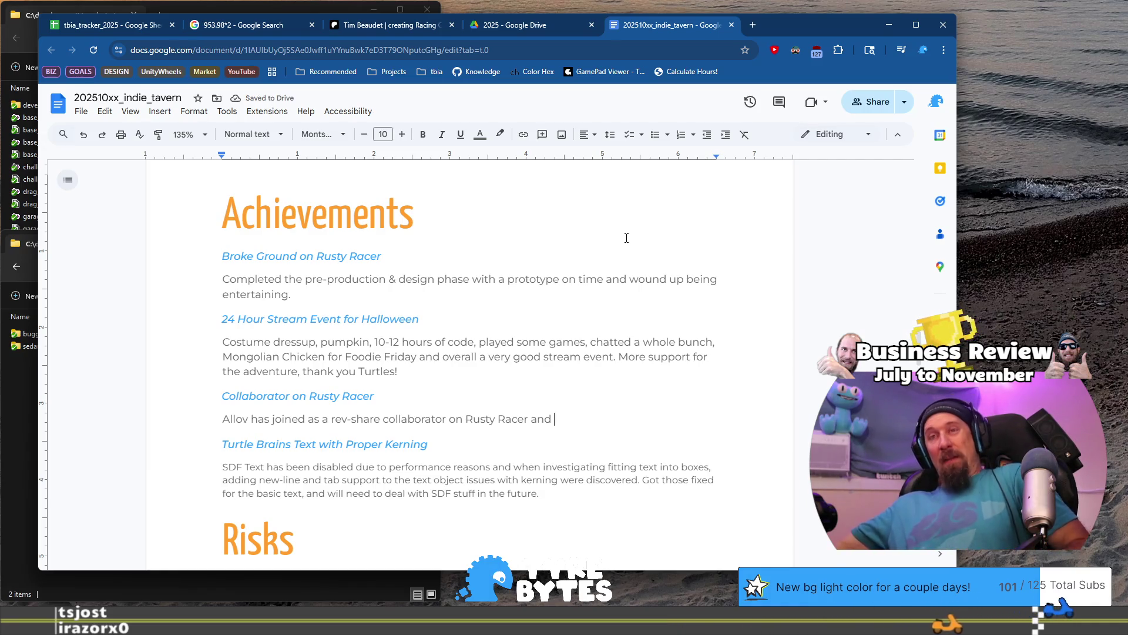
pyautogui.write('that lets me work wit')
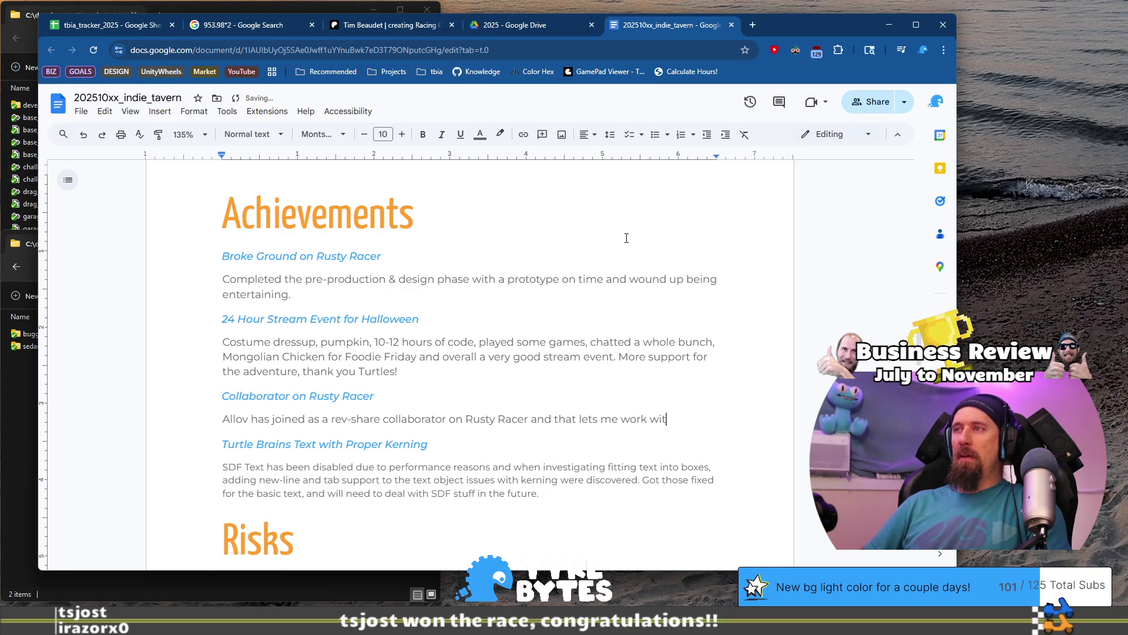
pyautogui.write('h others and im')
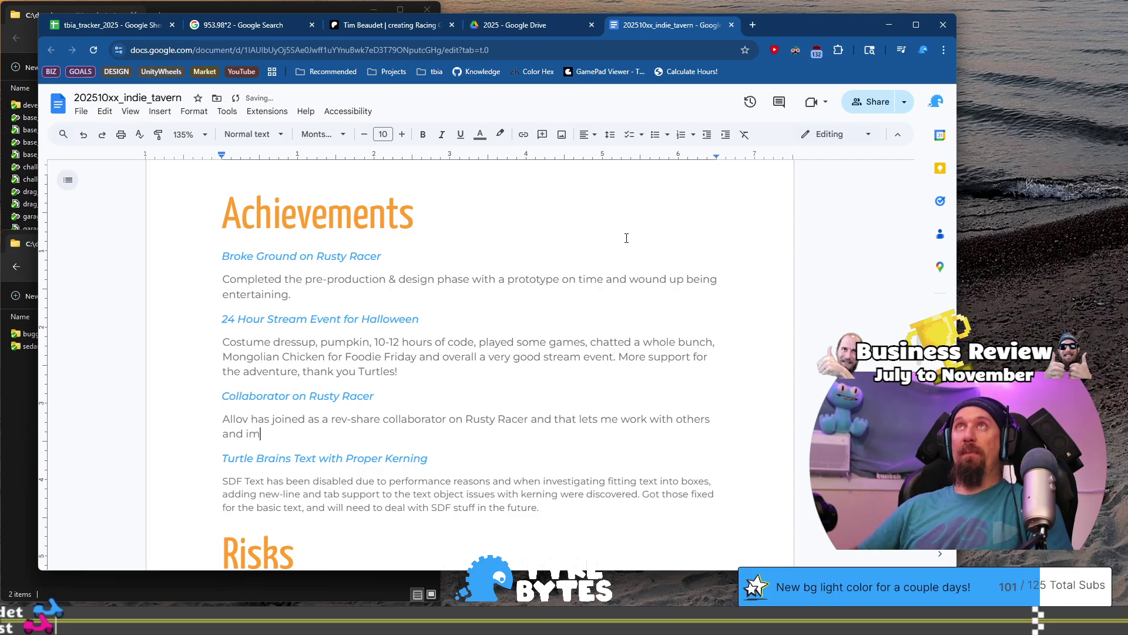
pyautogui.write('prove')
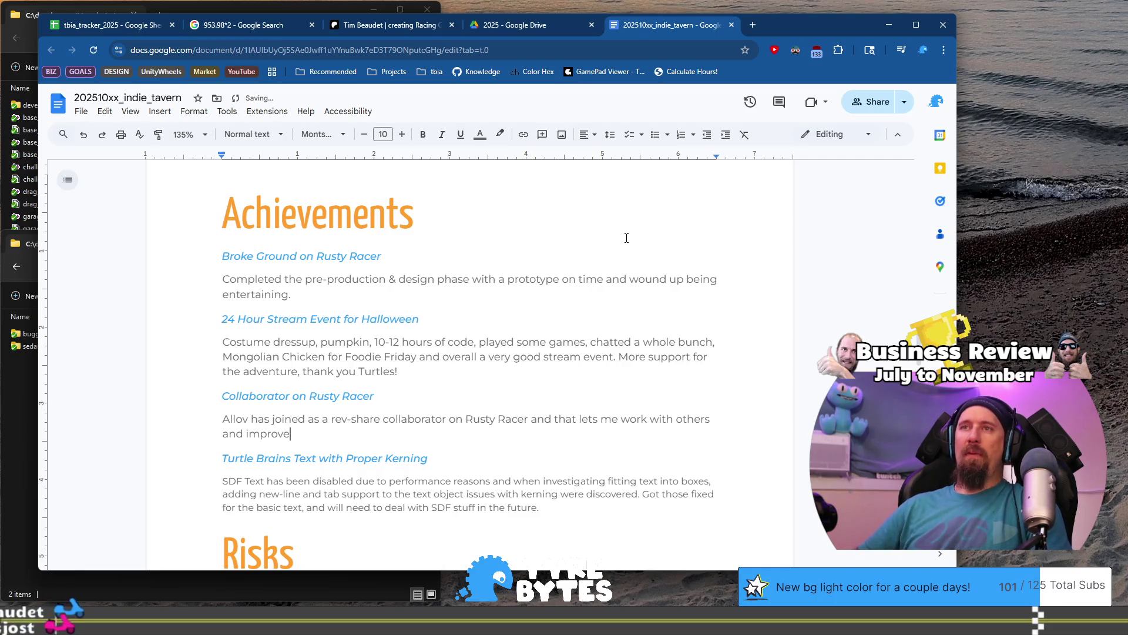
pyautogui.write(' those skills whi')
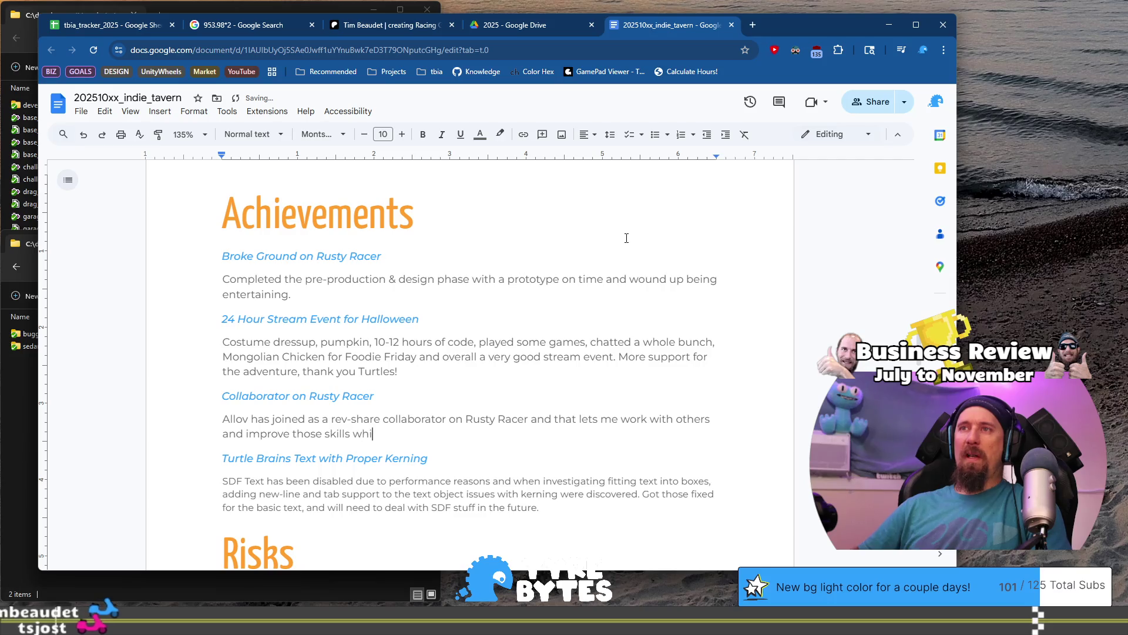
pyautogui.write('le making better games.')
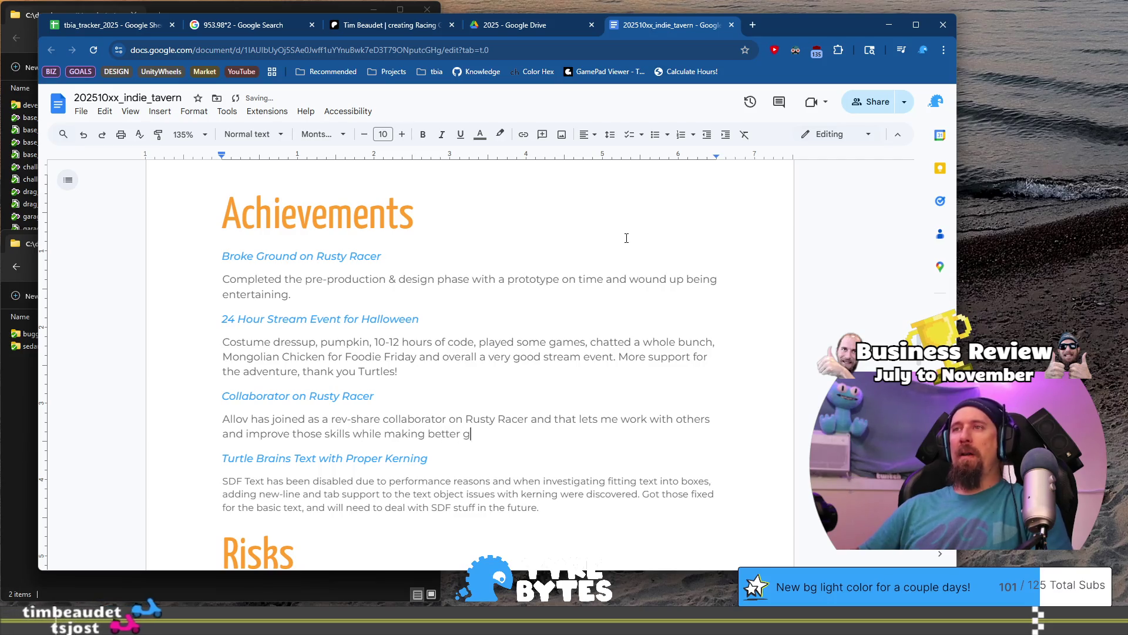
pyautogui.hotkey('shift', 'Home')
# - Place the Collaborator on Rusty Racer entry above the Halloween stream entry
pyautogui.hotkey('shift', 'Up')
pyautogui.hotkey('shift', 'Up')
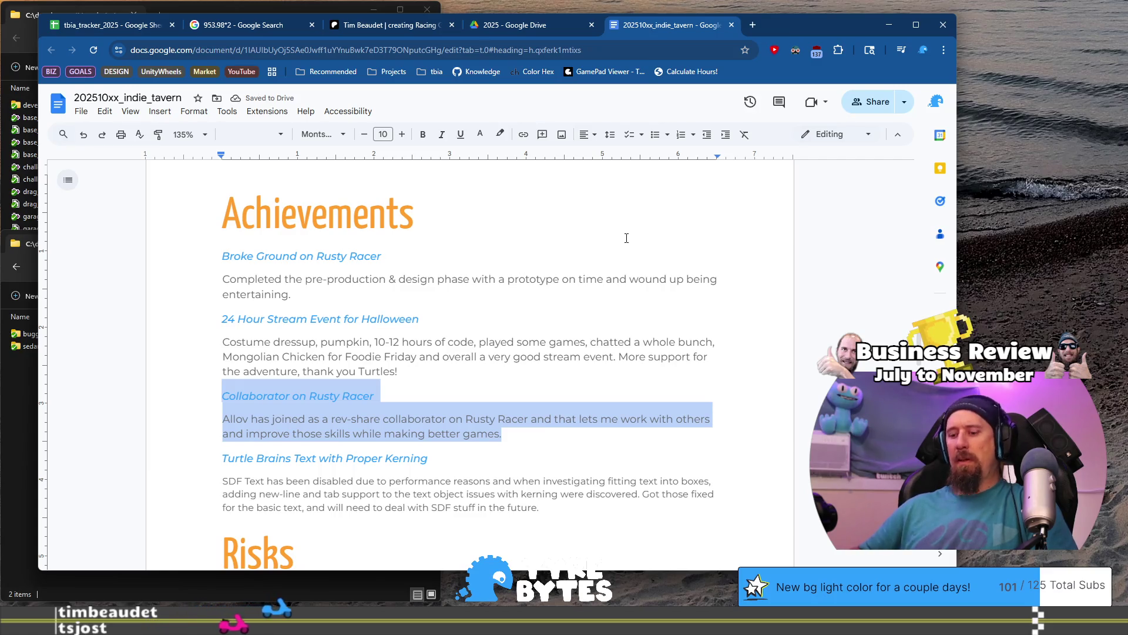
pyautogui.press('BackSpace')
pyautogui.press('BackSpace')
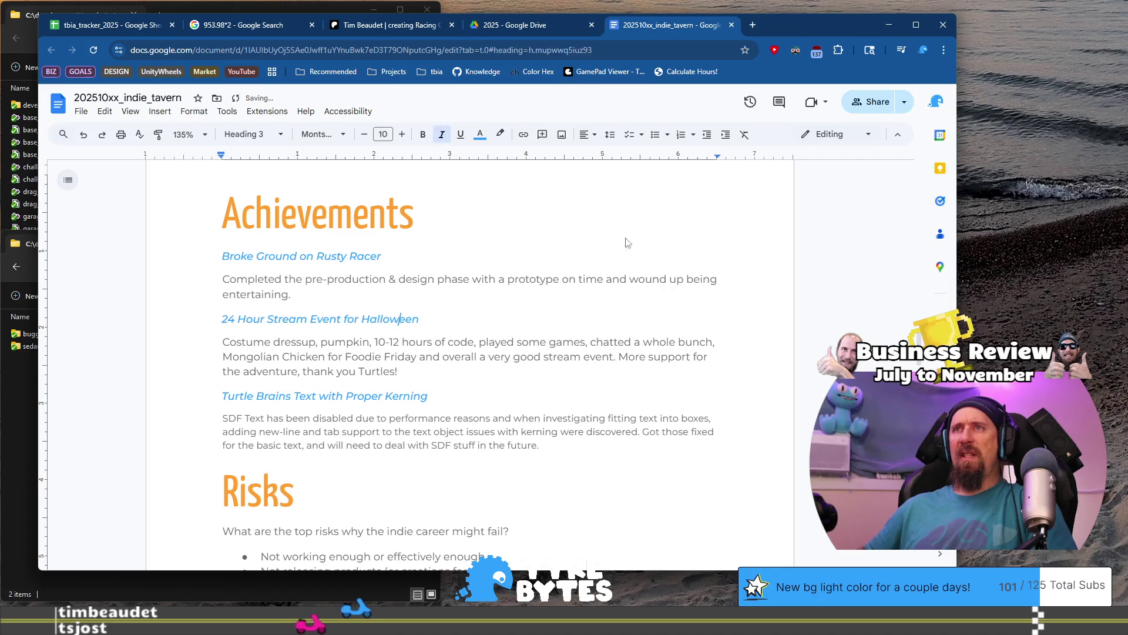
pyautogui.hotkey('ctrl', 'z')
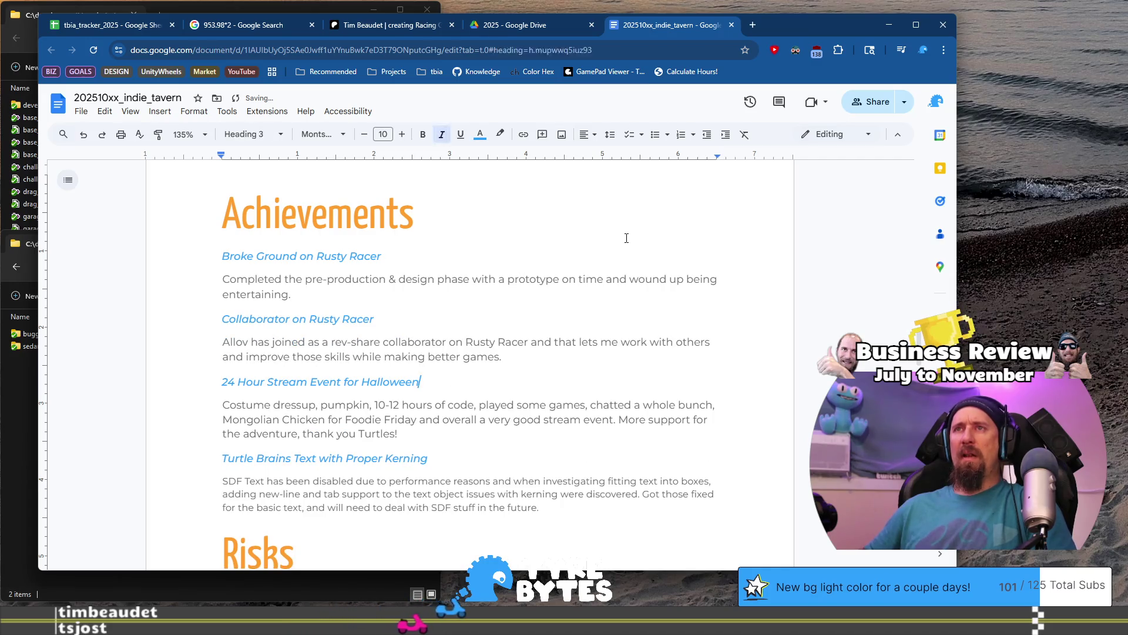
# - Move the Turtle Brains entry from below the Halloween entry to just above it
pyautogui.hotkey('ctrl', 'Down')
pyautogui.hotkey('shift', 'Down')
pyautogui.hotkey('shift', 'Down')
pyautogui.hotkey('shift', 'Down')
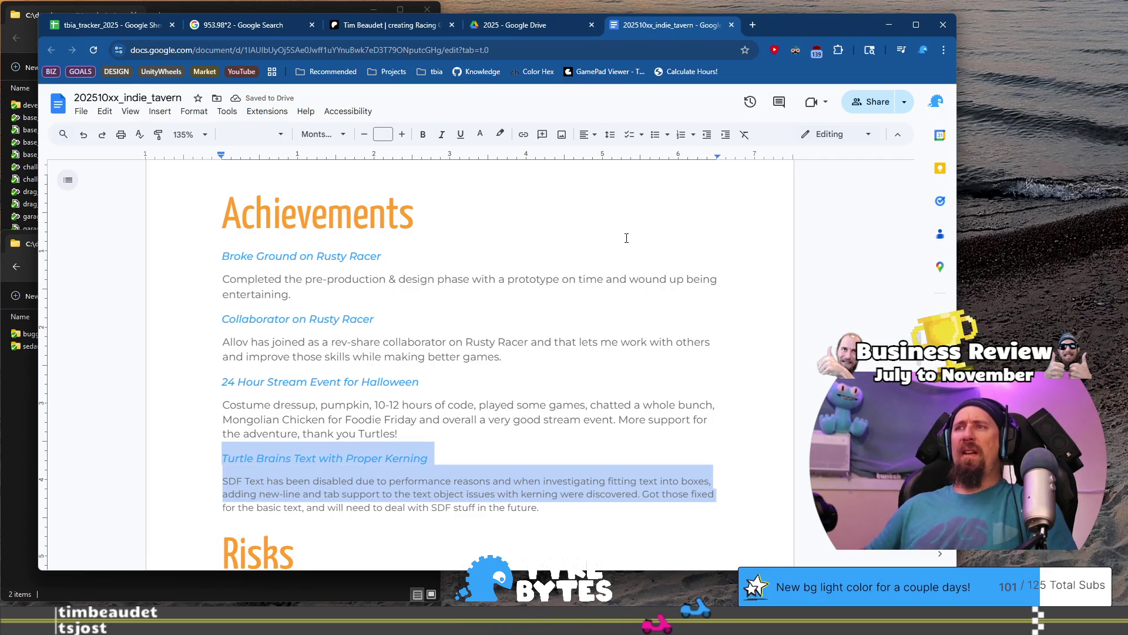
pyautogui.hotkey('shift', 'Down')
pyautogui.hotkey('ctrl', 'c')
pyautogui.press('BackSpace')
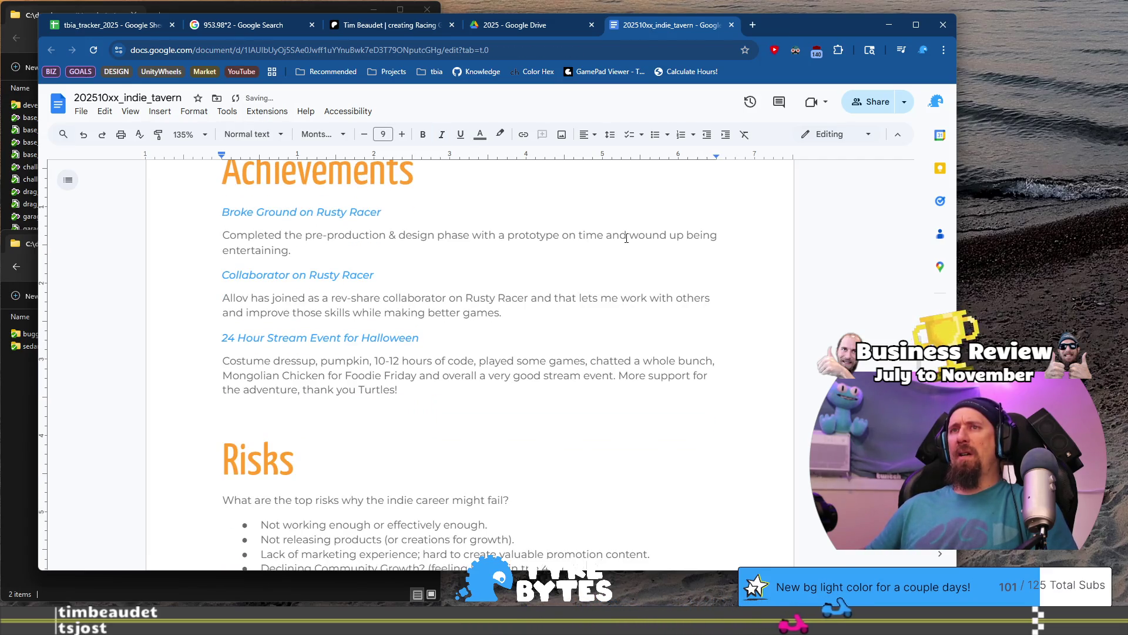
pyautogui.press('BackSpace')
pyautogui.hotkey('ctrl', 'Up')
pyautogui.hotkey('ctrl', 'Up')
pyautogui.press('Left')
pyautogui.press('Return')
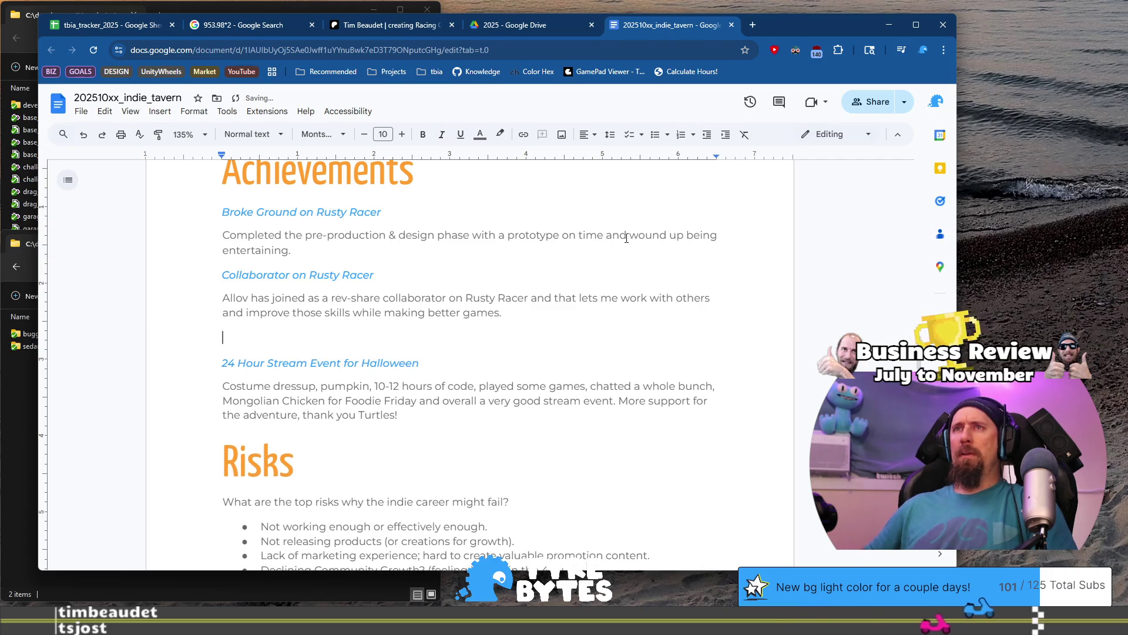
pyautogui.hotkey('ctrl', 'v')
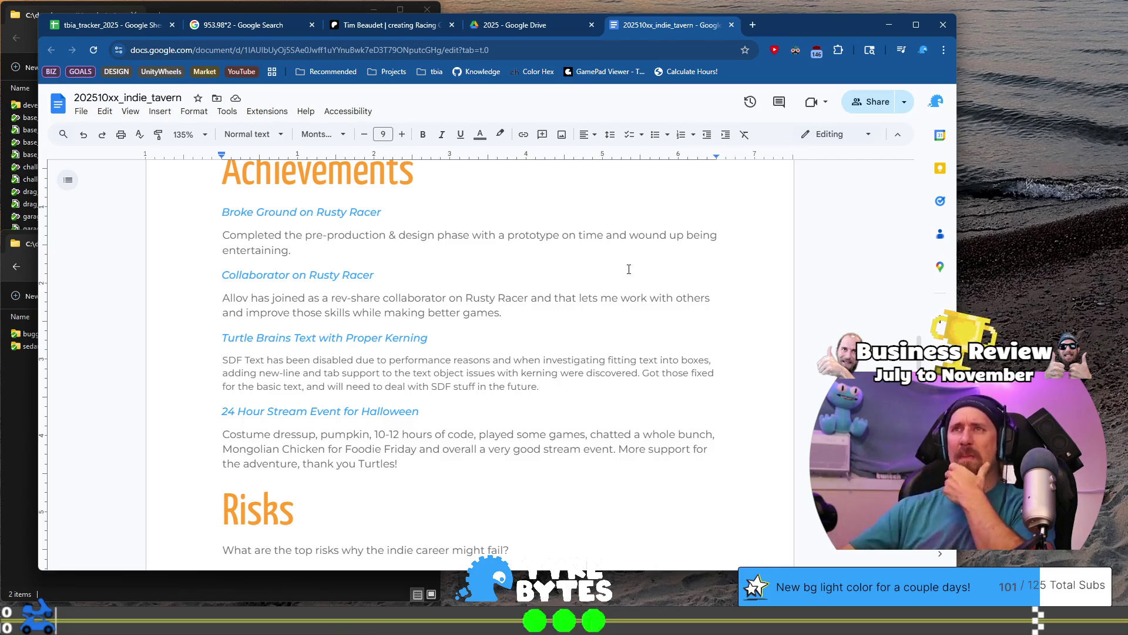
# - Insert a blank line above the Turtle Brains heading in Achievements
pyautogui.scroll(-3, 629, 269)
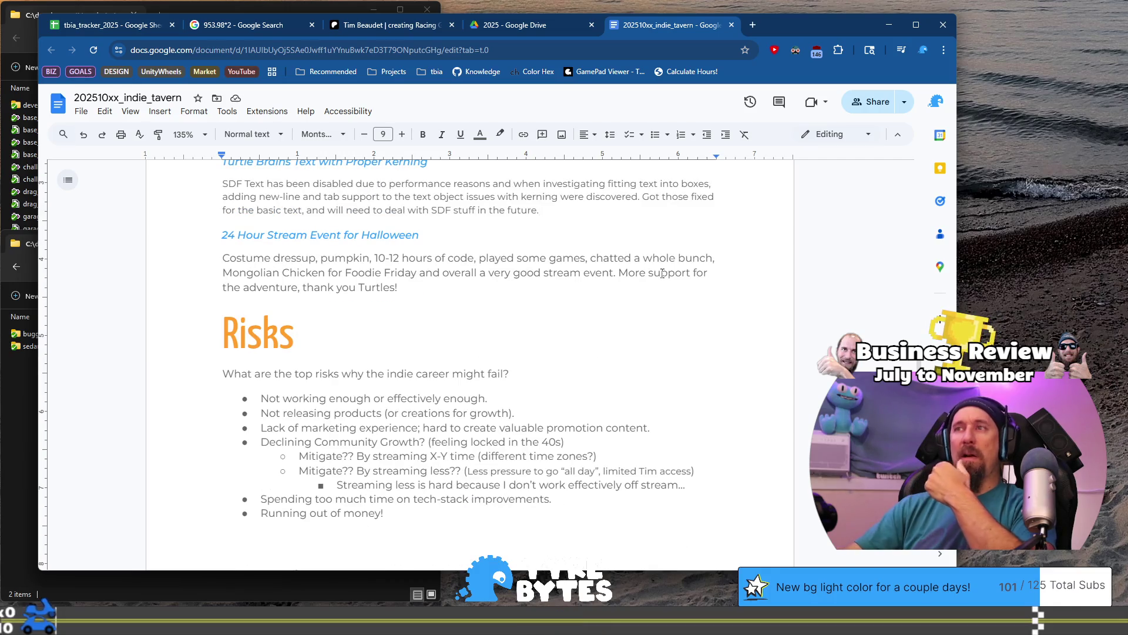
pyautogui.scroll(3, 663, 273)
pyautogui.click(571, 338)
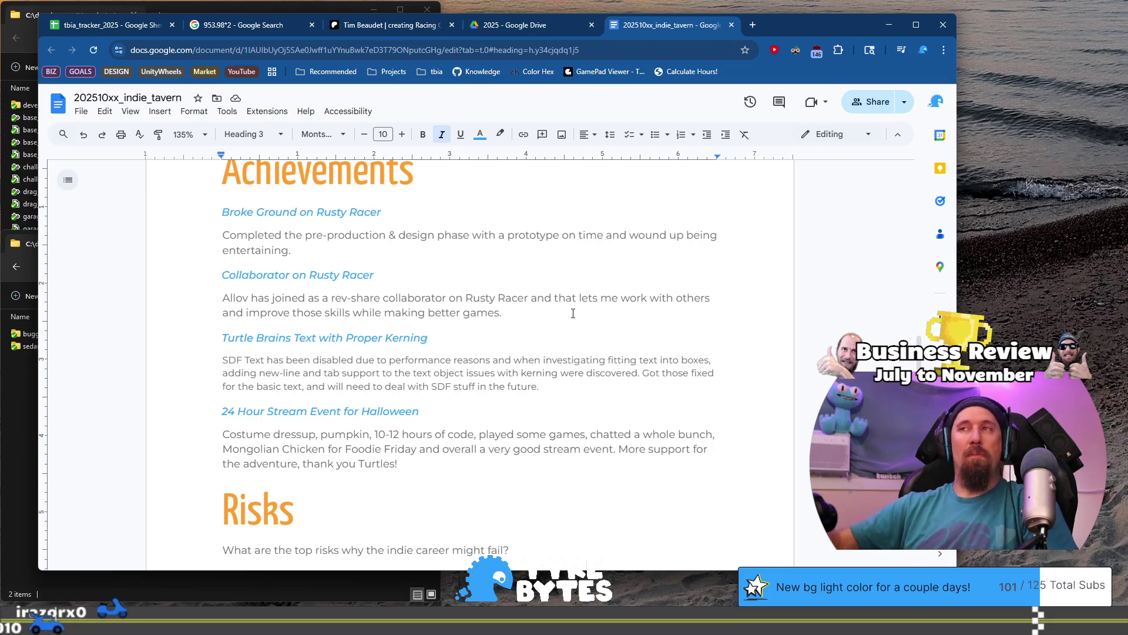
pyautogui.press('Home')
pyautogui.press('Return')
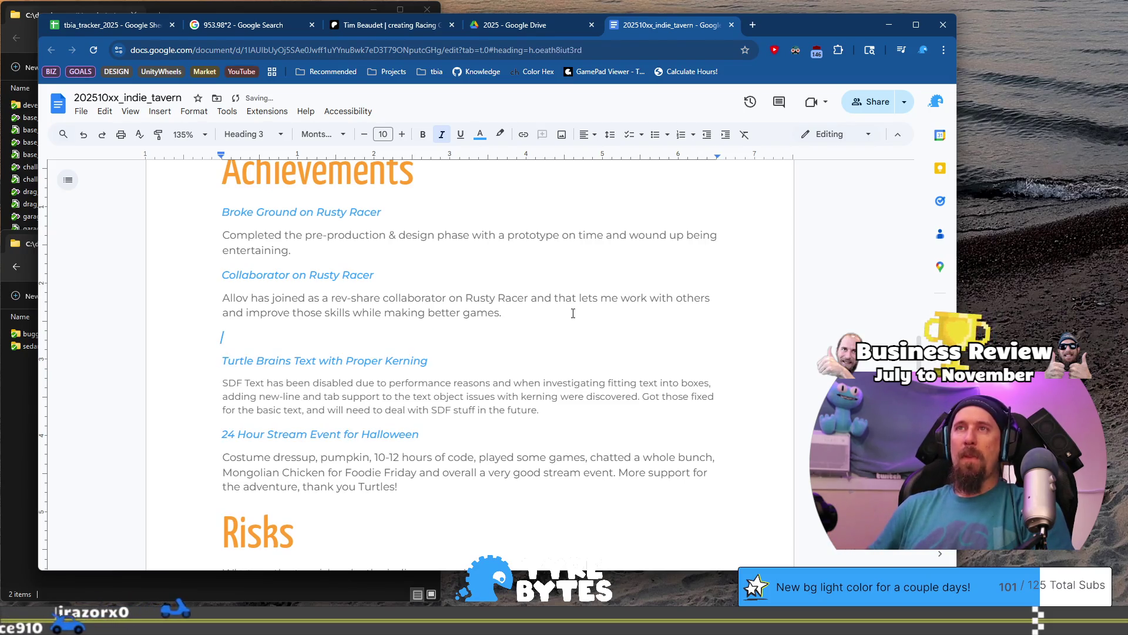
pyautogui.scroll(-1, 564, 314)
pyautogui.scroll(1, 554, 313)
pyautogui.scroll(-1, 523, 312)
pyautogui.scroll(1, 526, 312)
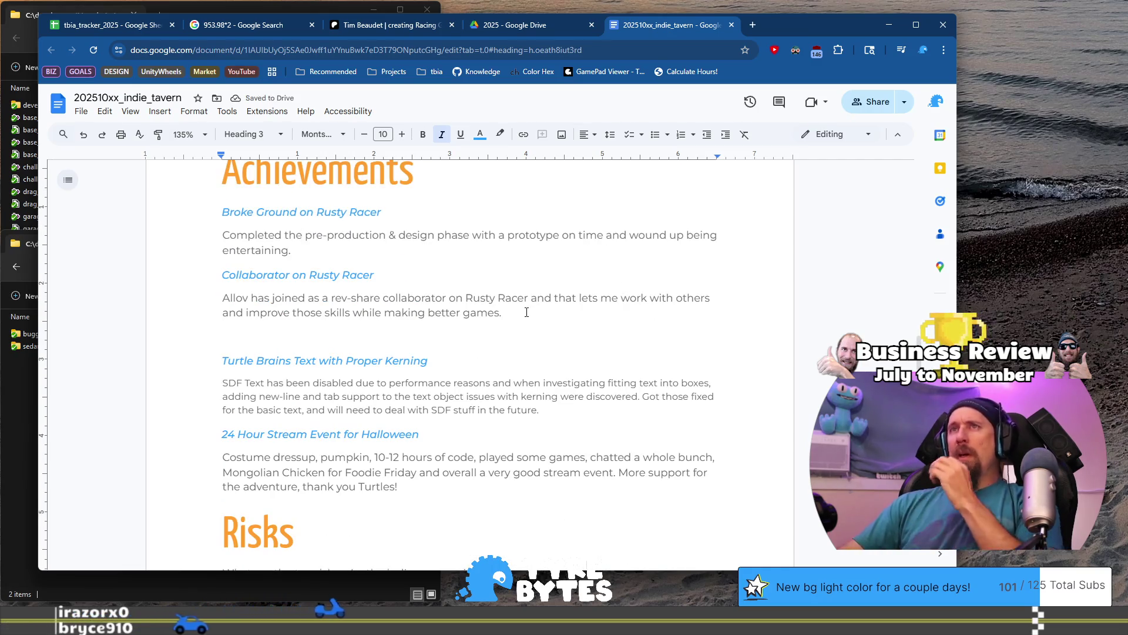
# - Show the tbia_tracker_2025 hours sheet, then move to the code-editor desktop and close the GitHub setup page
pyautogui.click(100, 28)
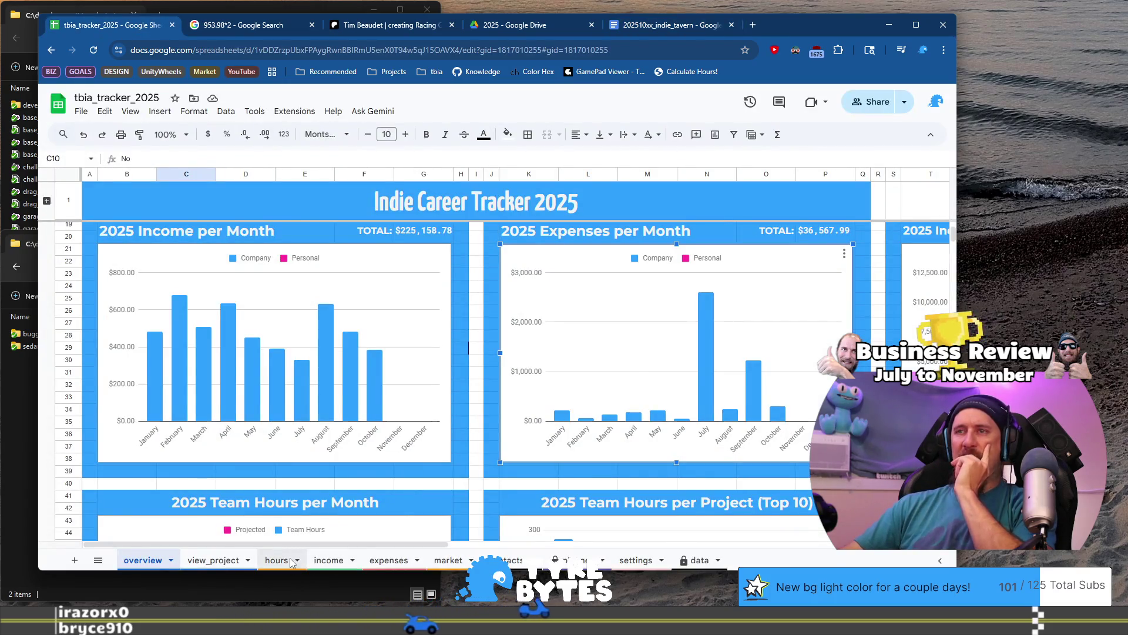
pyautogui.click(293, 563)
pyautogui.scroll(3, 333, 434)
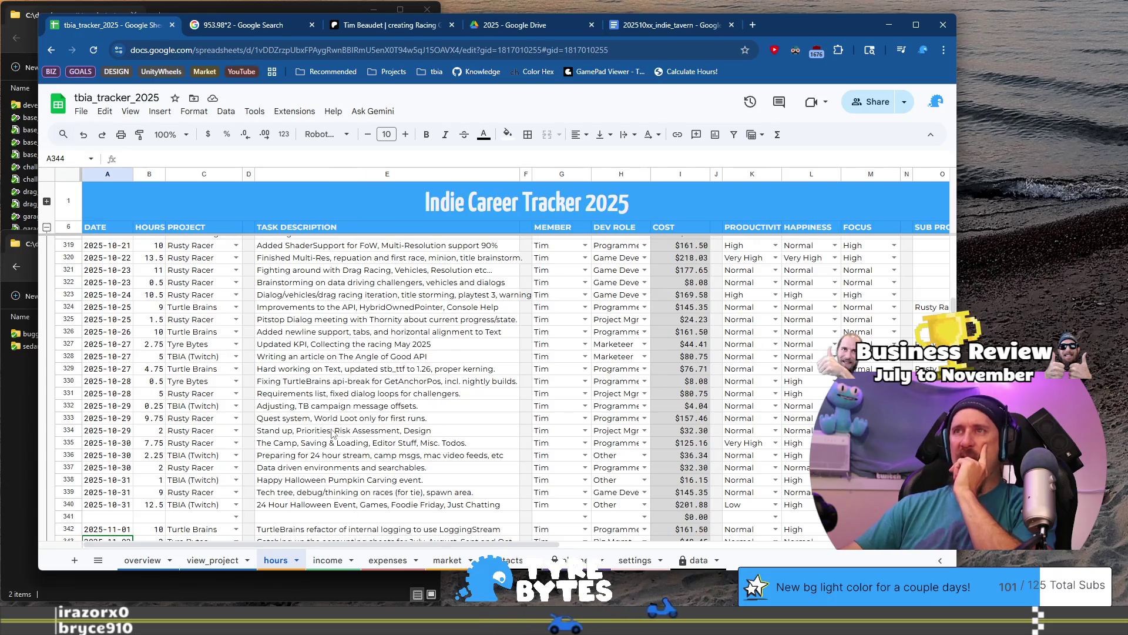
pyautogui.press('ctrl+super+Left')
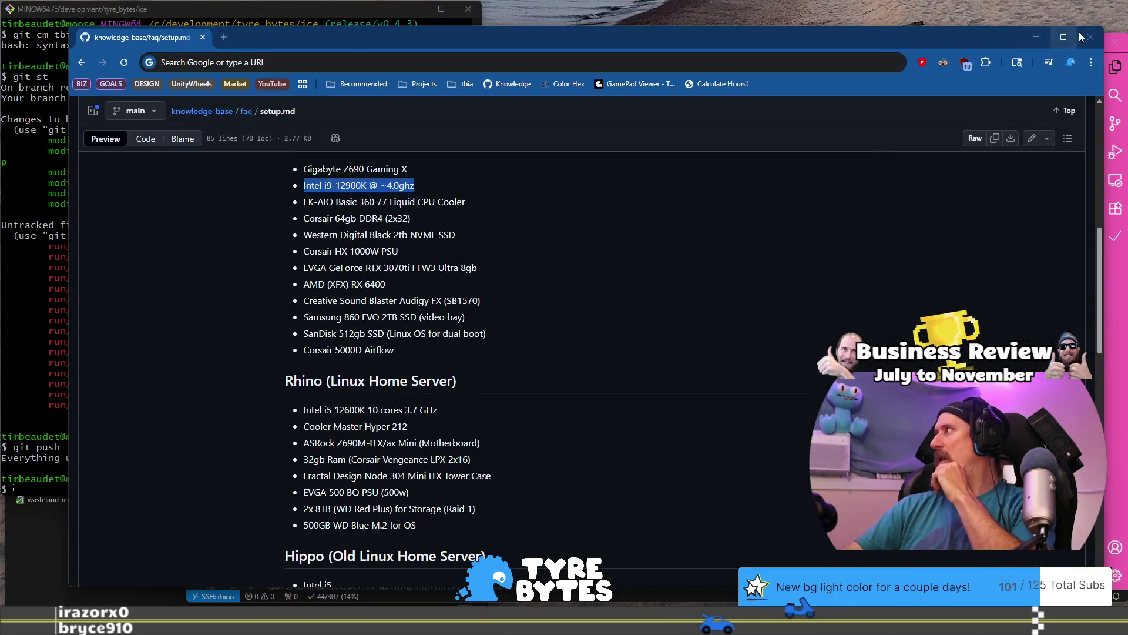
pyautogui.click(1080, 36)
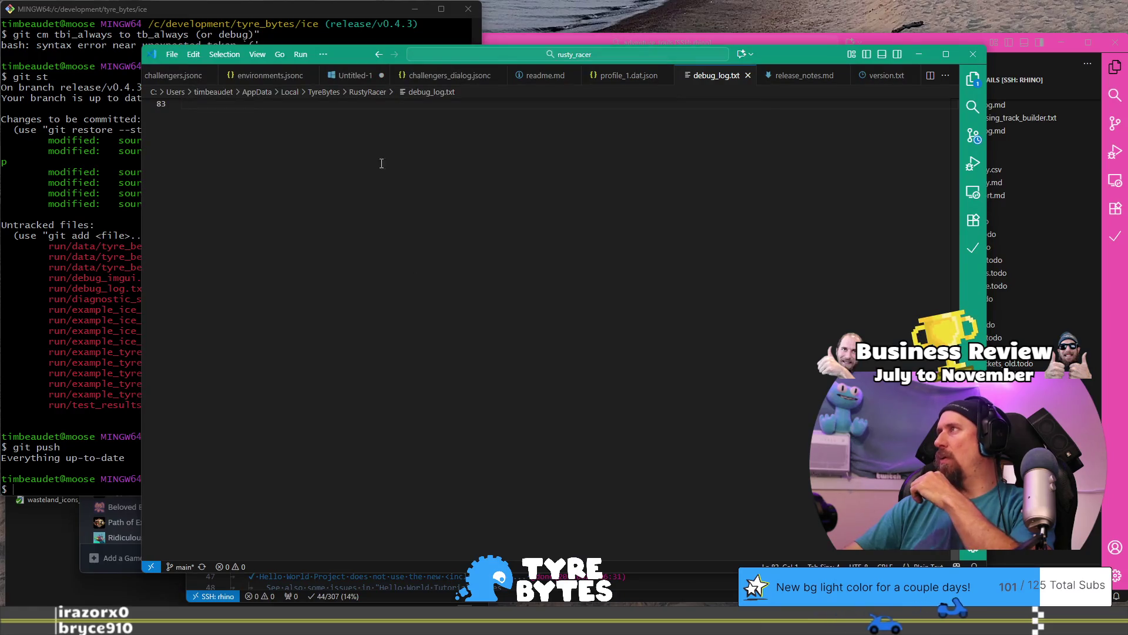
# - Open 2025_devlog.md in the adventure_trails VS Code window
pyautogui.click(1043, 265)
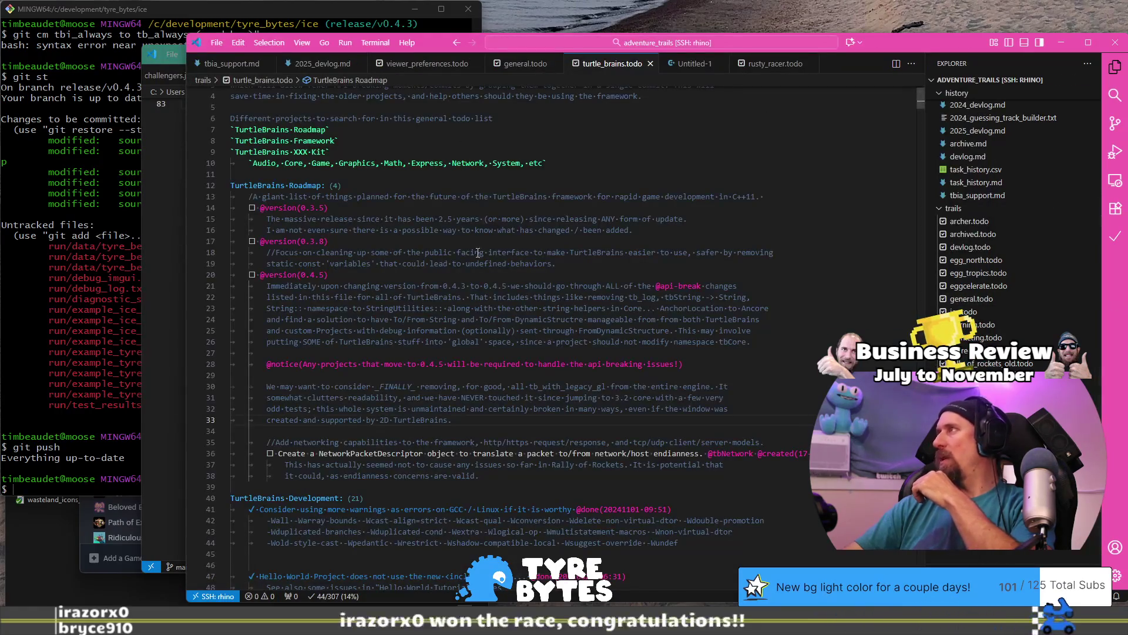
pyautogui.scroll(1, 423, 233)
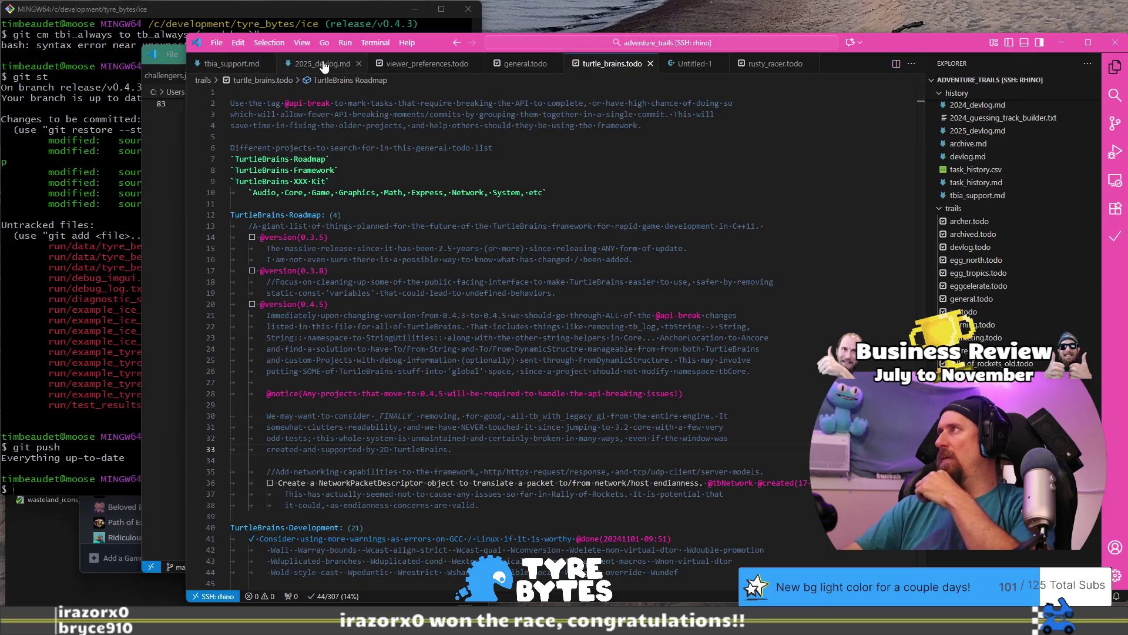
pyautogui.click(324, 64)
pyautogui.scroll(3, 456, 297)
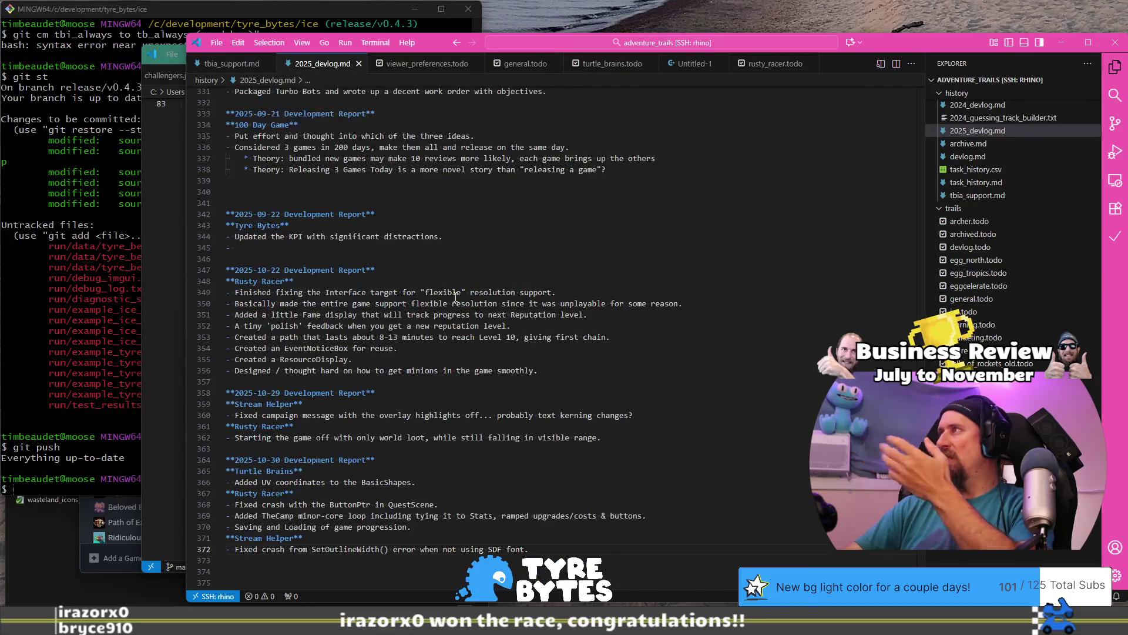
# - Review the October devlog reports from 2025-10-22 to 2025-10-30, then return to the browser desktop
pyautogui.moveTo(254, 292)
pyautogui.mouseDown()
pyautogui.moveTo(558, 304)
pyautogui.moveTo(459, 376)
pyautogui.moveTo(481, 426)
pyautogui.moveTo(376, 461)
pyautogui.moveTo(424, 526)
pyautogui.moveTo(458, 537)
pyautogui.mouseUp()
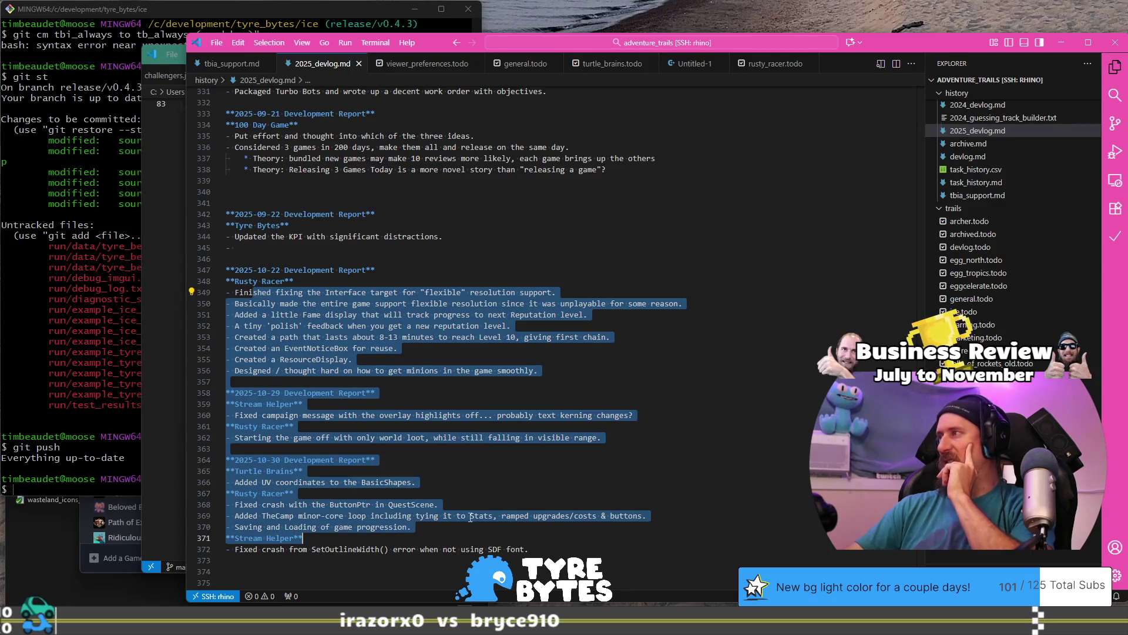
pyautogui.scroll(-3, 453, 389)
pyautogui.scroll(1, 453, 389)
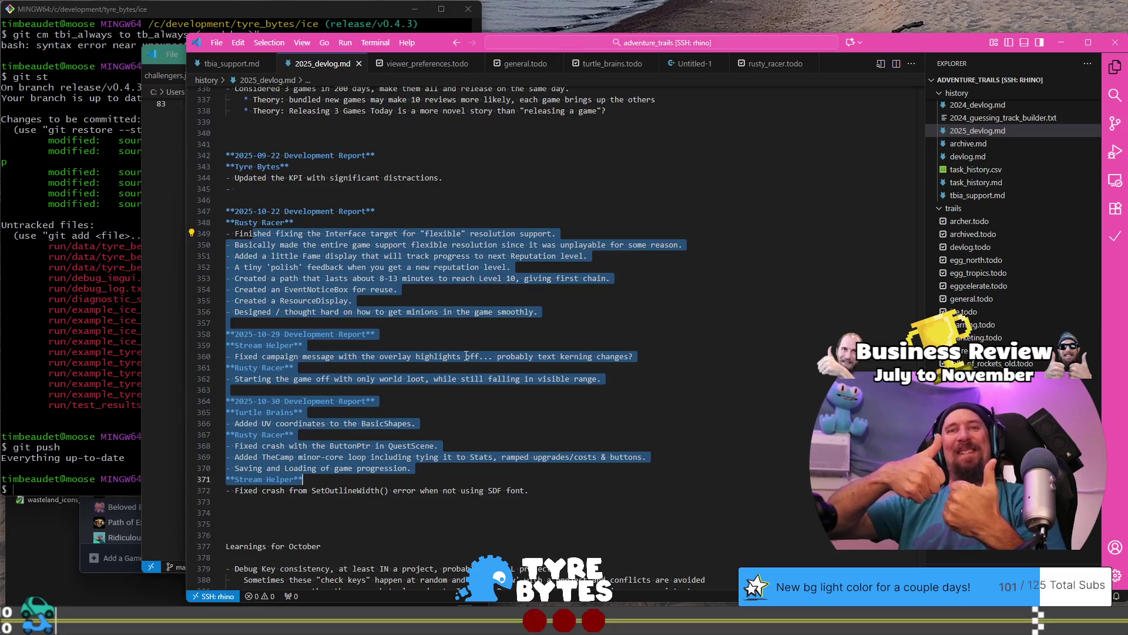
pyautogui.click(528, 298)
pyautogui.moveTo(548, 487)
pyautogui.mouseDown()
pyautogui.moveTo(305, 434)
pyautogui.moveTo(265, 401)
pyautogui.moveTo(262, 222)
pyautogui.moveTo(230, 211)
pyautogui.mouseUp()
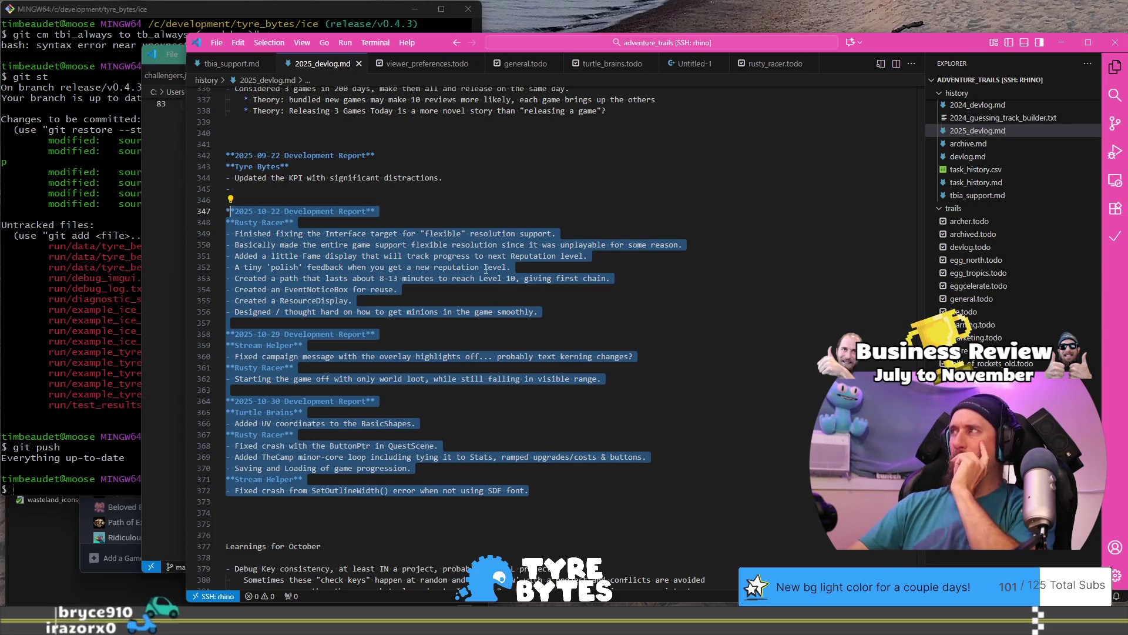
pyautogui.scroll(-4, 444, 340)
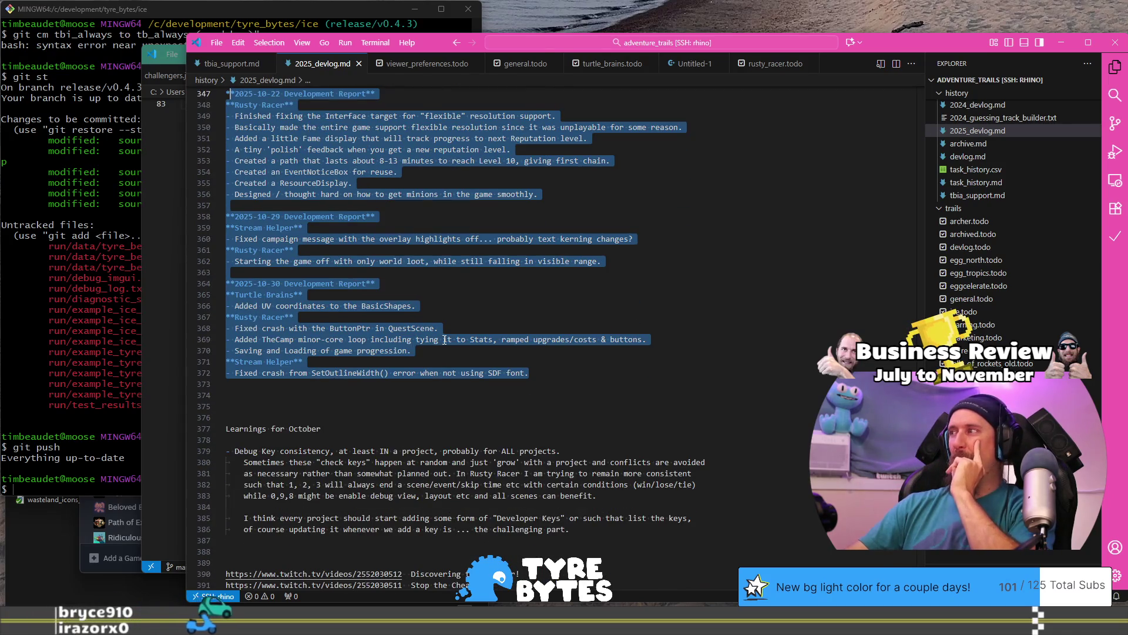
pyautogui.moveTo(576, 529); pyautogui.dragTo(417, 439)
pyautogui.scroll(3, 429, 400)
pyautogui.click(439, 355)
pyautogui.scroll(1, 439, 353)
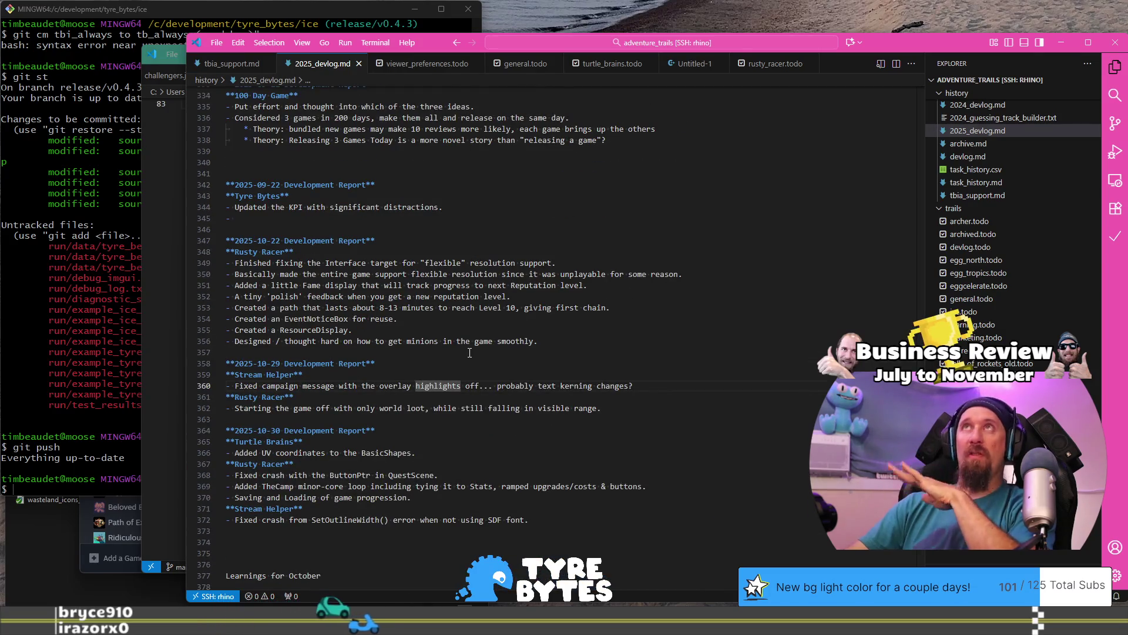
pyautogui.hotkey('alt', 'Tab')
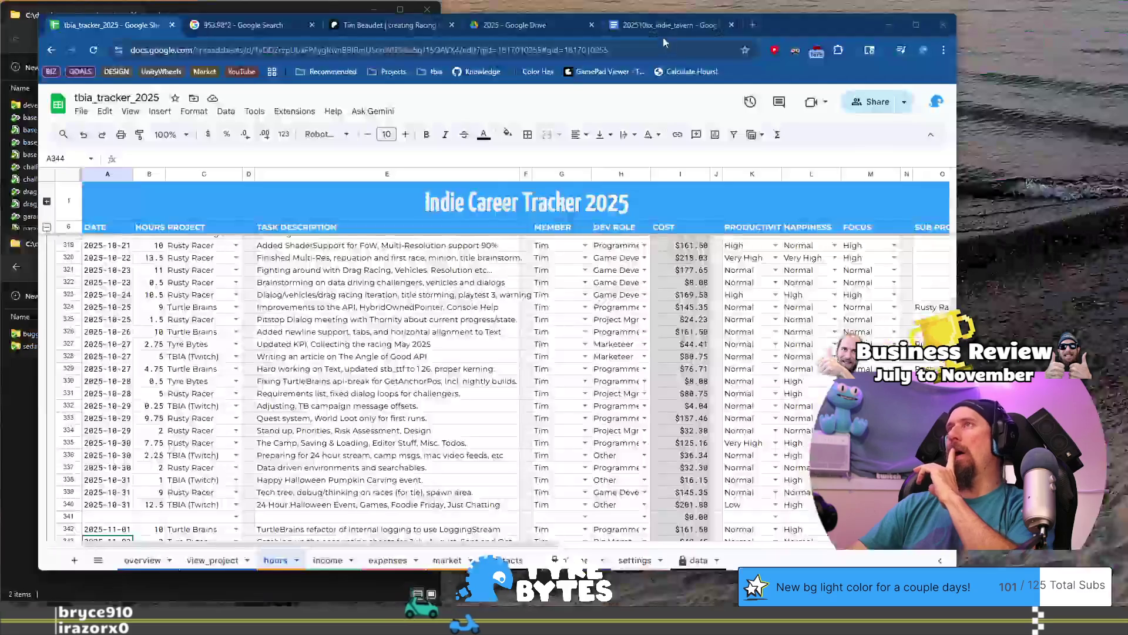
# - Delete the blank line above the Turtle Brains heading, then select the YouTube ads task in tracker cell E288
pyautogui.click(664, 27)
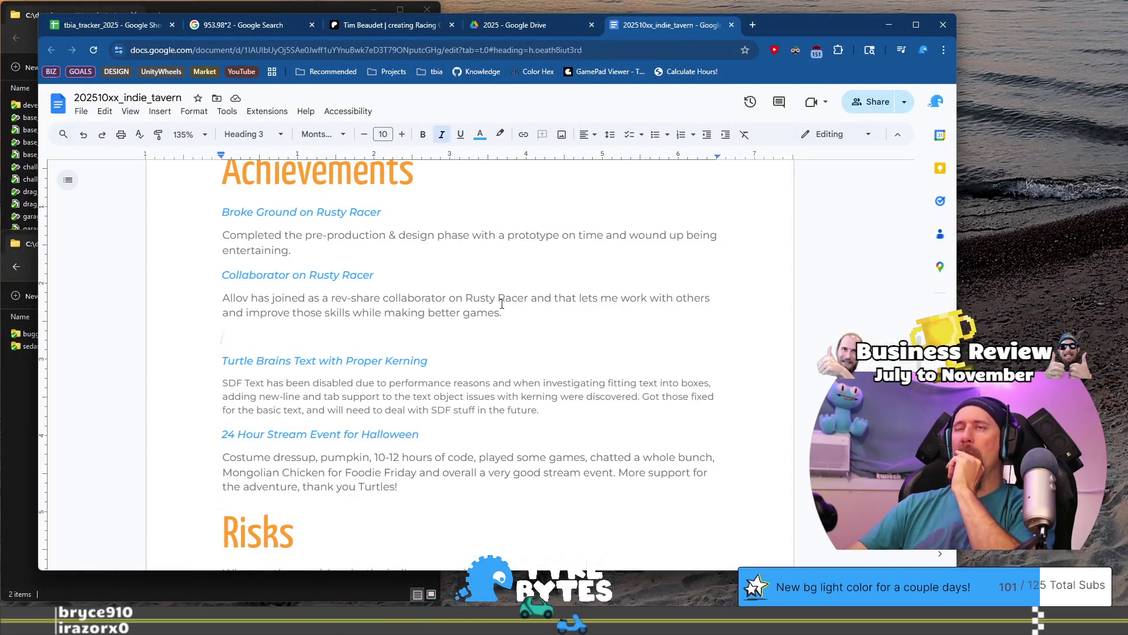
pyautogui.press('BackSpace')
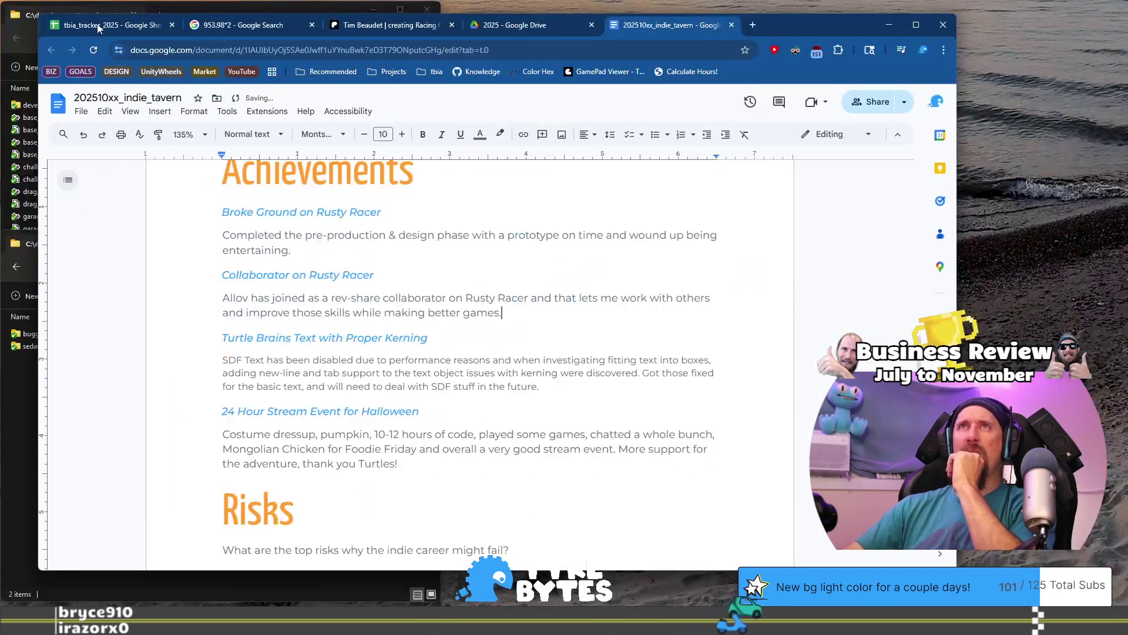
pyautogui.click(98, 28)
pyautogui.scroll(8, 411, 316)
pyautogui.click(405, 333)
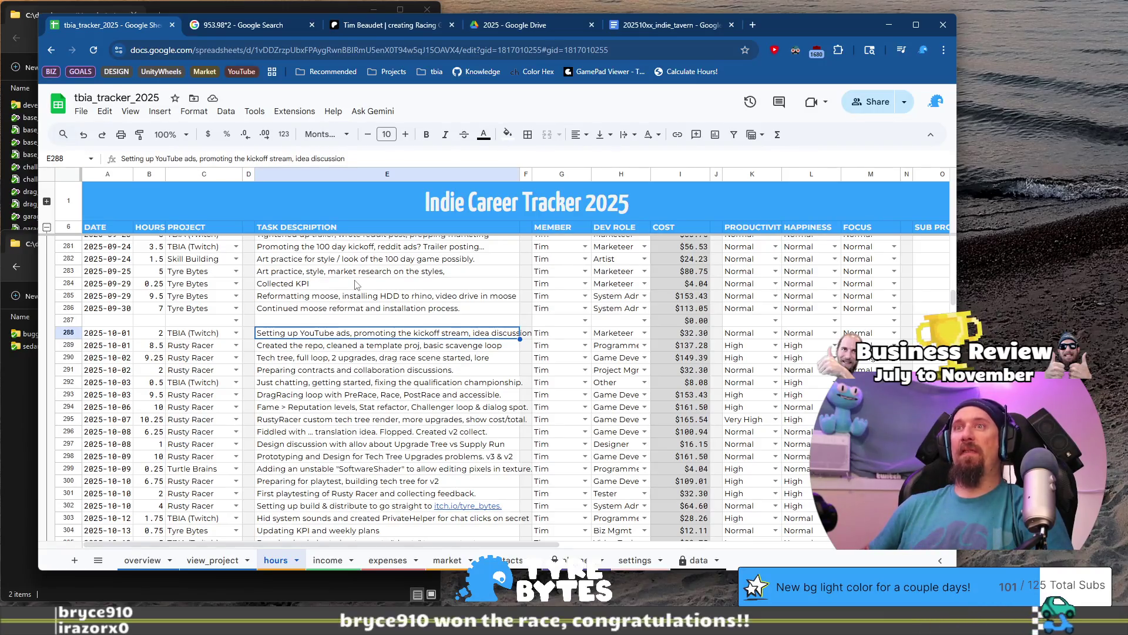
pyautogui.press('Down')
pyautogui.press('Down')
pyautogui.press('Down')
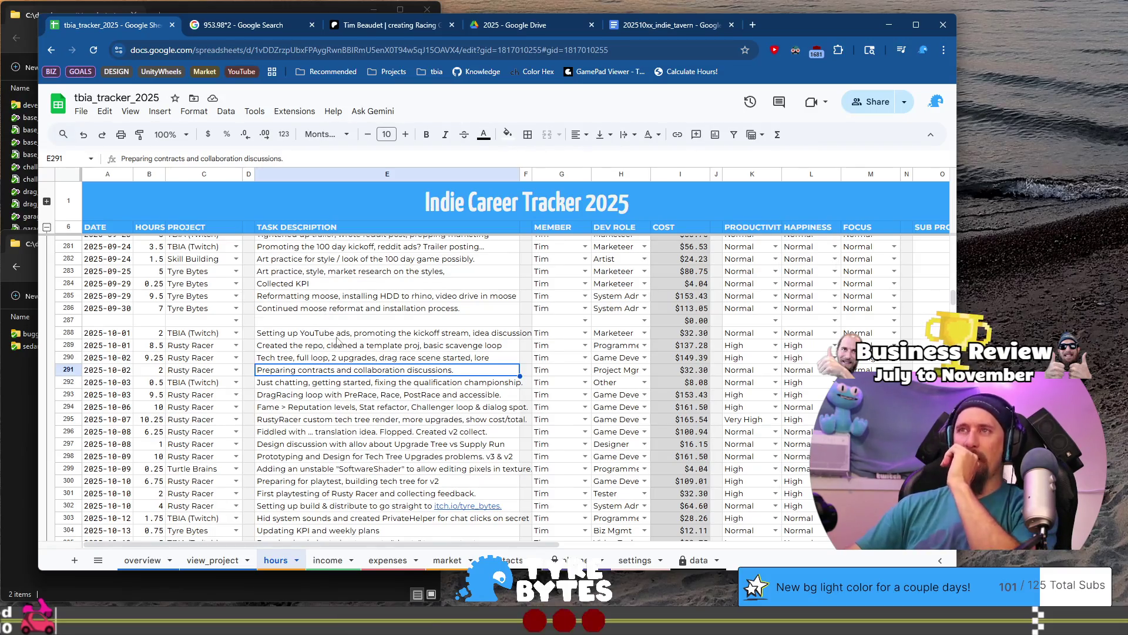
pyautogui.scroll(2, 338, 341)
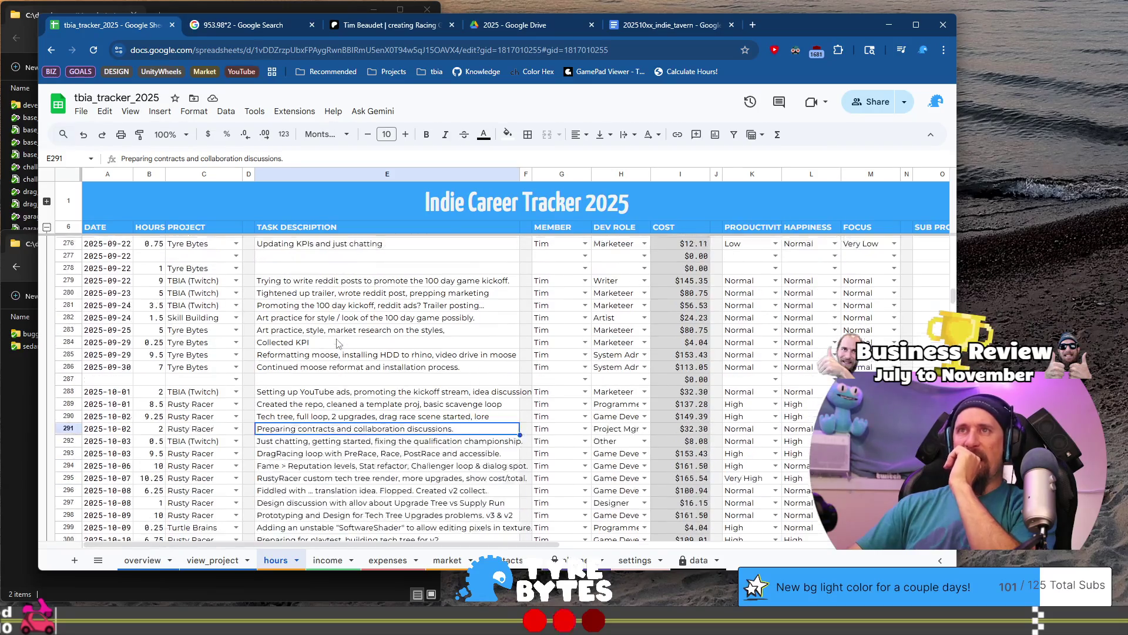
pyautogui.scroll(-3, 349, 379)
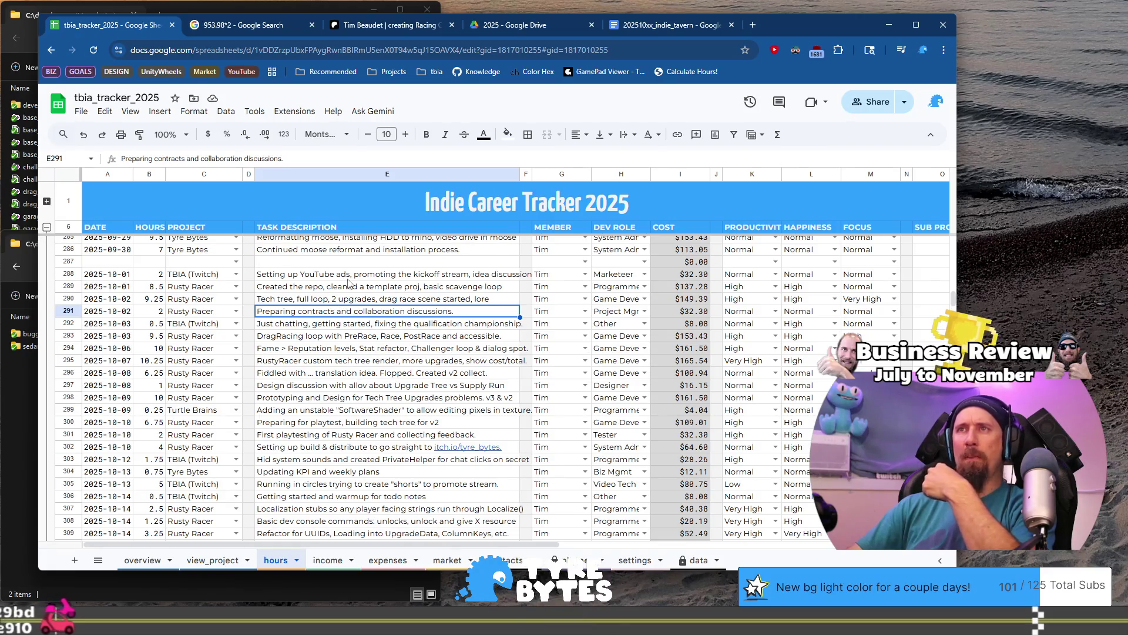
pyautogui.press('Down')
pyautogui.press('Down')
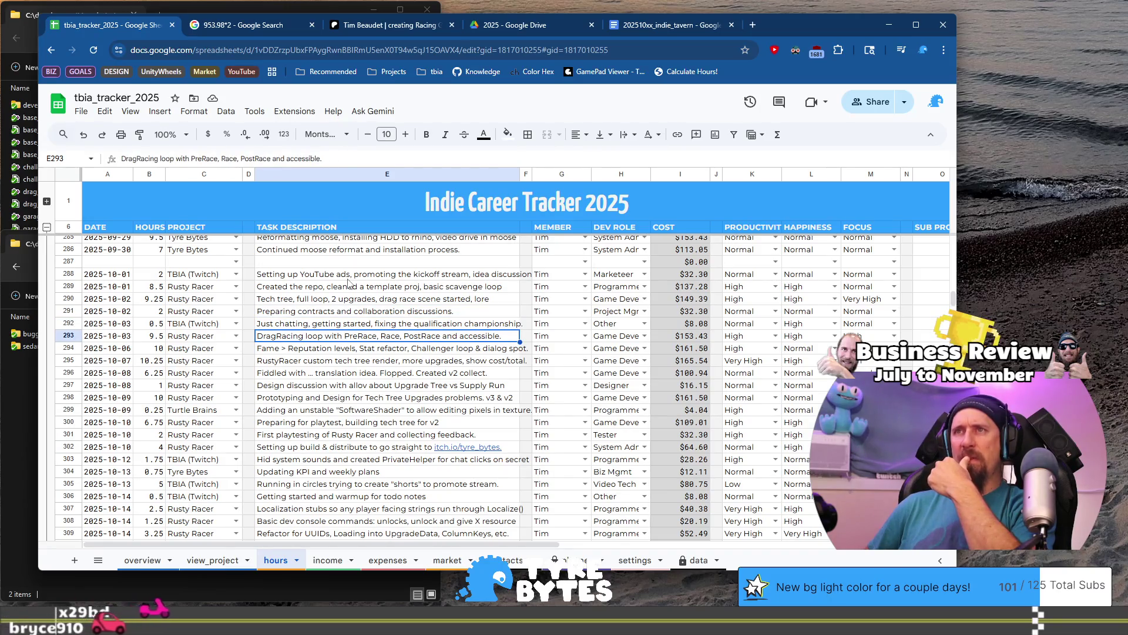
pyautogui.press('Down')
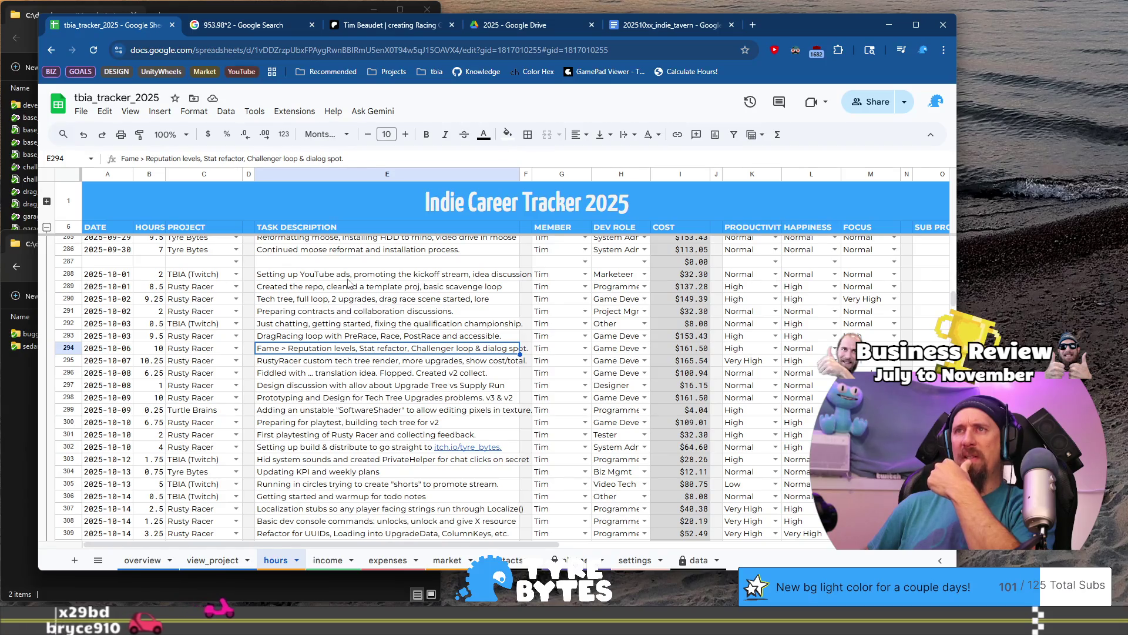
pyautogui.press('Down')
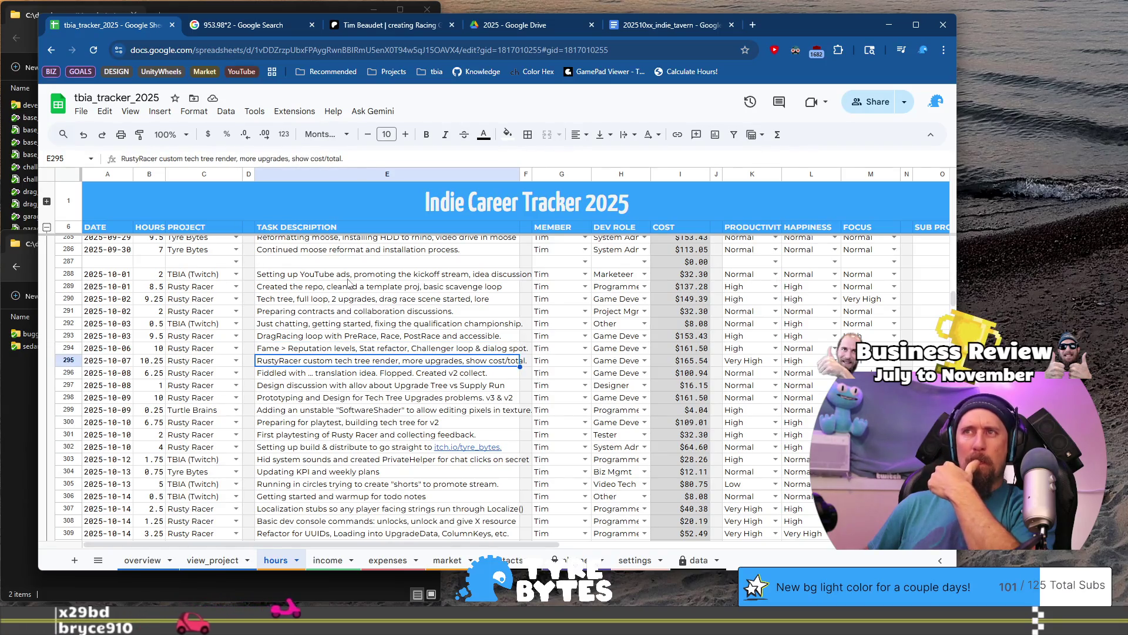
pyautogui.press('Down')
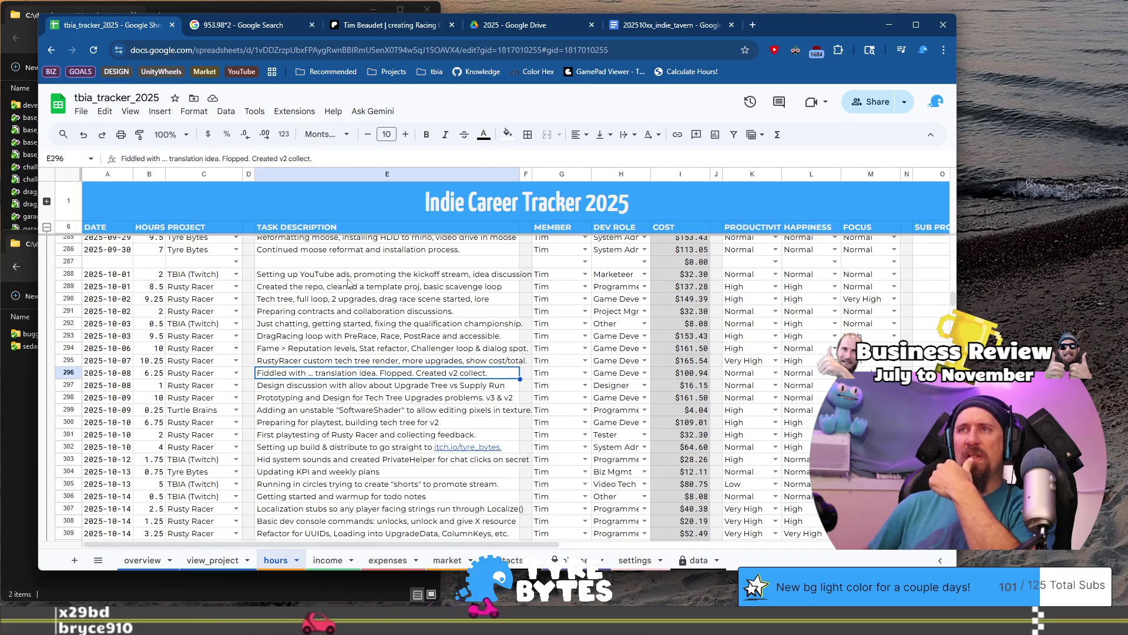
pyautogui.press('Down')
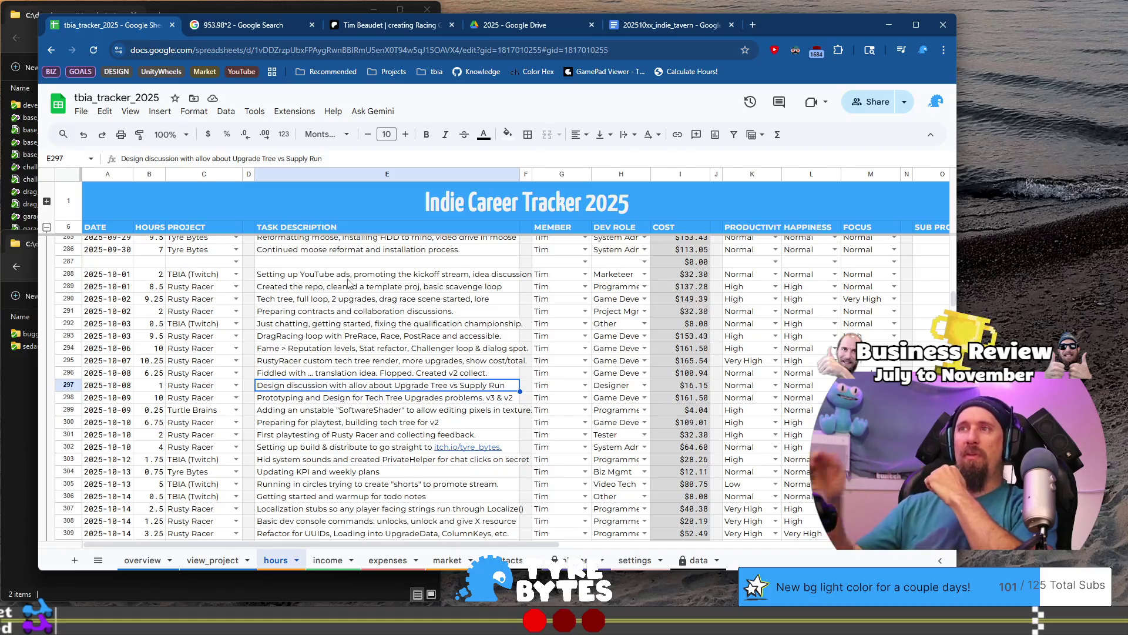
pyautogui.scroll(-1, 367, 317)
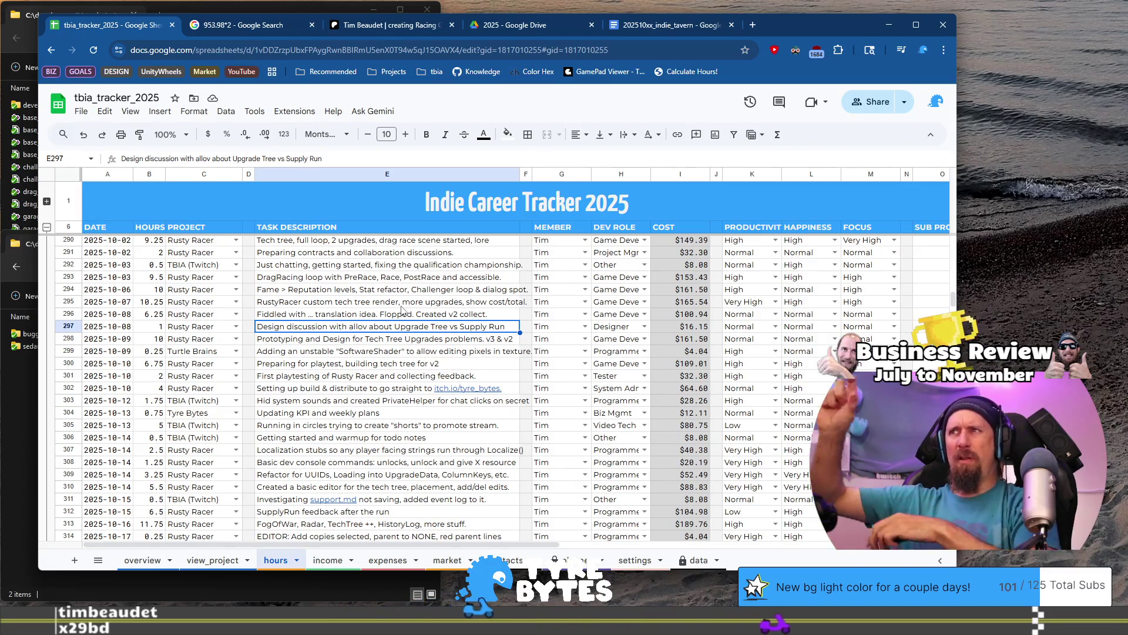
pyautogui.scroll(-1, 393, 344)
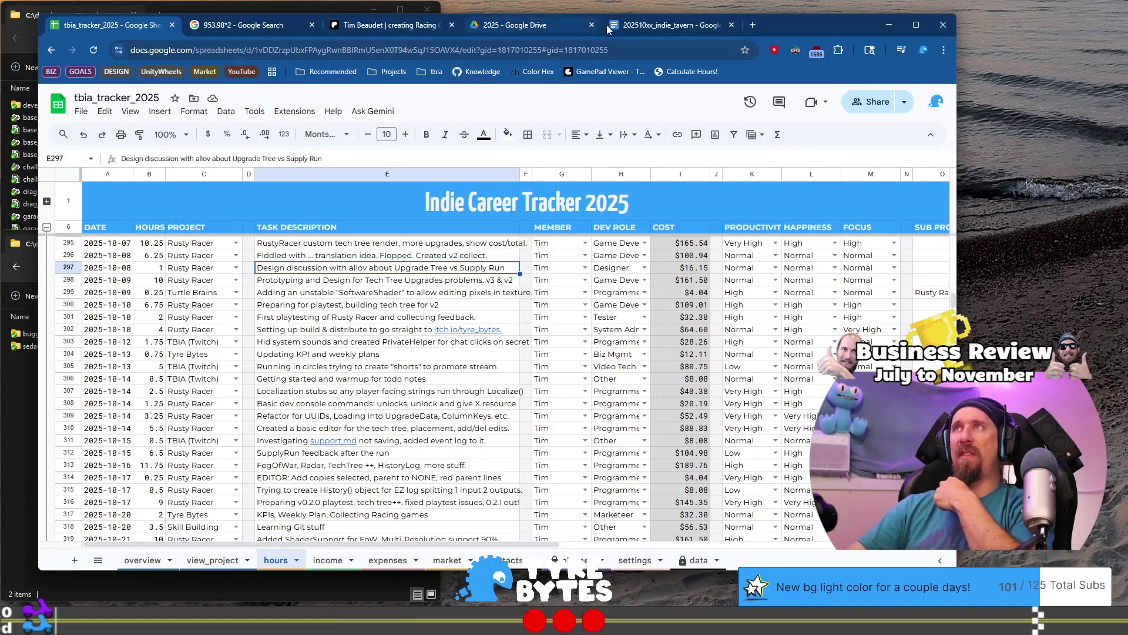
# - Add a 'Localization Stubs for Rusty Racer' heading above the Turtle Brains entry
pyautogui.click(670, 25)
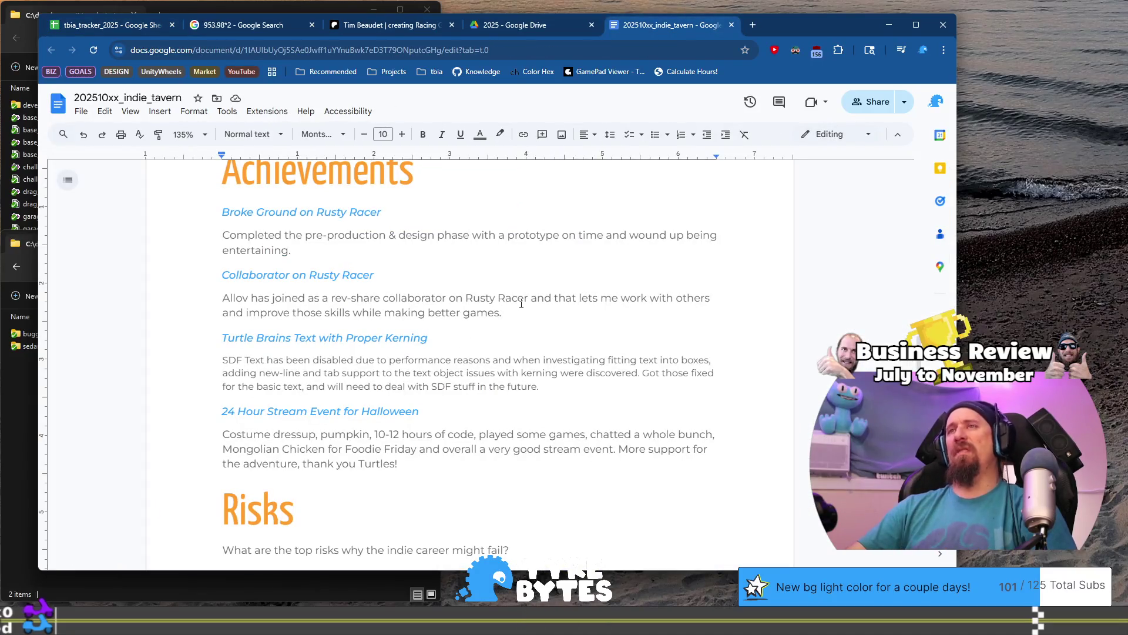
pyautogui.click(504, 336)
pyautogui.hotkey('shift', 'Home')
pyautogui.hotkey('ctrl', 'c')
pyautogui.press('Home')
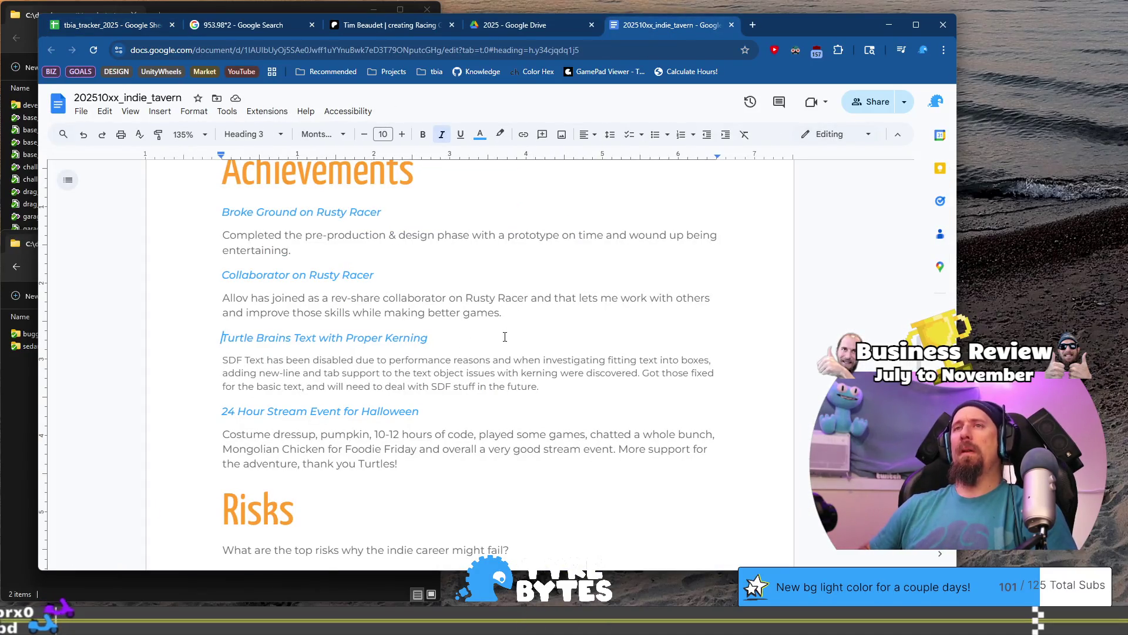
pyautogui.press('Return')
pyautogui.hotkey('ctrl', 'v')
pyautogui.hotkey('shift', 'Home')
pyautogui.press('BackSpace')
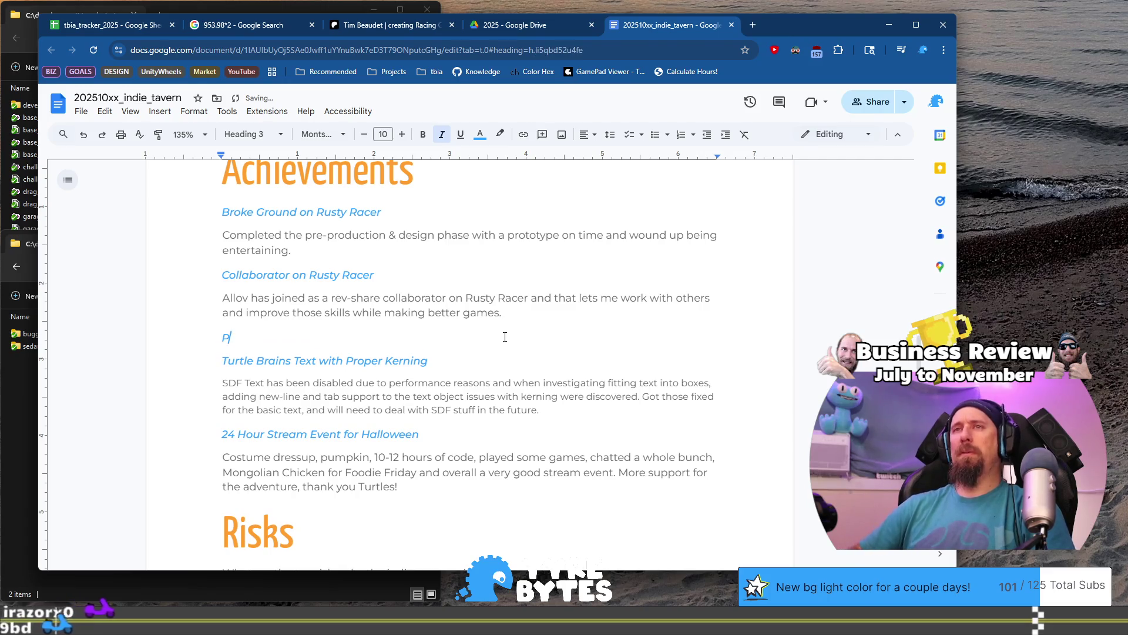
pyautogui.write('Localiza')
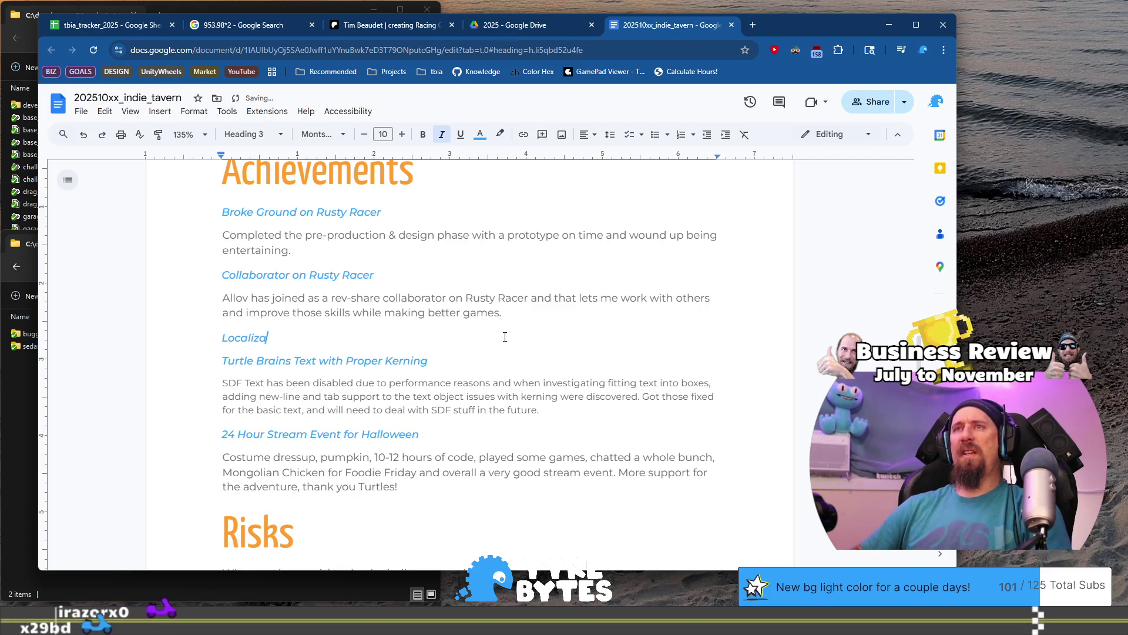
pyautogui.write('tion Stubs for ')
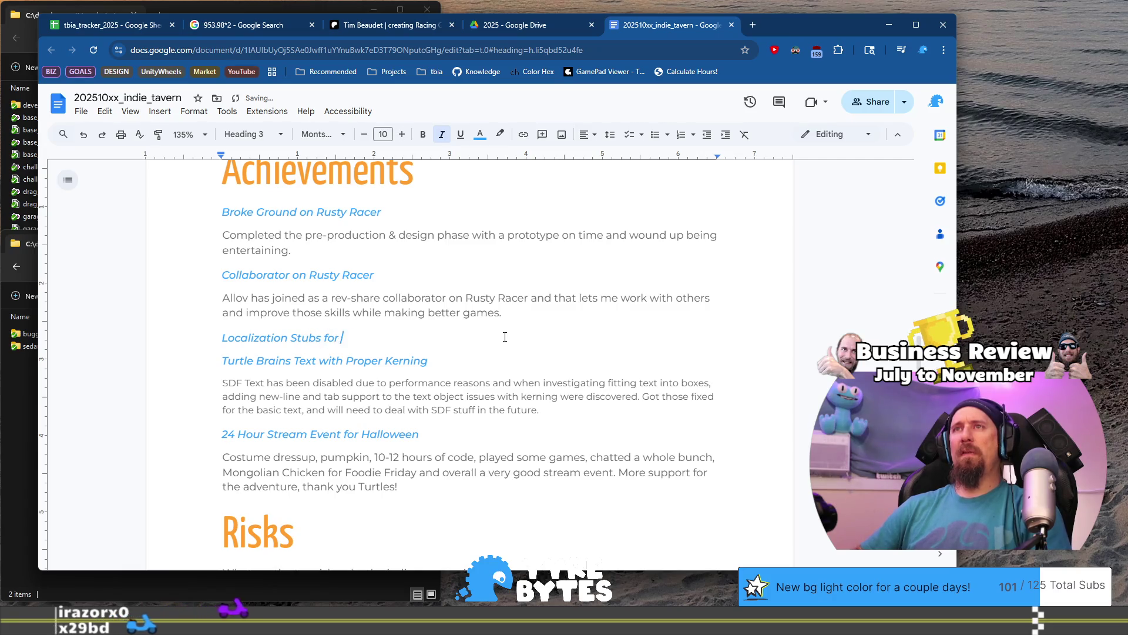
pyautogui.write('Rusty Racer')
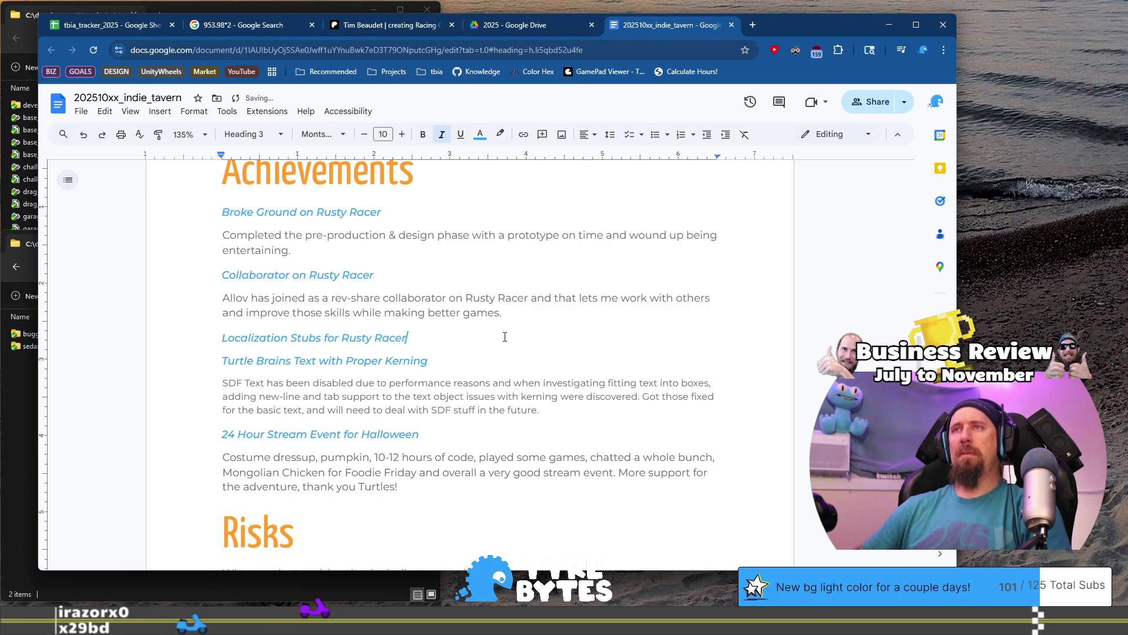
pyautogui.press('Return')
# - Write its description, ending '…without running through the stubbed functions.'
pyautogui.write('B')
pyautogui.press('BackSpace')
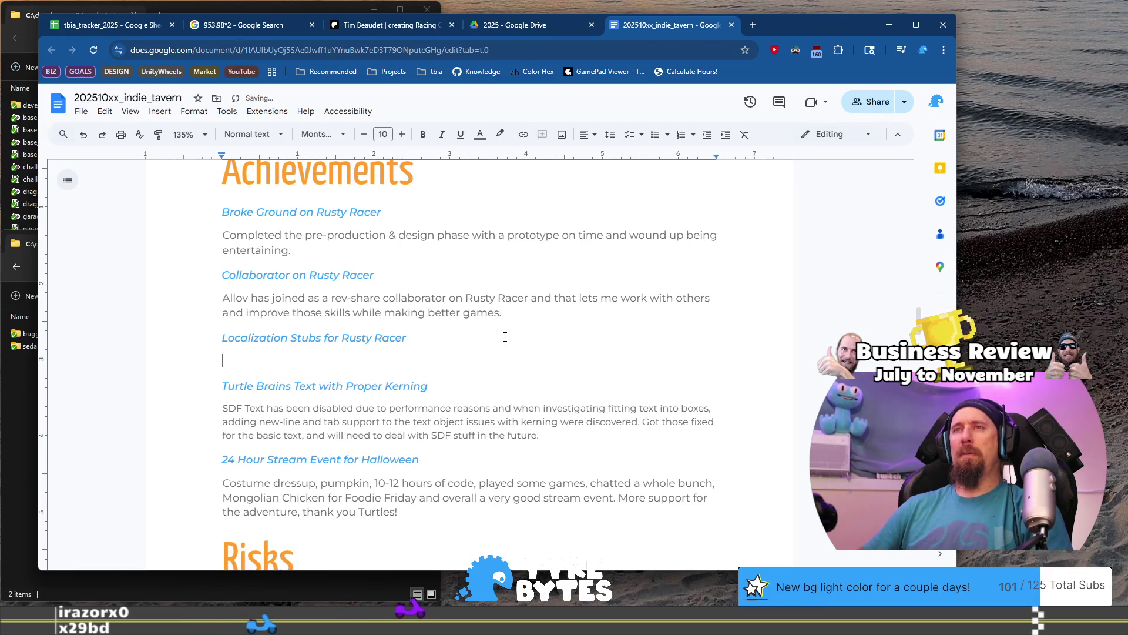
pyautogui.write('Not f')
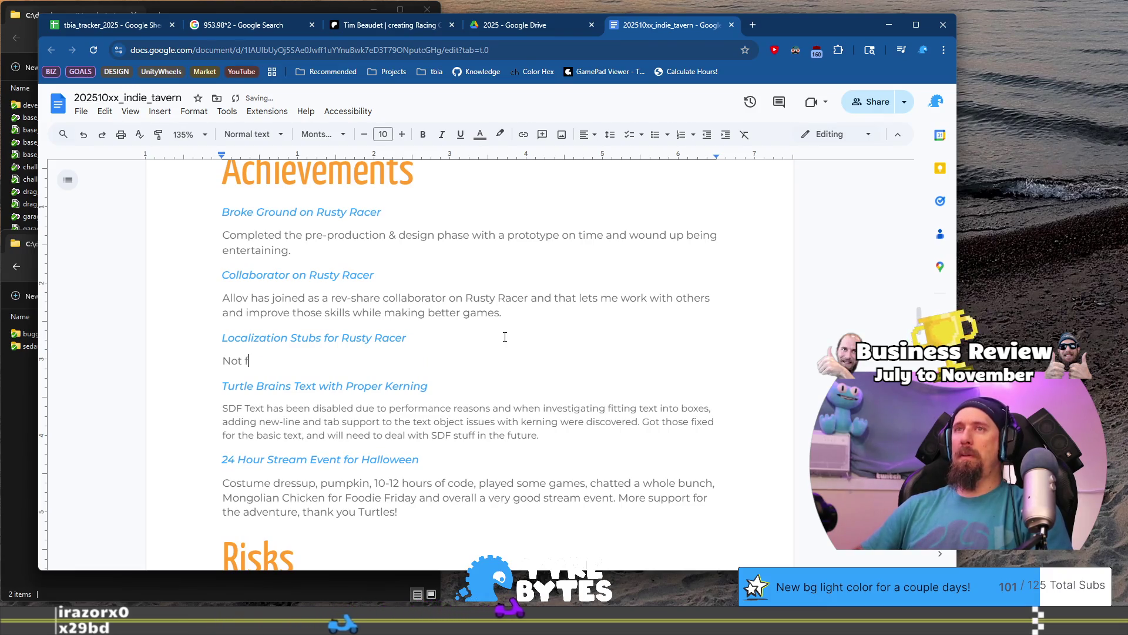
pyautogui.write('ull suppo')
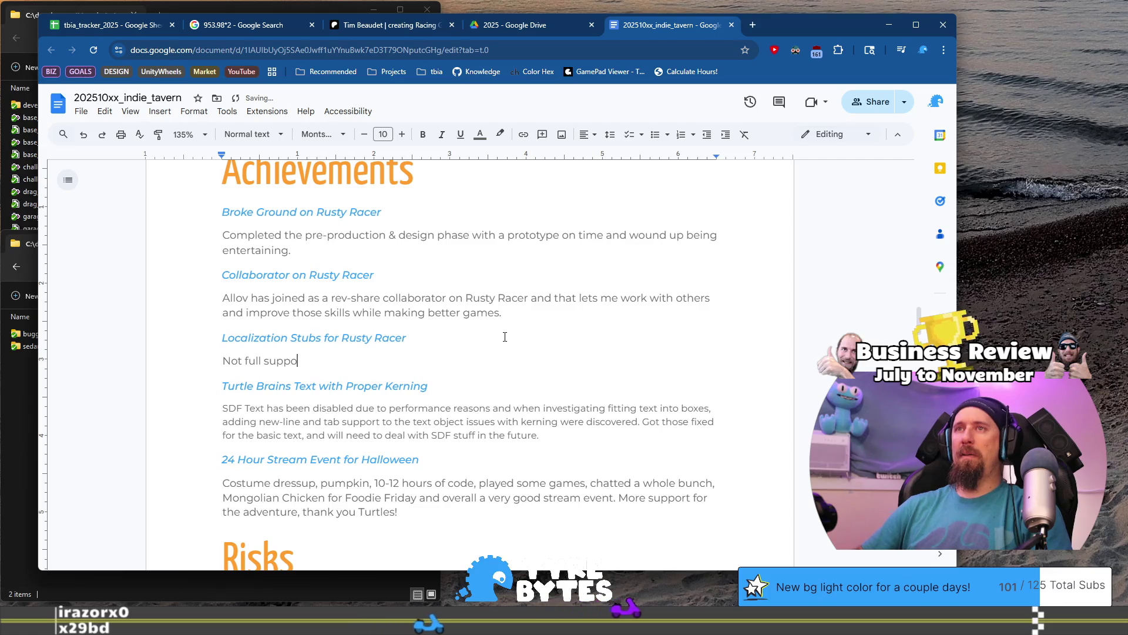
pyautogui.write('rt, and pro')
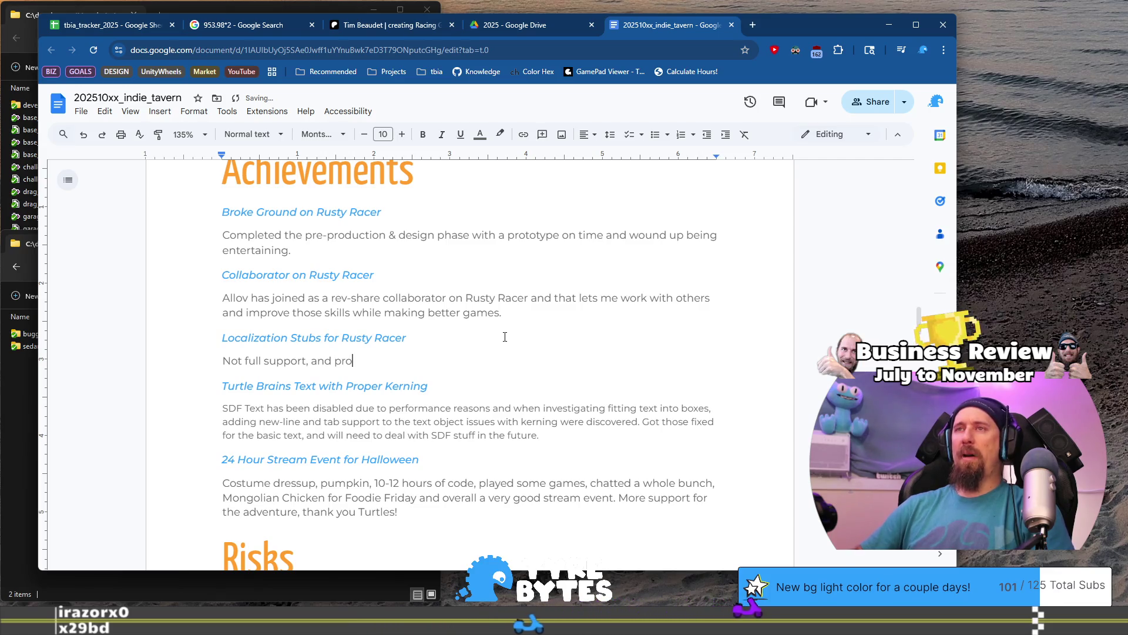
pyautogui.write('bably issues with')
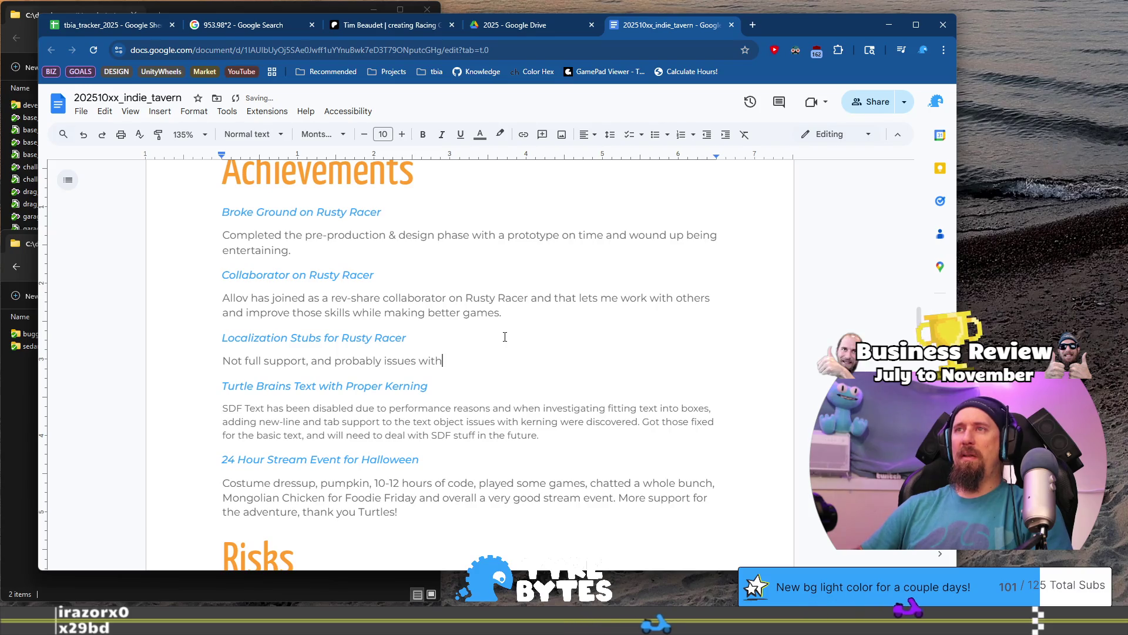
pyautogui.write(' Strings through the engine/fonts/et')
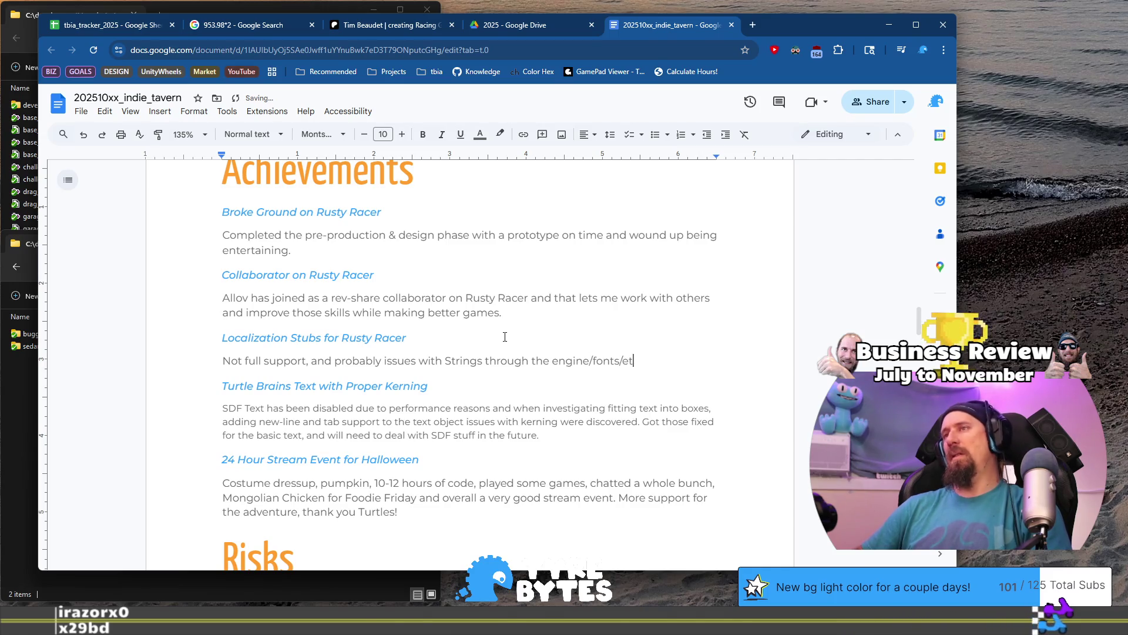
pyautogui.write('c but no di')
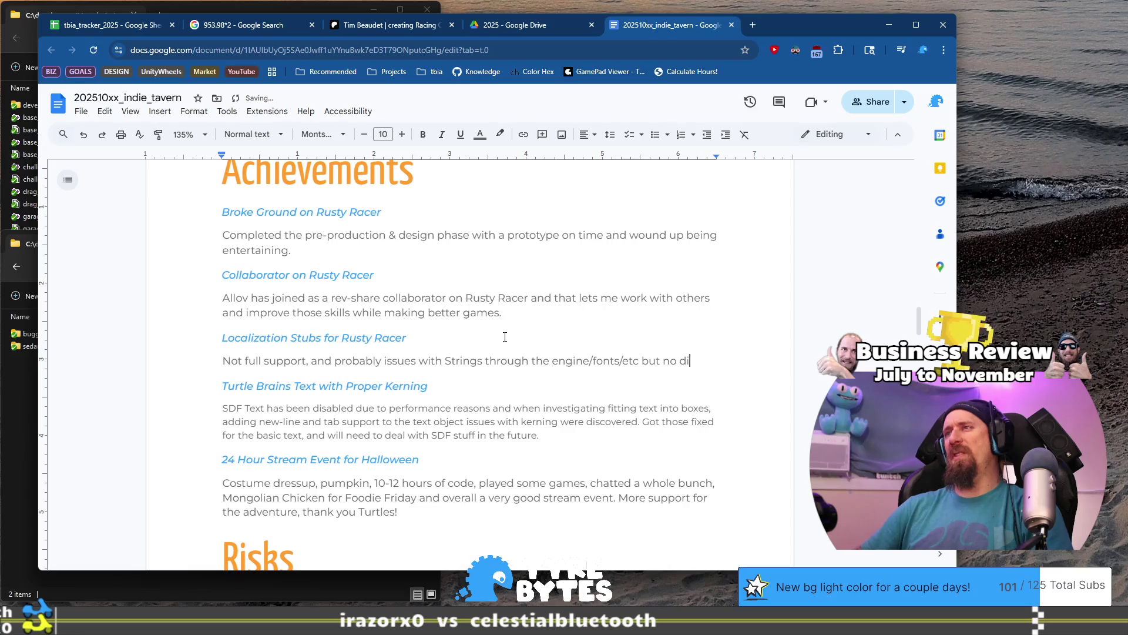
pyautogui.write(' ed')
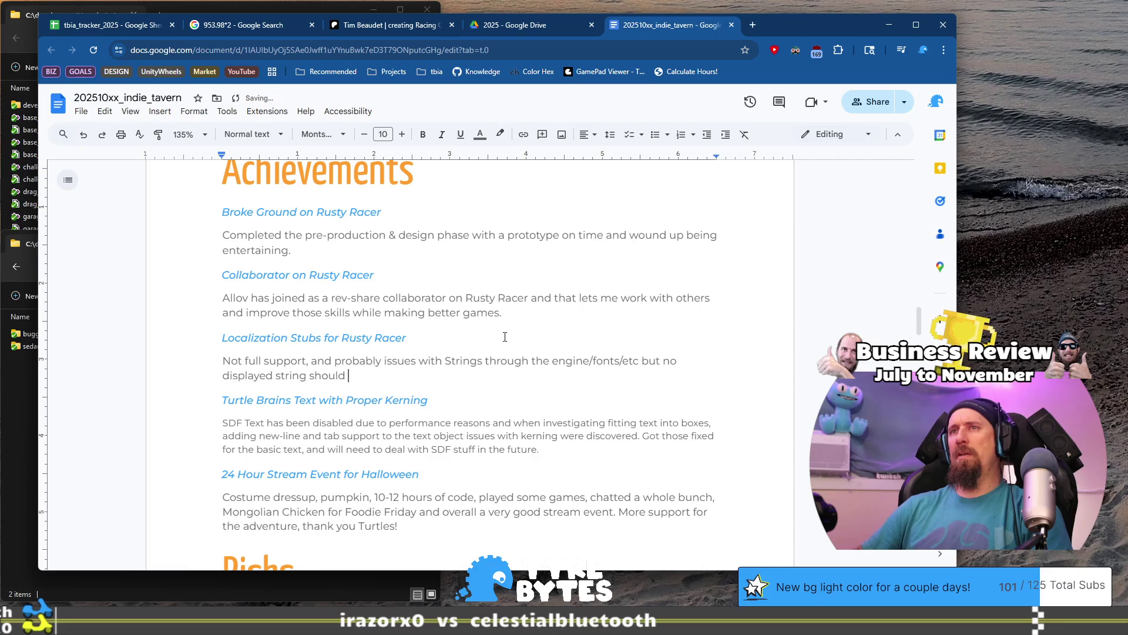
pyautogui.write('be left in code without')
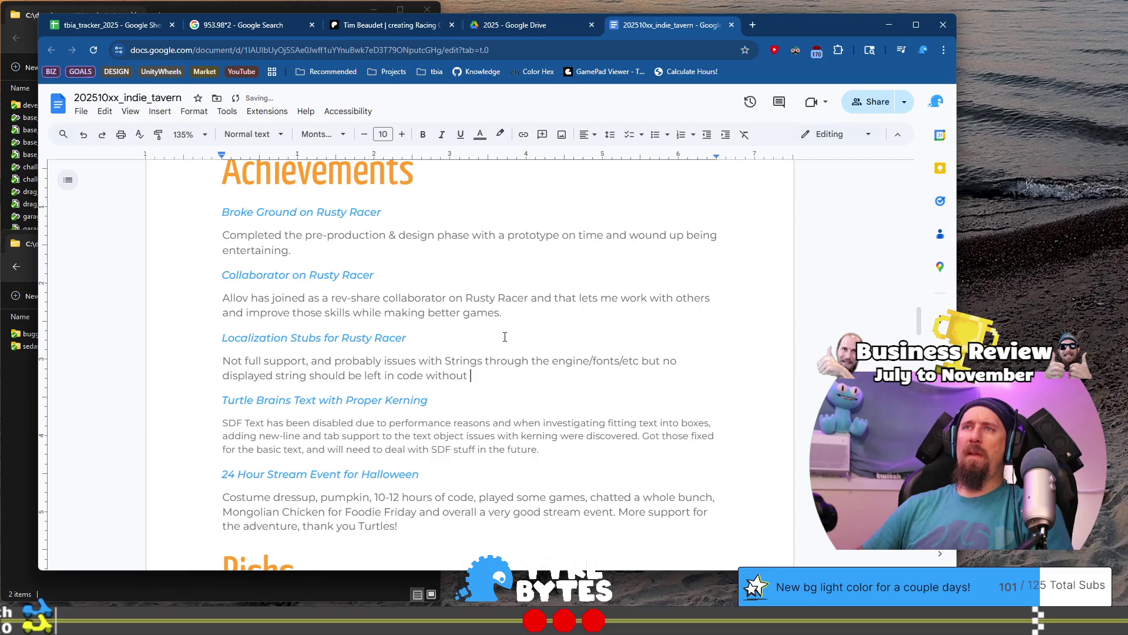
pyautogui.write('runn')
pyautogui.write('ing through a Local')
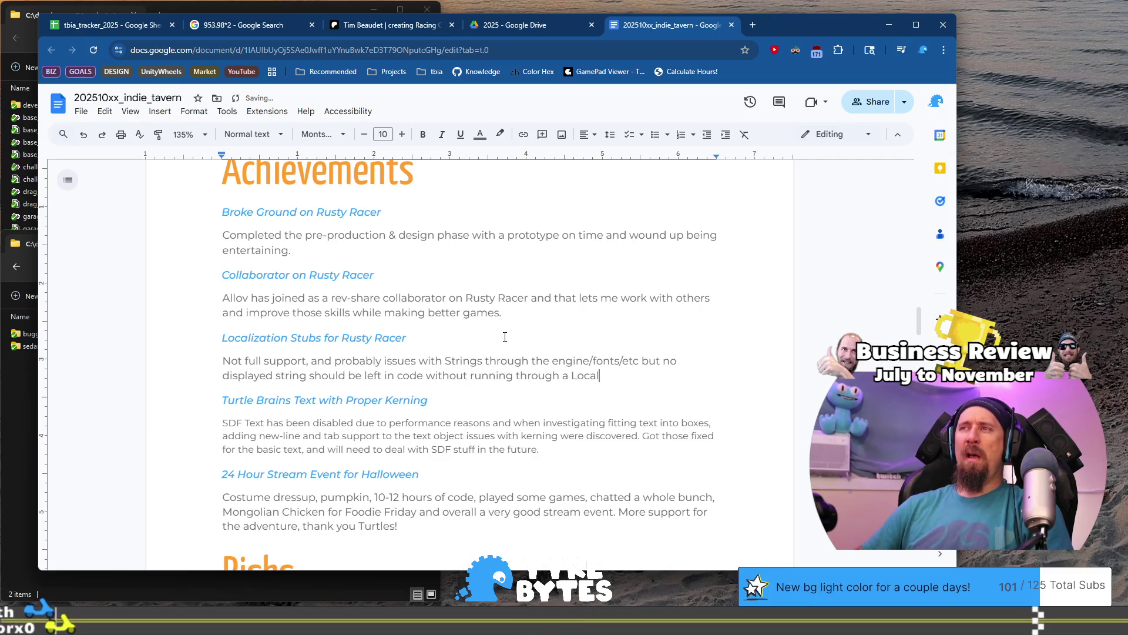
pyautogui.press('BackSpace')
pyautogui.press('BackSpace')
pyautogui.press('BackSpace')
pyautogui.write('the stubbed functions.')
pyautogui.press('Down')
pyautogui.press('Down')
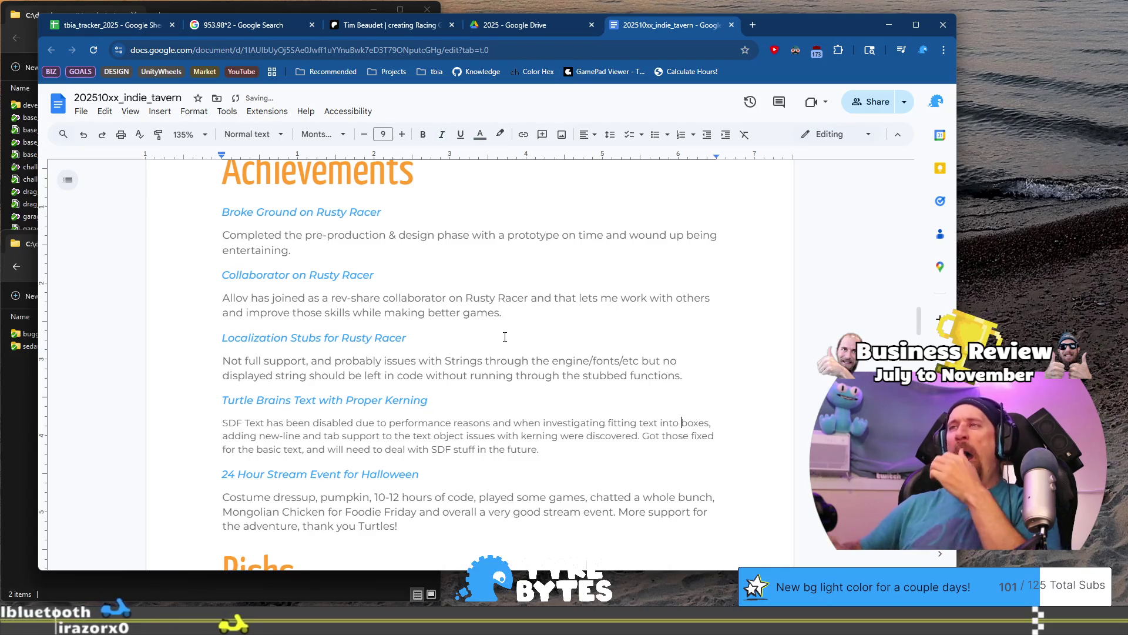
pyautogui.scroll(-10, 505, 336)
pyautogui.scroll(7, 505, 337)
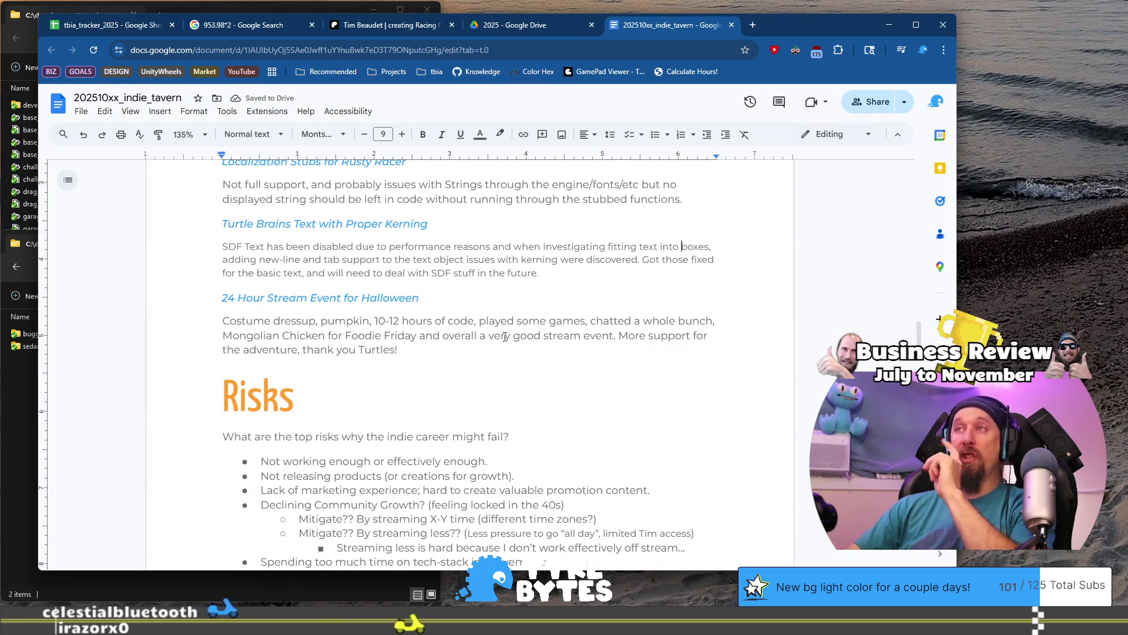
pyautogui.scroll(7, 505, 336)
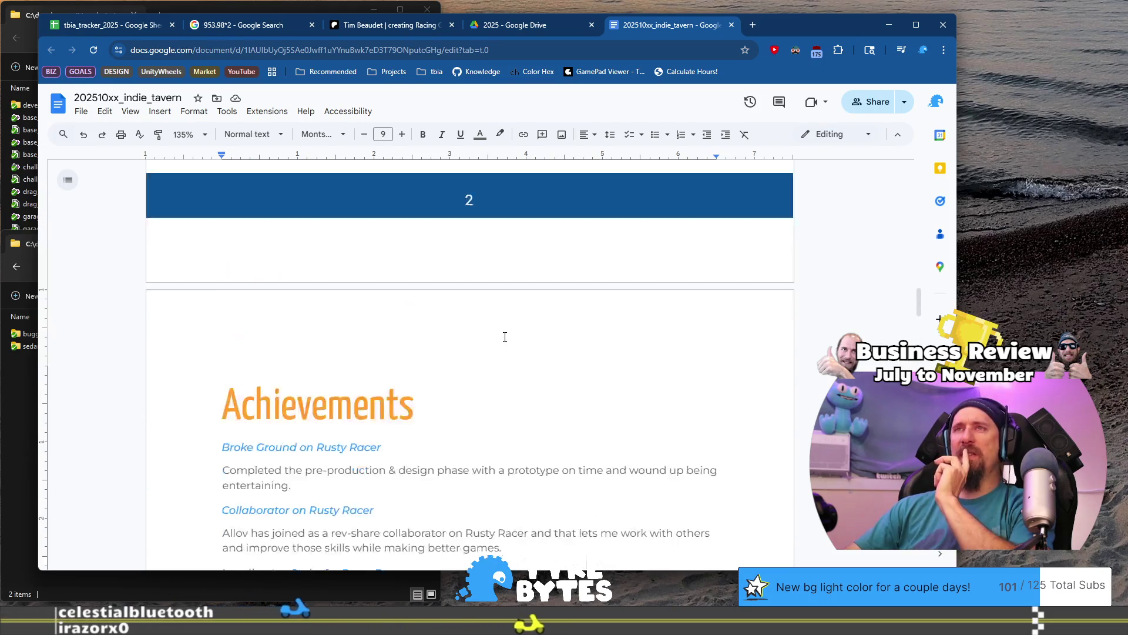
pyautogui.click(466, 390)
pyautogui.scroll(-10, 499, 393)
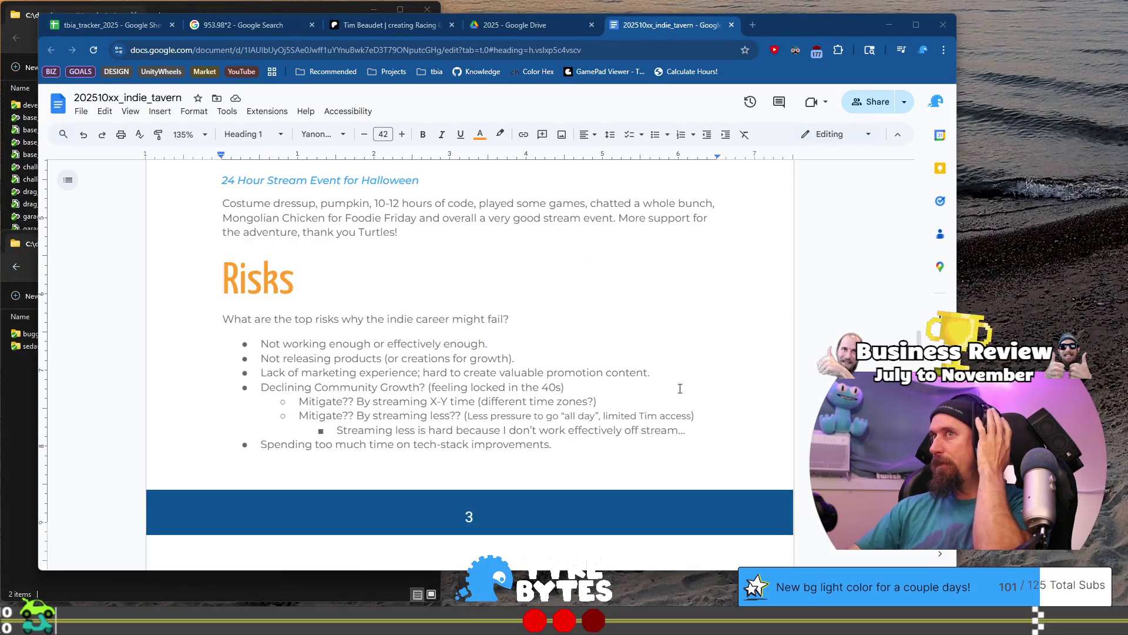
pyautogui.click(529, 344)
# - Replace the 'Not working enough' risk with a 'Running out of money!' bullet
pyautogui.hotkey('shift', 'Home')
pyautogui.press('BackSpace')
pyautogui.hotkey('ctrl', 'shift', 'Down')
pyautogui.hotkey('ctrl', 'shift', 'Down')
pyautogui.hotkey('ctrl', 'shift', 'Down')
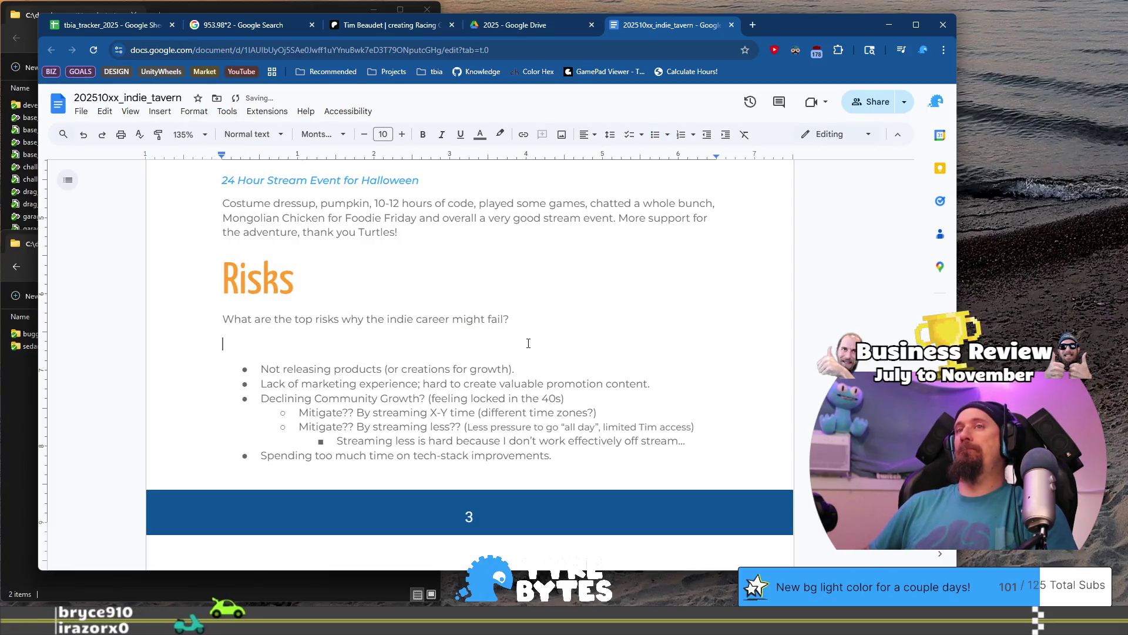
pyautogui.write('Running out of money!')
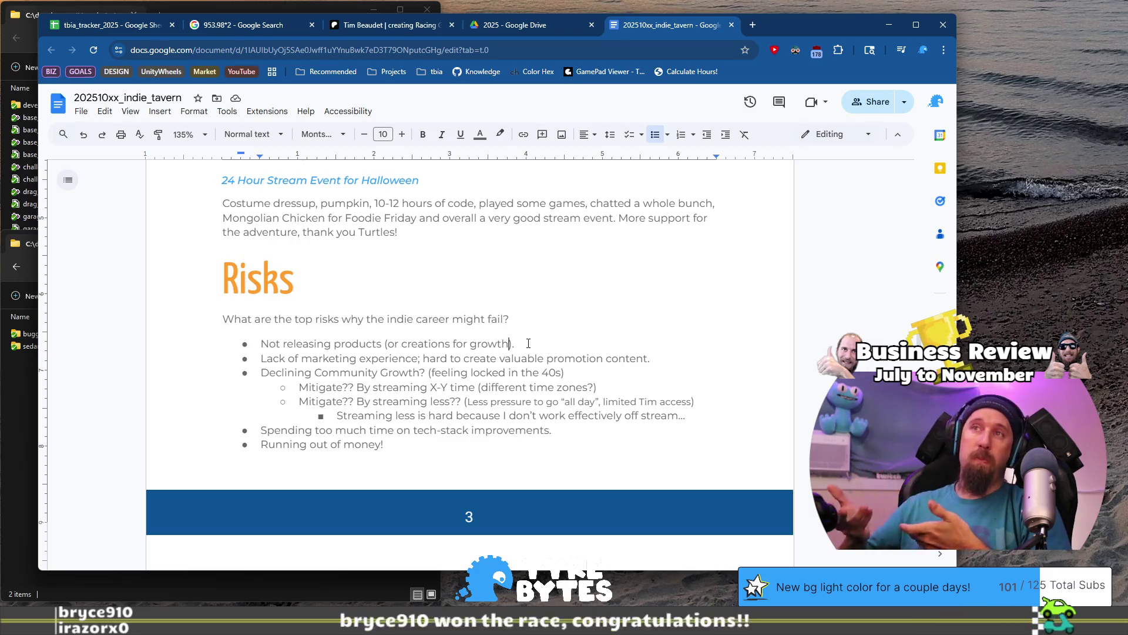
# - Delete the 'Declining Community Growth' bullet with its sub-items and the 'Spending too much time' bullet
pyautogui.hotkey('shift', 'Home')
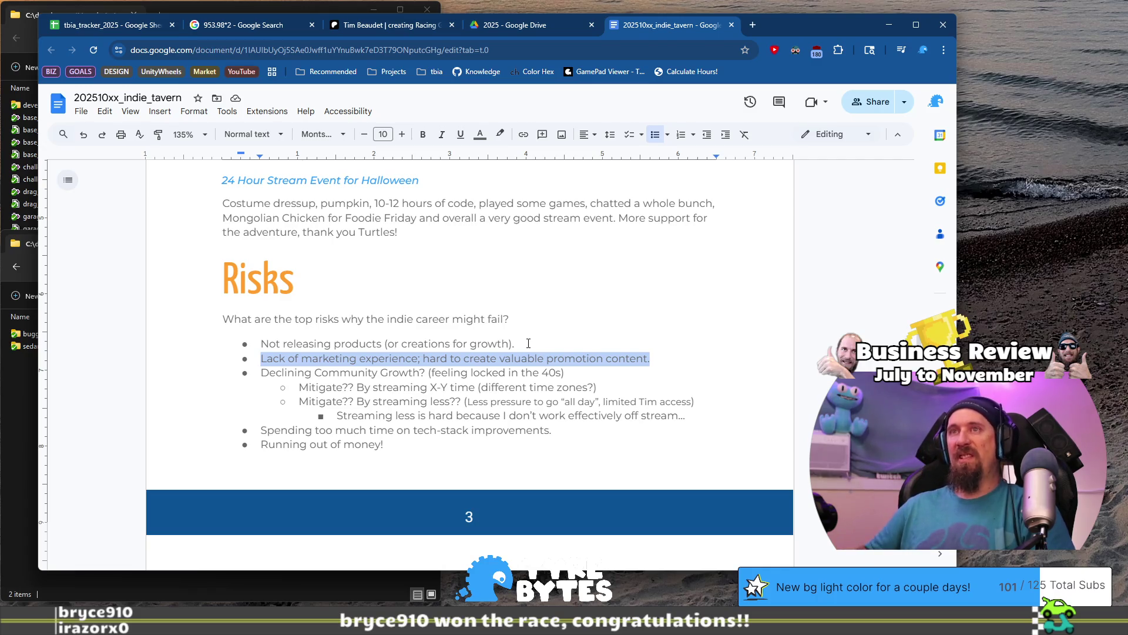
pyautogui.press('Left')
pyautogui.hotkey('ctrl', 'shift', 'Right')
pyautogui.hotkey('ctrl', 'shift', 'Right')
pyautogui.hotkey('ctrl', 'shift', 'Right')
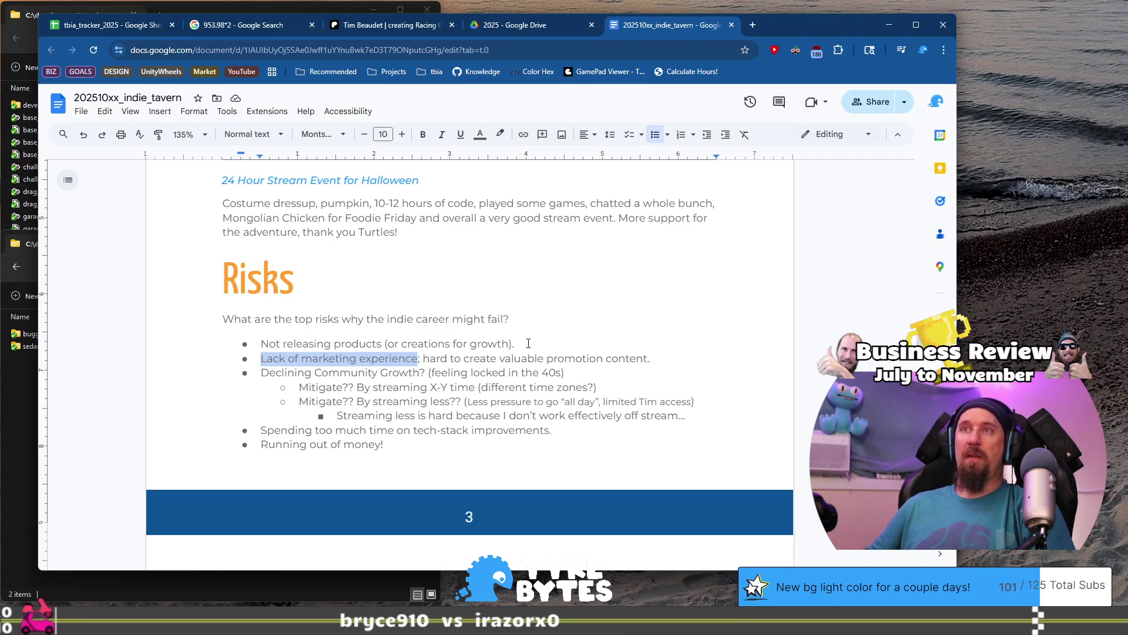
pyautogui.press('Down')
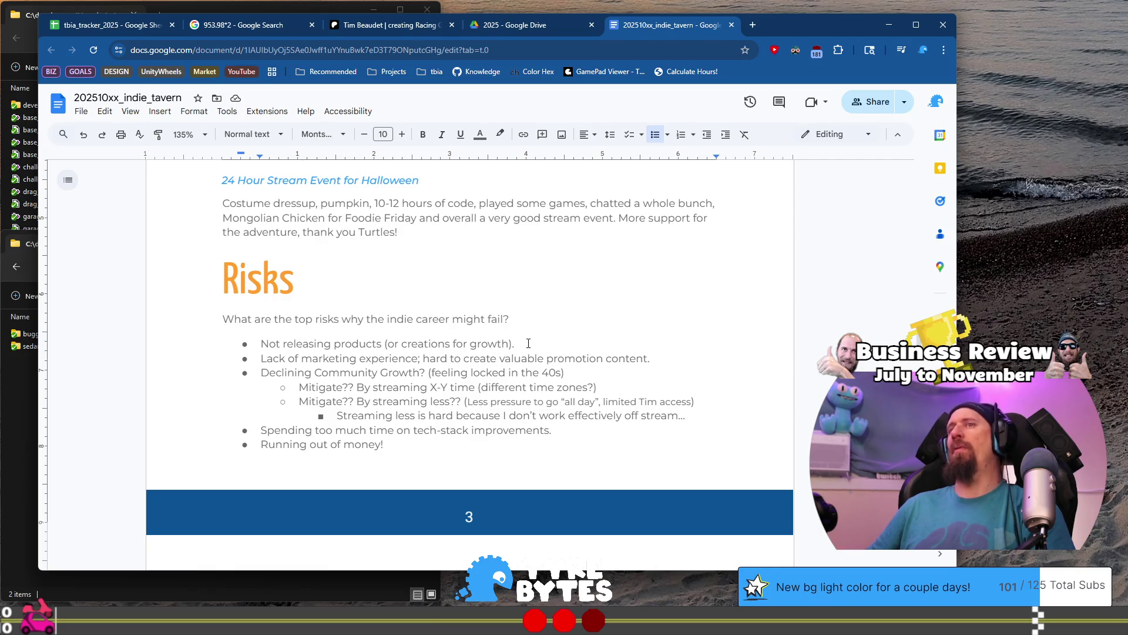
pyautogui.hotkey('ctrl', 'shift', 'Right')
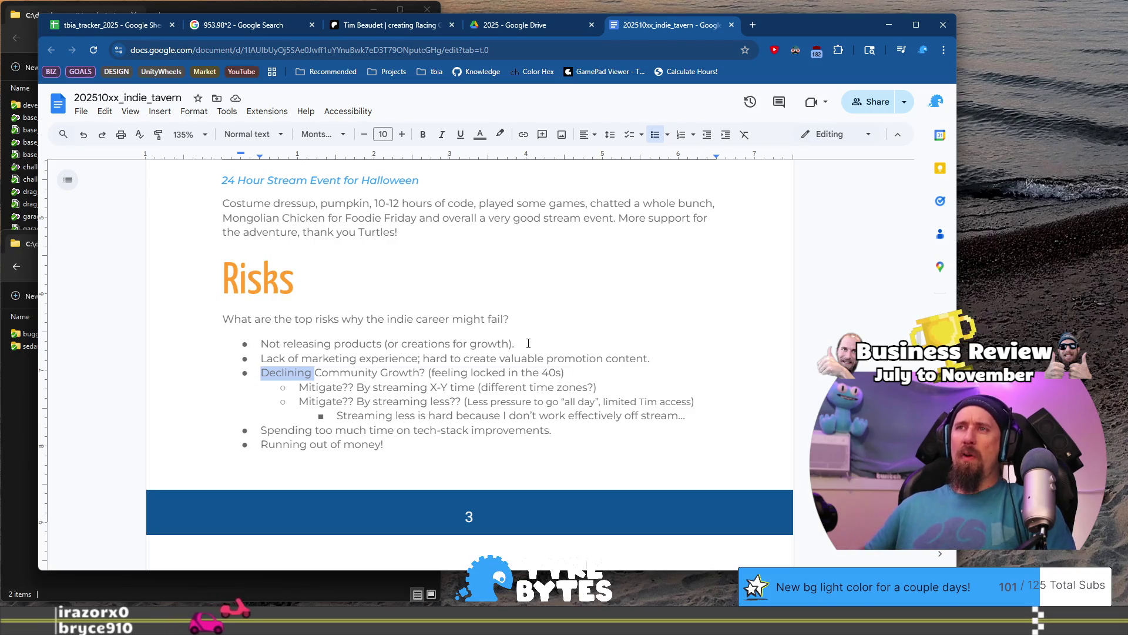
pyautogui.hotkey('ctrl', 'shift', 'Down')
pyautogui.hotkey('ctrl', 'shift', 'Down')
pyautogui.hotkey('ctrl', 'shift', 'Down')
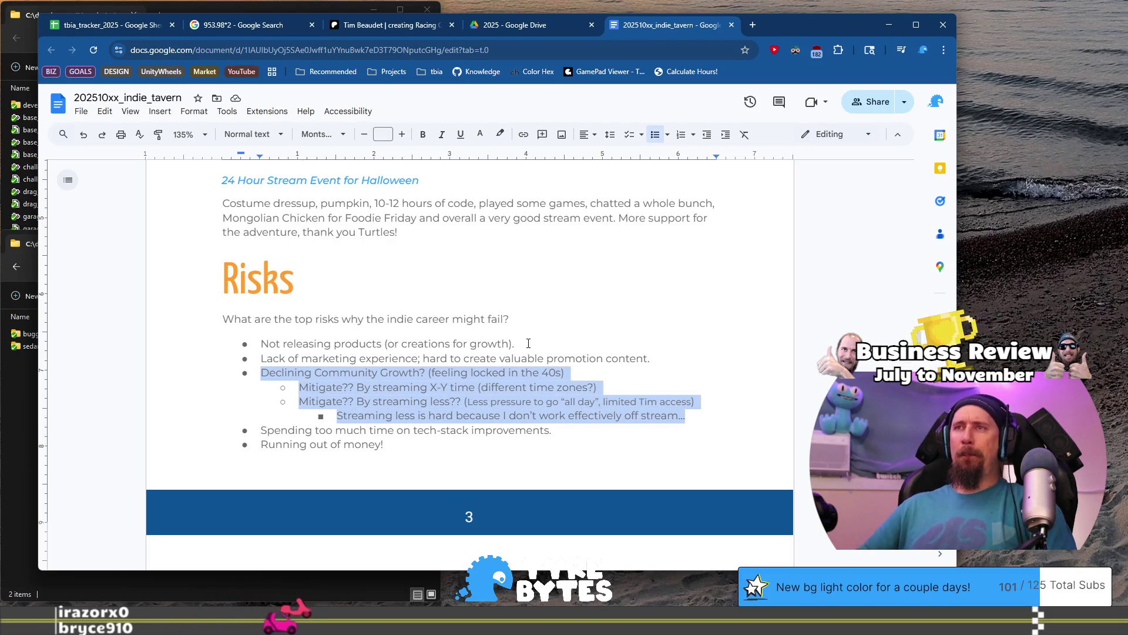
pyautogui.press('Delete')
pyautogui.press('Delete')
pyautogui.hotkey('shift', 'End')
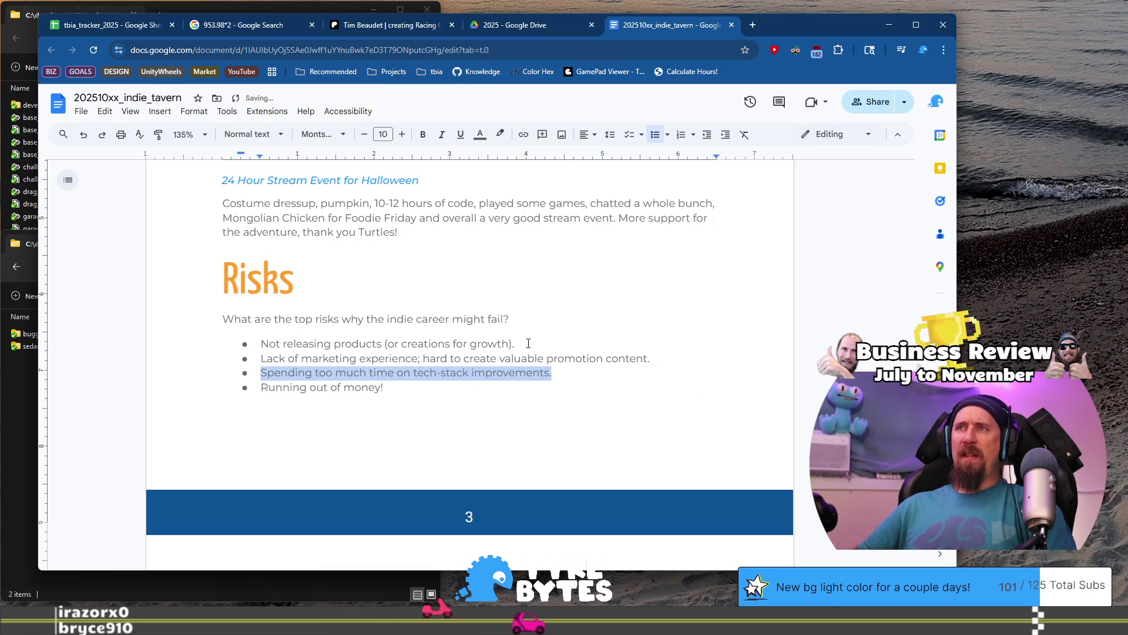
pyautogui.press('BackSpace')
pyautogui.press('BackSpace')
pyautogui.press('Delete')
pyautogui.press('End')
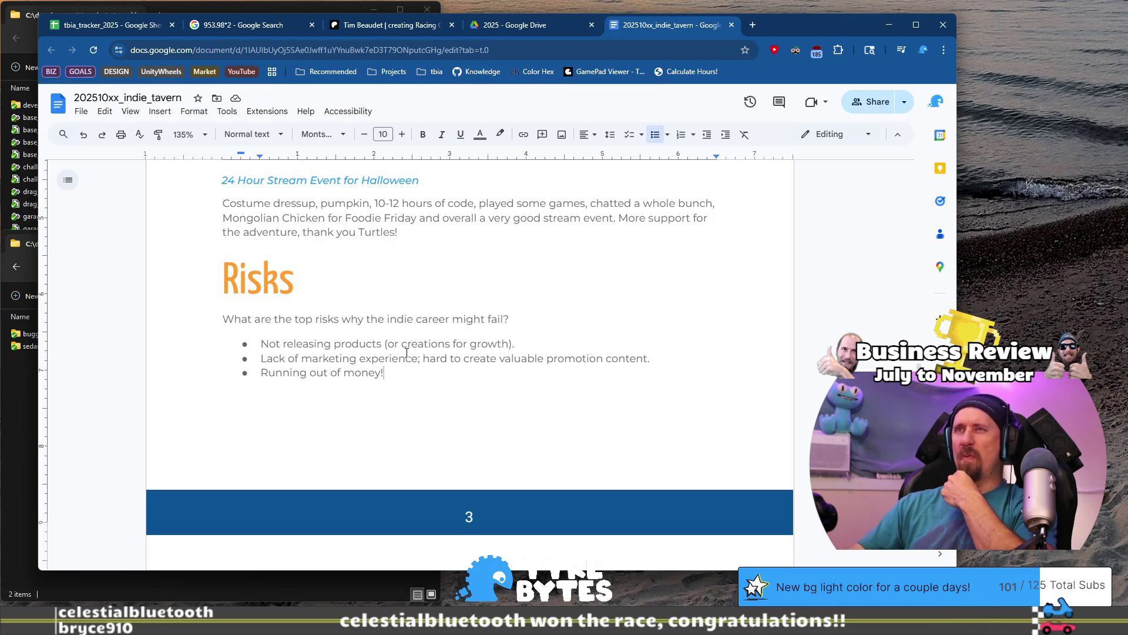
# - Add a semicolon after 'experience' in the second Risks bullet
pyautogui.scroll(-6, 416, 375)
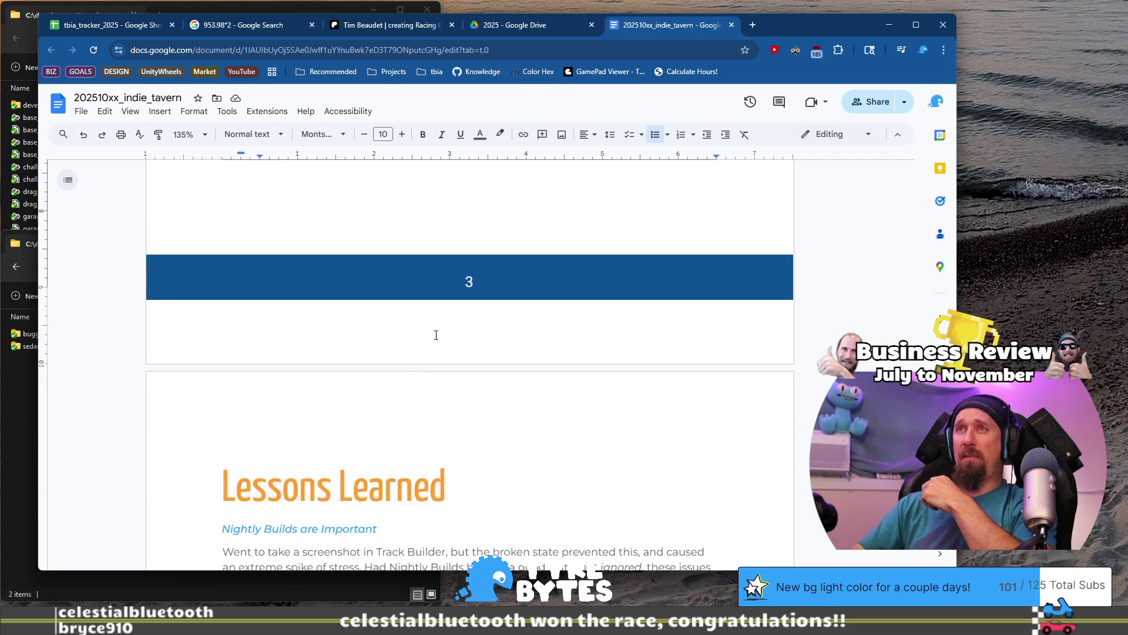
pyautogui.scroll(-4, 430, 330)
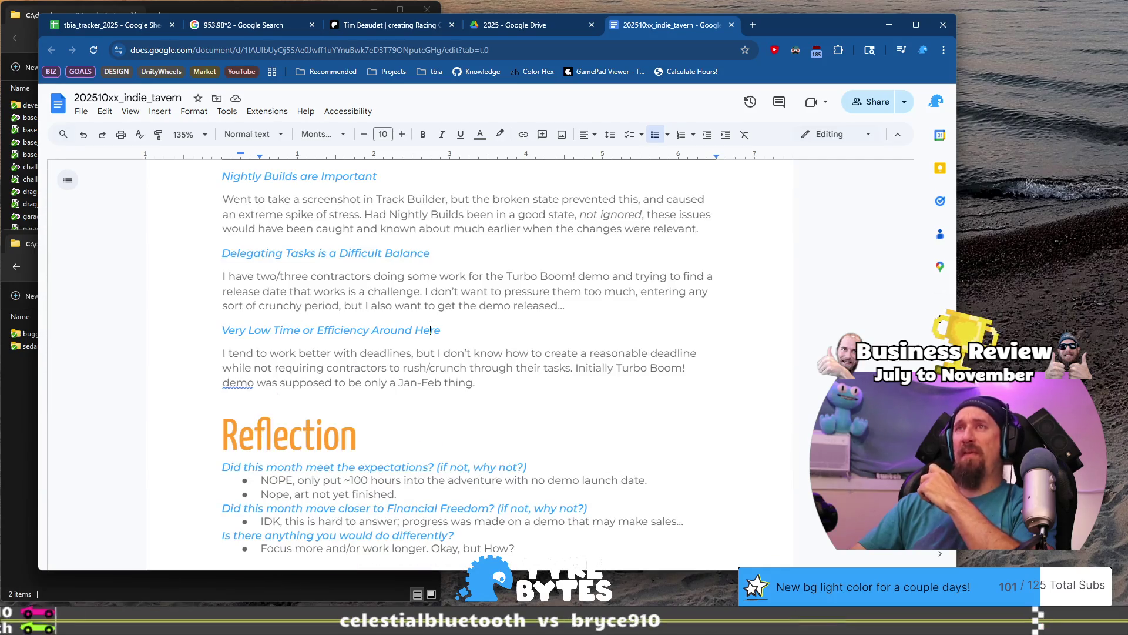
pyautogui.scroll(1, 430, 330)
pyautogui.scroll(9, 431, 331)
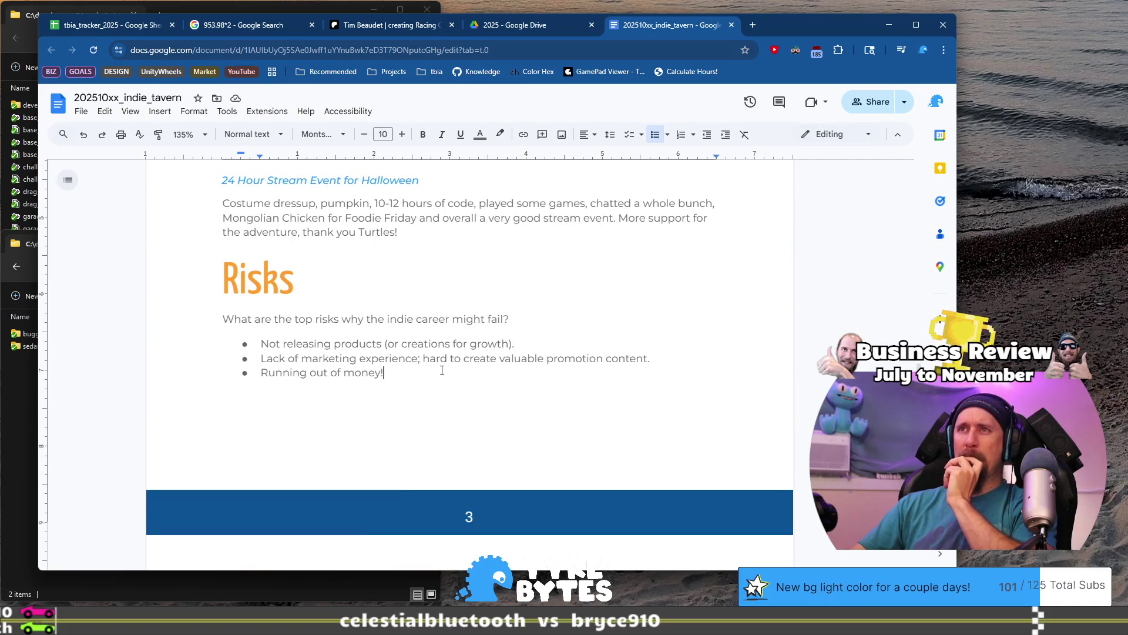
pyautogui.click(442, 370)
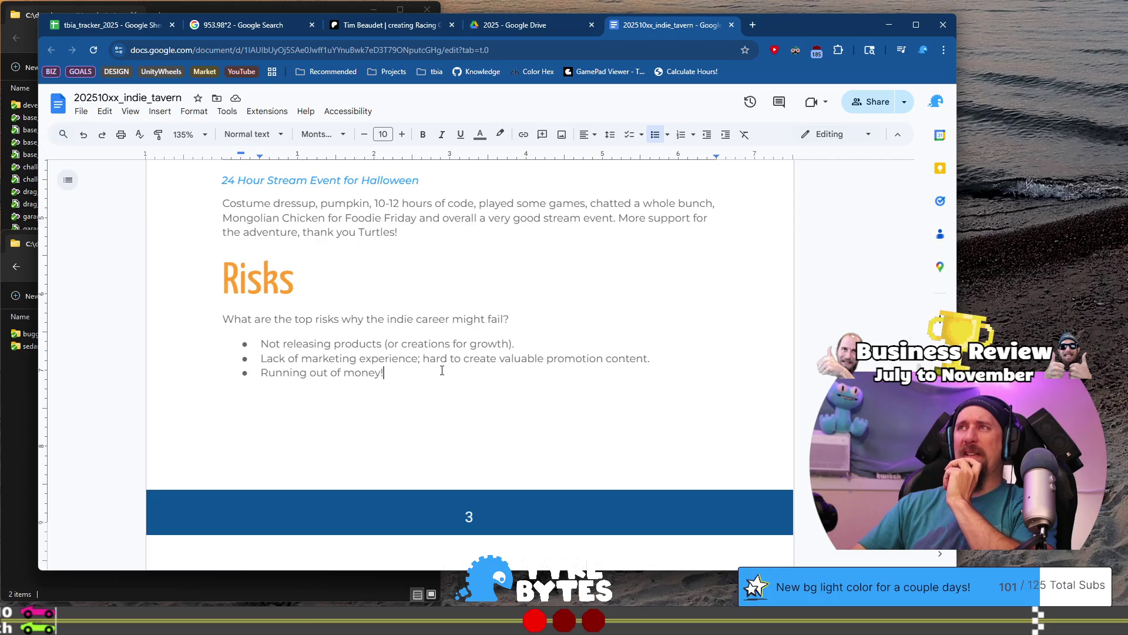
pyautogui.scroll(2, 442, 371)
pyautogui.scroll(3, 442, 371)
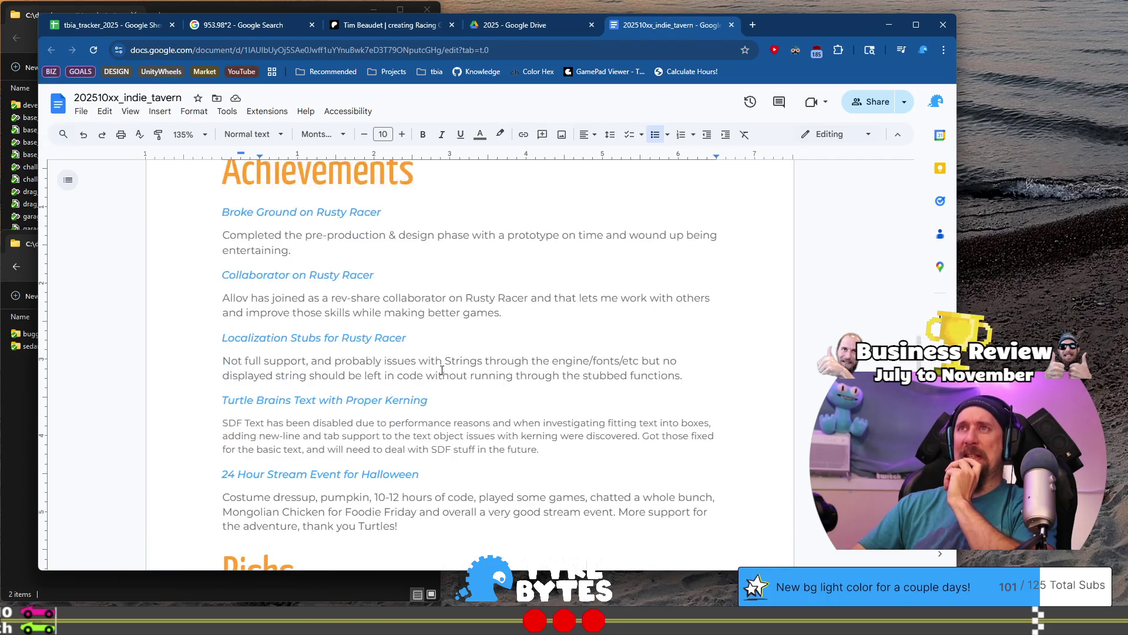
pyautogui.scroll(-4, 442, 370)
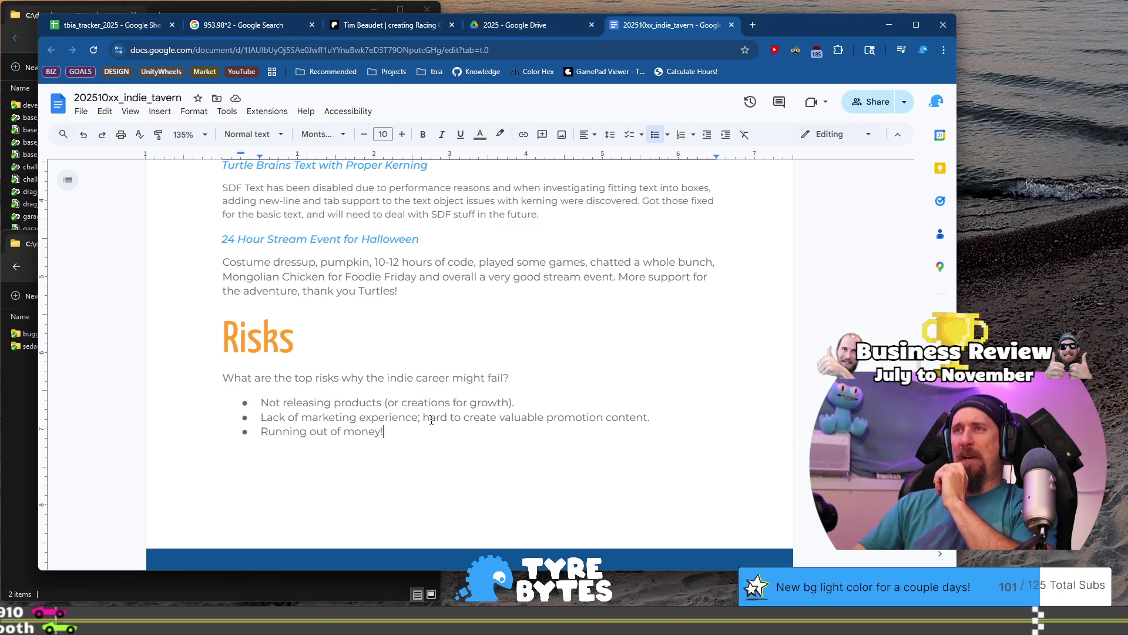
pyautogui.moveTo(387, 378); pyautogui.dragTo(443, 376)
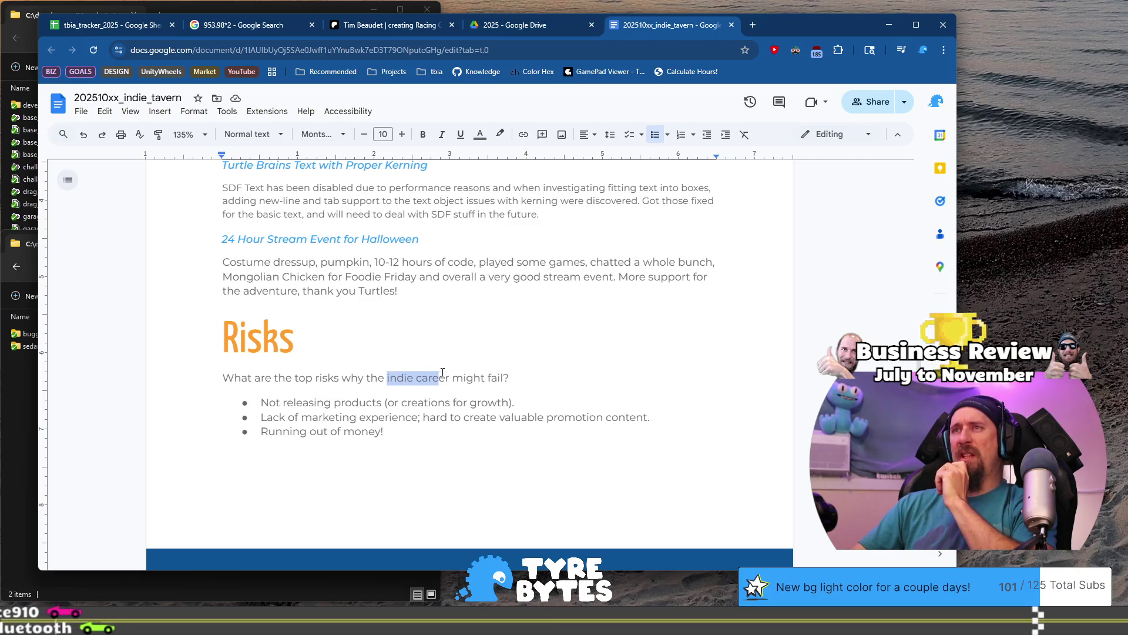
pyautogui.click(418, 423)
pyautogui.write(';')
pyautogui.press('Down')
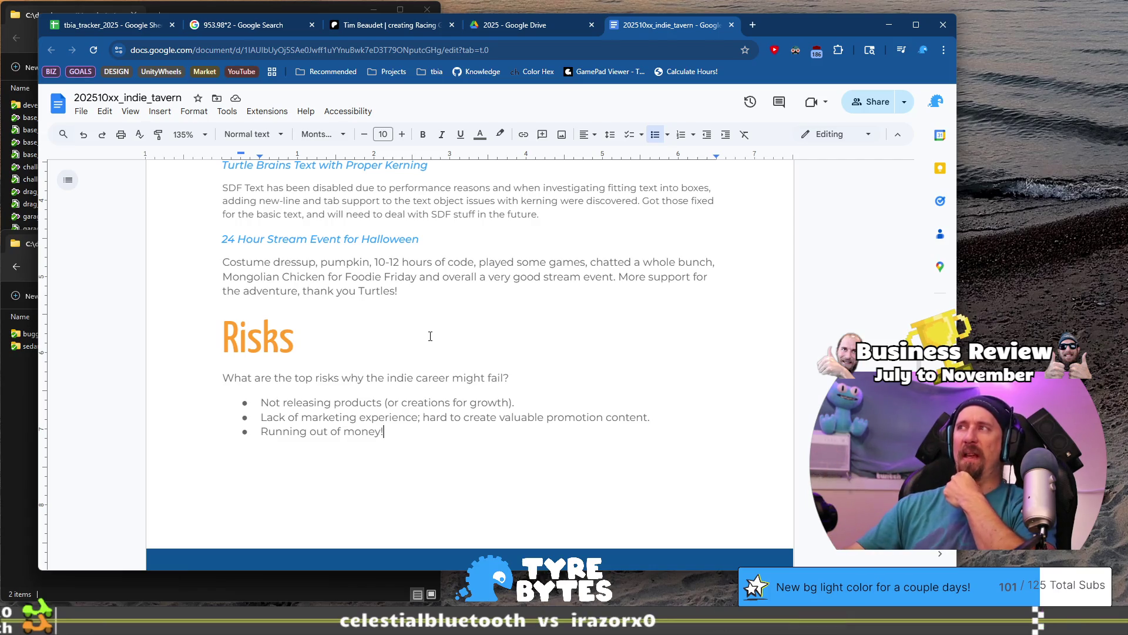
# - Scroll down to the Nightly Builds entry in Lessons Learned
pyautogui.scroll(-5, 430, 336)
pyautogui.scroll(-4, 504, 315)
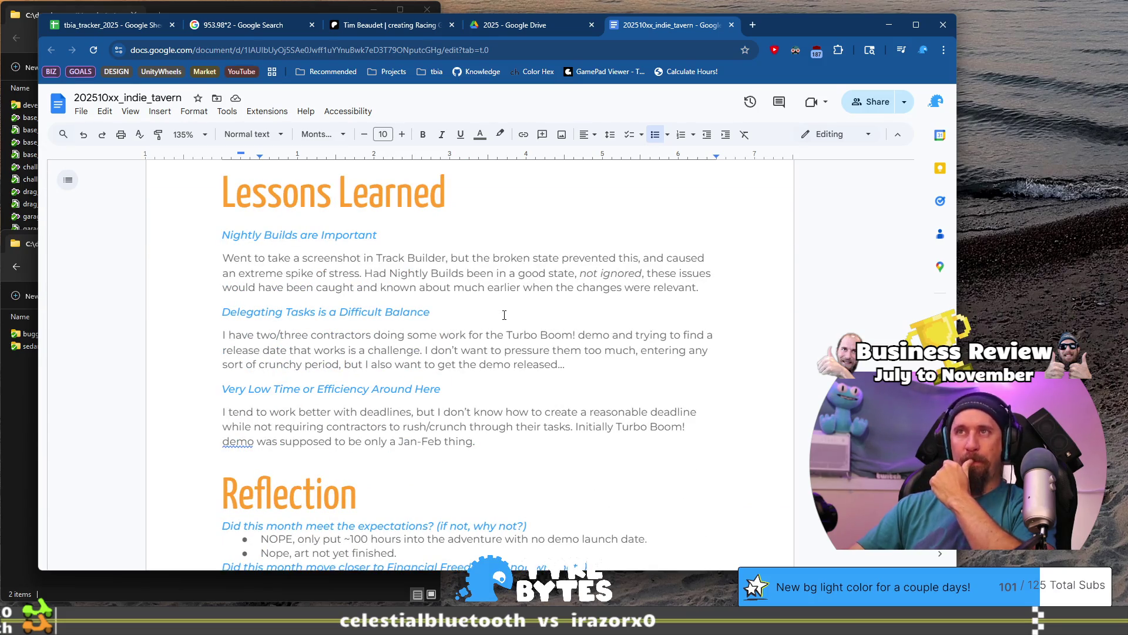
pyautogui.moveTo(711, 283)
pyautogui.mouseDown()
pyautogui.moveTo(423, 273)
pyautogui.moveTo(197, 232)
pyautogui.mouseUp()
pyautogui.click(416, 308)
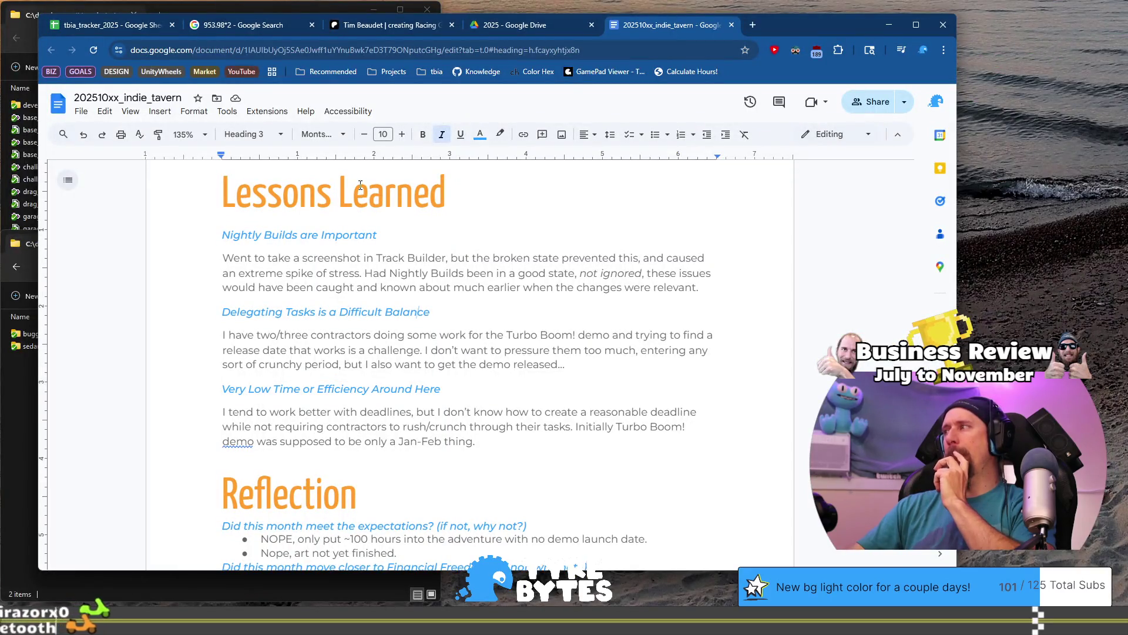
# - Retitle the Nightly Builds lesson 'Consistency of Debugging "Keys"' and begin overwriting its paragraph
pyautogui.tripleClick(228, 238)
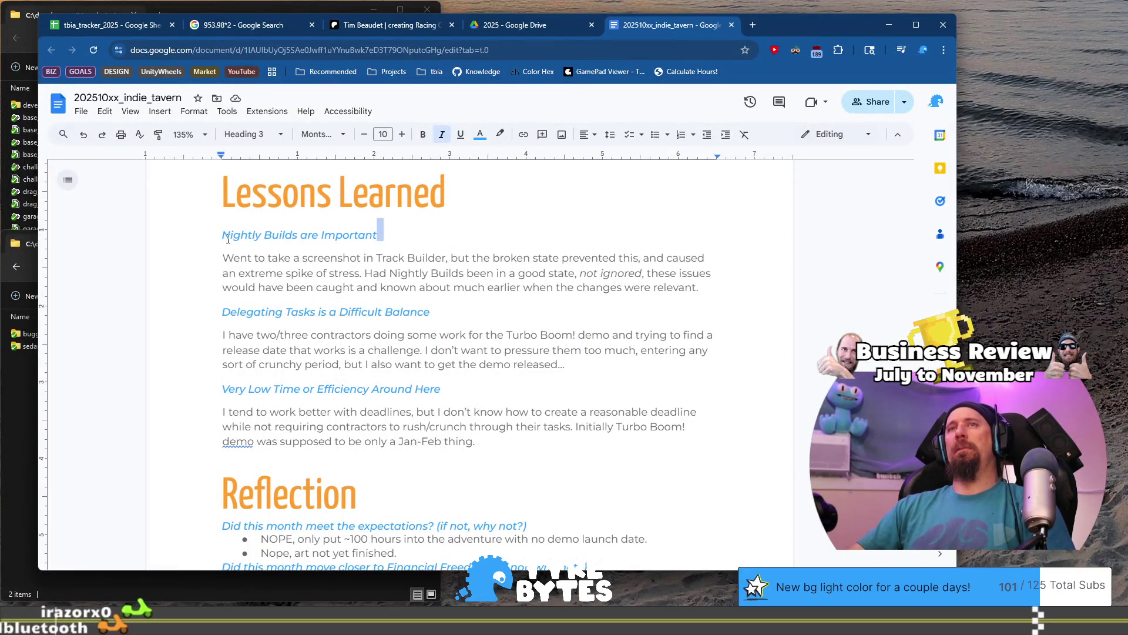
pyautogui.write('Consistency of Debug ')
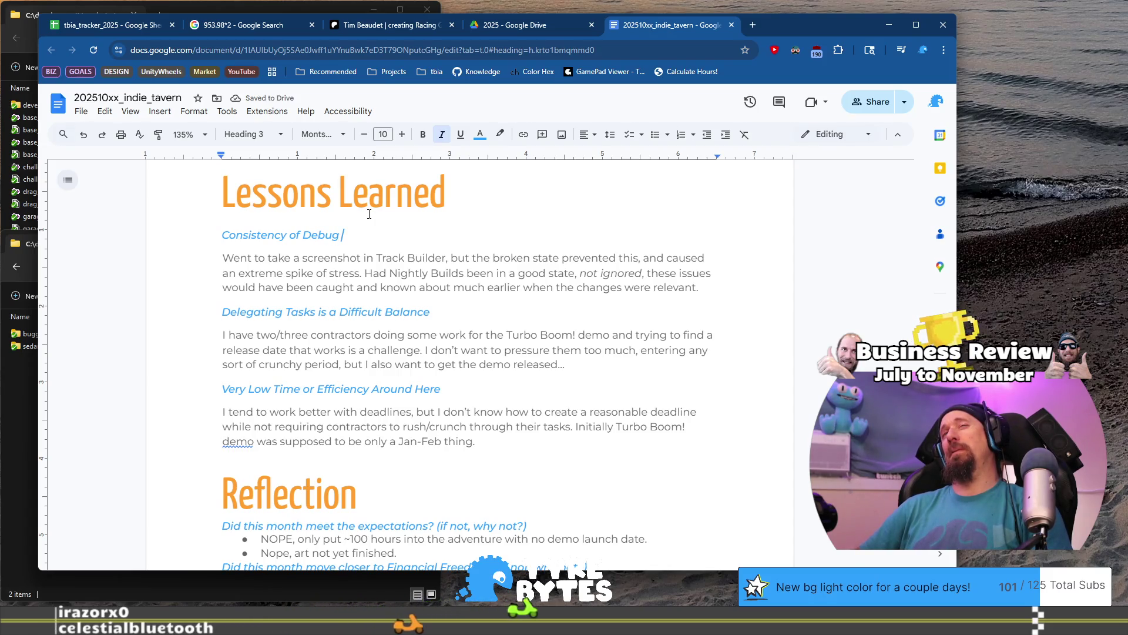
pyautogui.write('ging')
pyautogui.write('"K')
pyautogui.write('eys"')
pyautogui.press('Down')
pyautogui.press('Down')
pyautogui.press('Down')
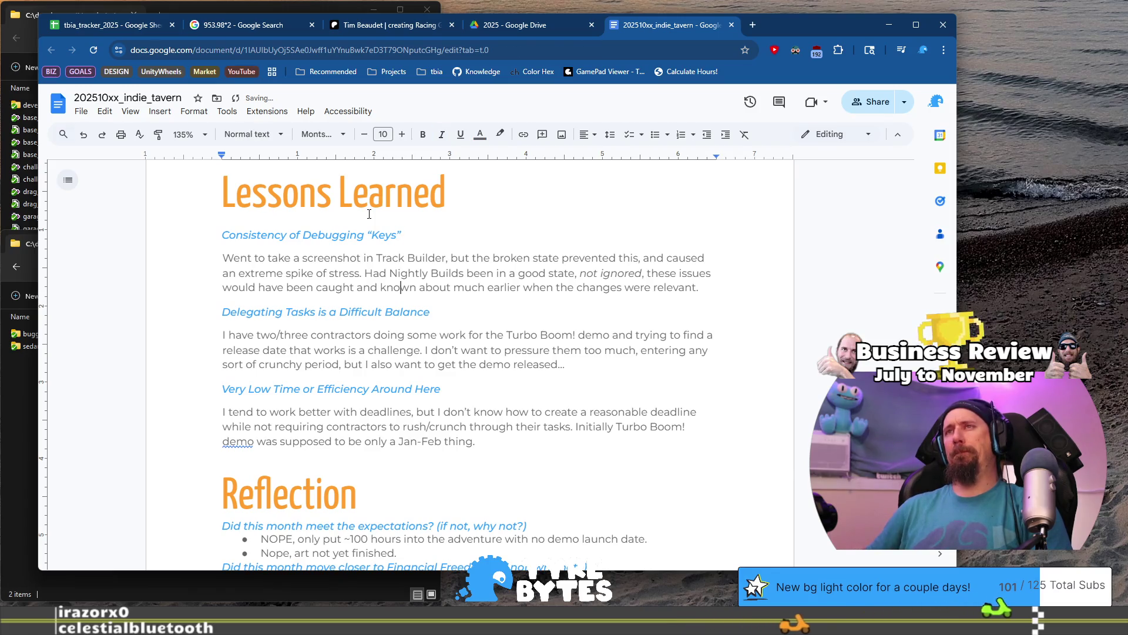
pyautogui.press('End')
pyautogui.hotkey('shift', 'Up')
pyautogui.hotkey('shift', 'Up')
pyautogui.hotkey('shift', 'Home')
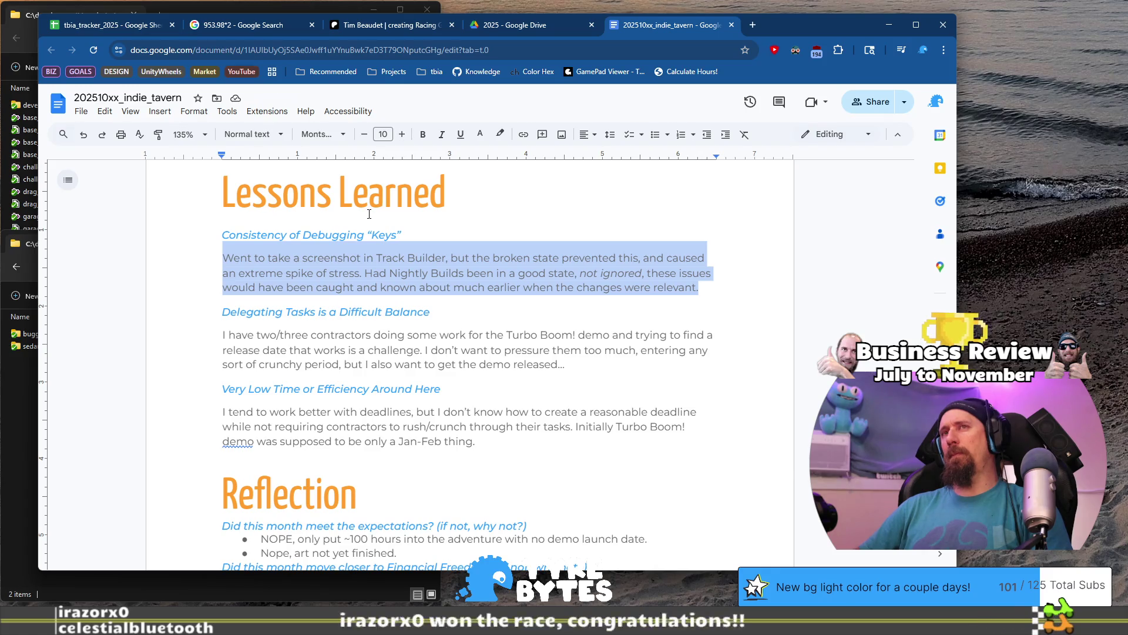
pyautogui.write('At least within a singl')
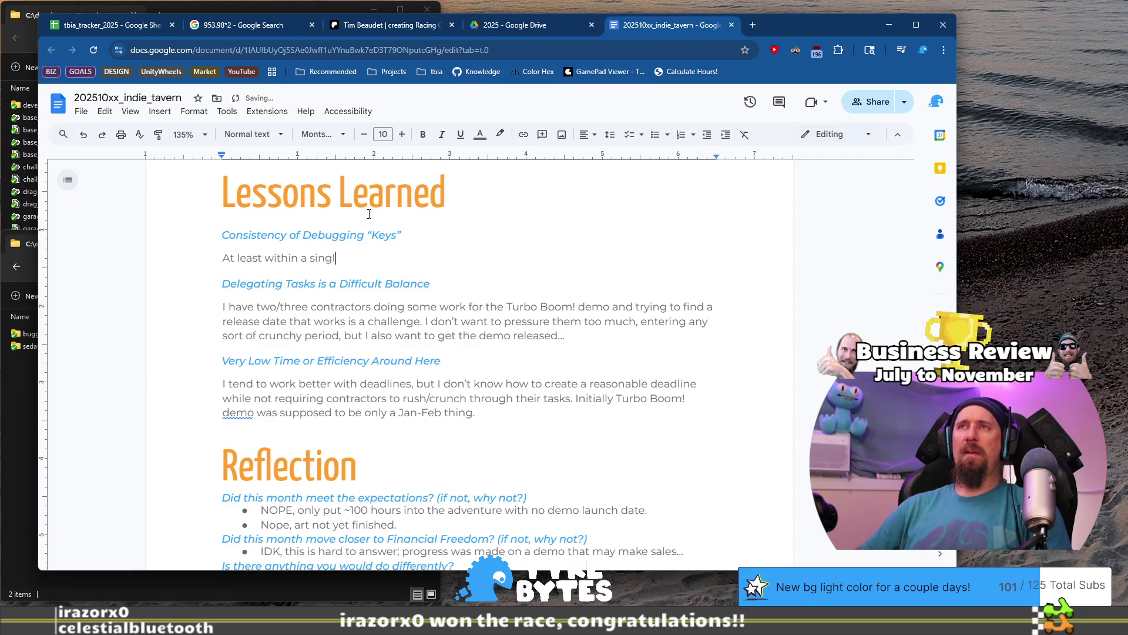
pyautogui.write('e project the')
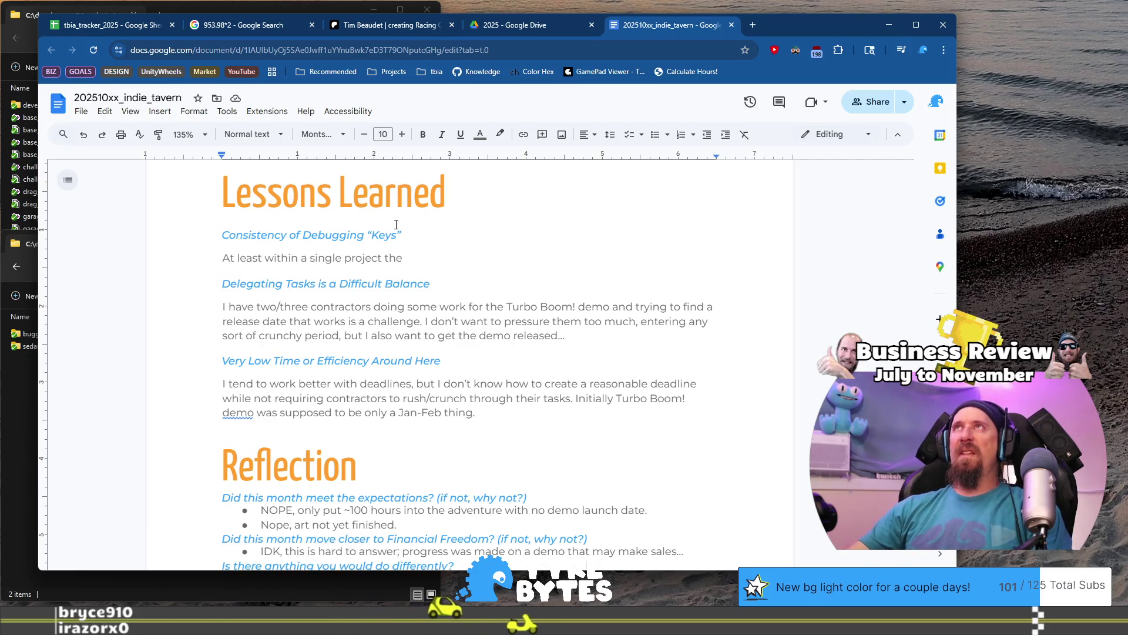
# - Select the Financials text on page 2, then bring up the tbia_tracker_2025 spreadsheet
pyautogui.scroll(-7, 437, 297)
pyautogui.scroll(-3, 438, 296)
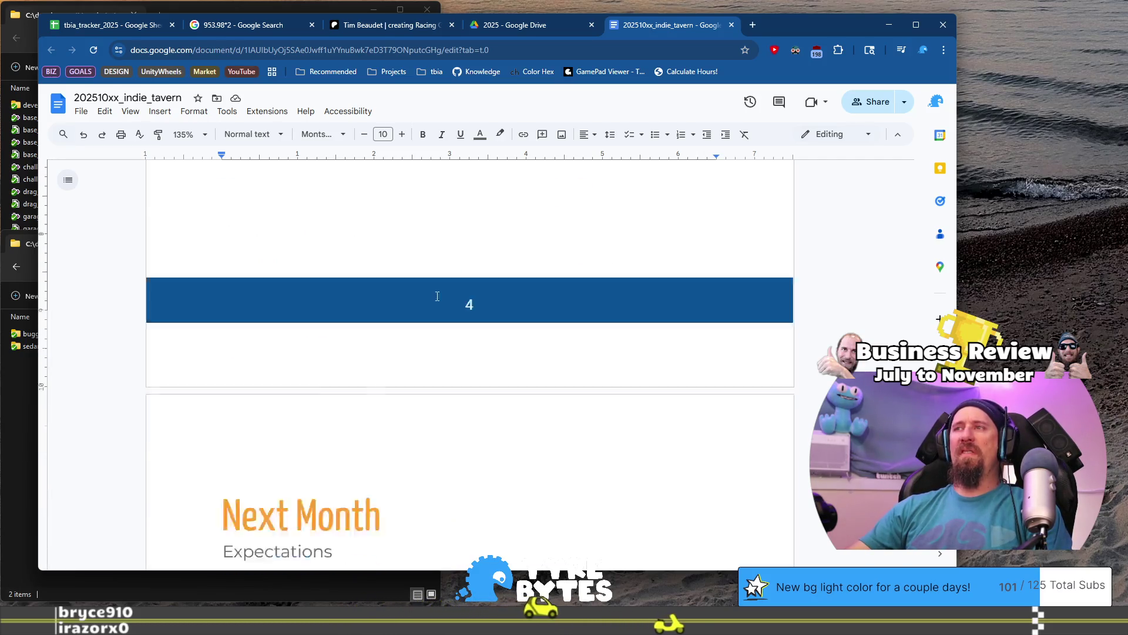
pyautogui.scroll(11, 437, 296)
pyautogui.scroll(7, 437, 296)
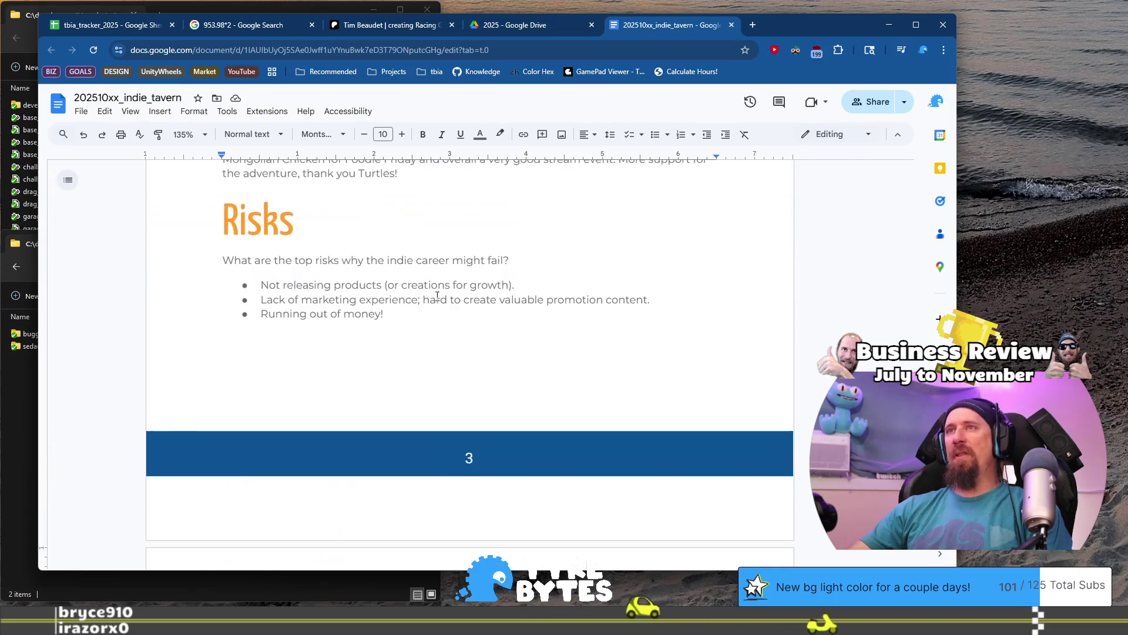
pyautogui.scroll(5, 437, 296)
pyautogui.scroll(2, 437, 296)
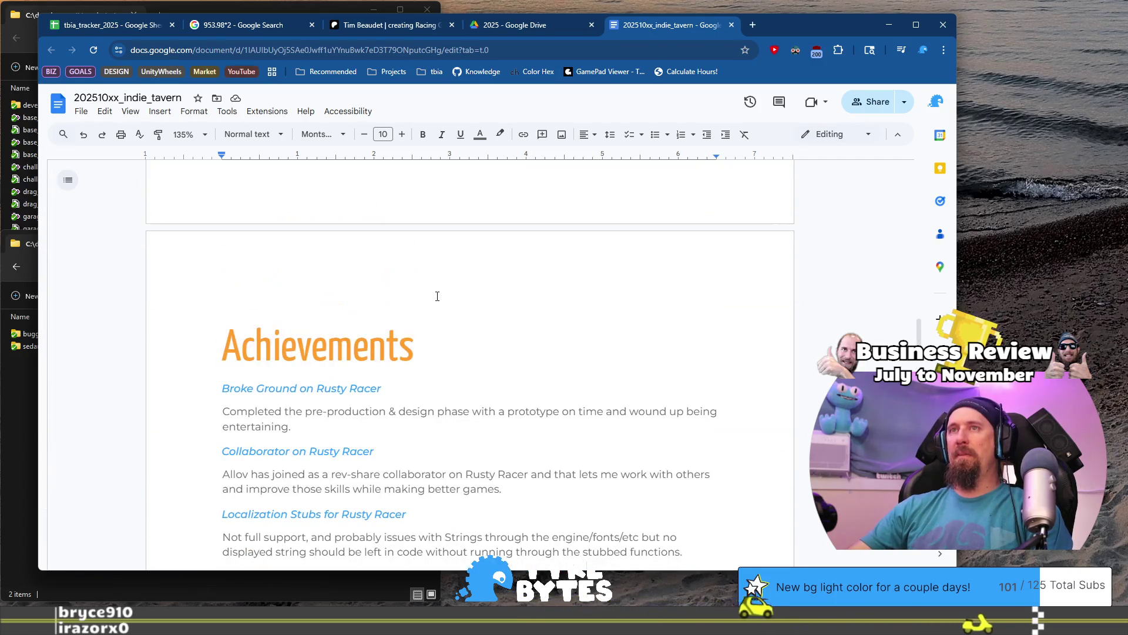
pyautogui.scroll(6, 438, 297)
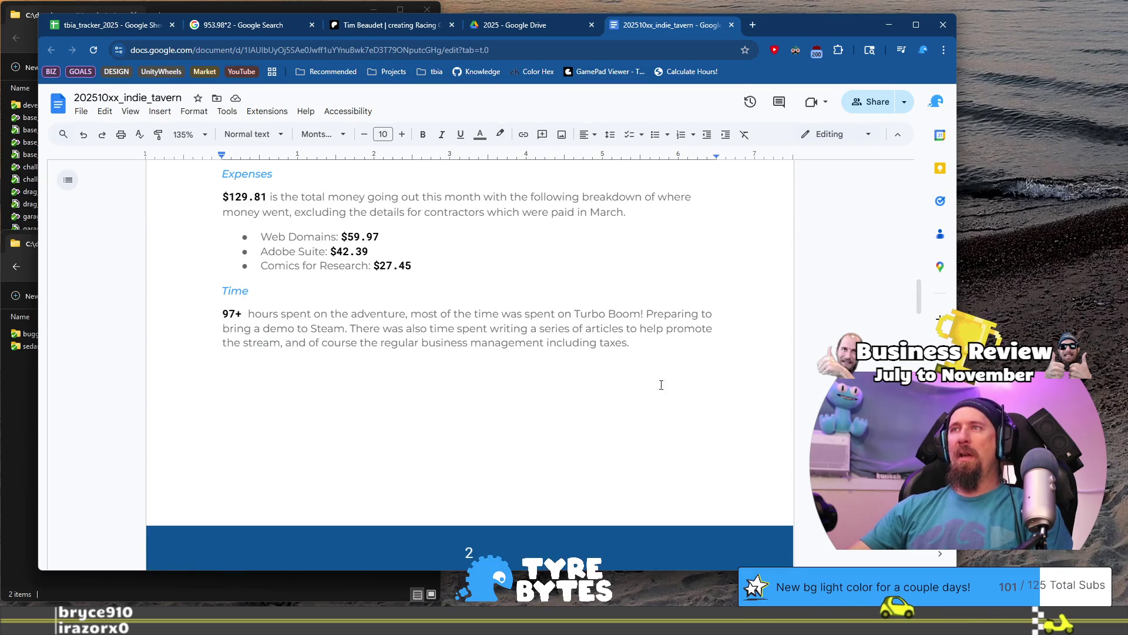
pyautogui.moveTo(620, 373)
pyautogui.mouseDown()
pyautogui.moveTo(376, 318)
pyautogui.moveTo(259, 364)
pyautogui.moveTo(382, 200)
pyautogui.moveTo(505, 191)
pyautogui.moveTo(506, 168)
pyautogui.moveTo(506, 561)
pyautogui.moveTo(504, 288)
pyautogui.mouseUp()
pyautogui.moveTo(282, 240)
pyautogui.mouseDown()
pyautogui.moveTo(662, 433)
pyautogui.moveTo(705, 470)
pyautogui.moveTo(670, 364)
pyautogui.mouseUp()
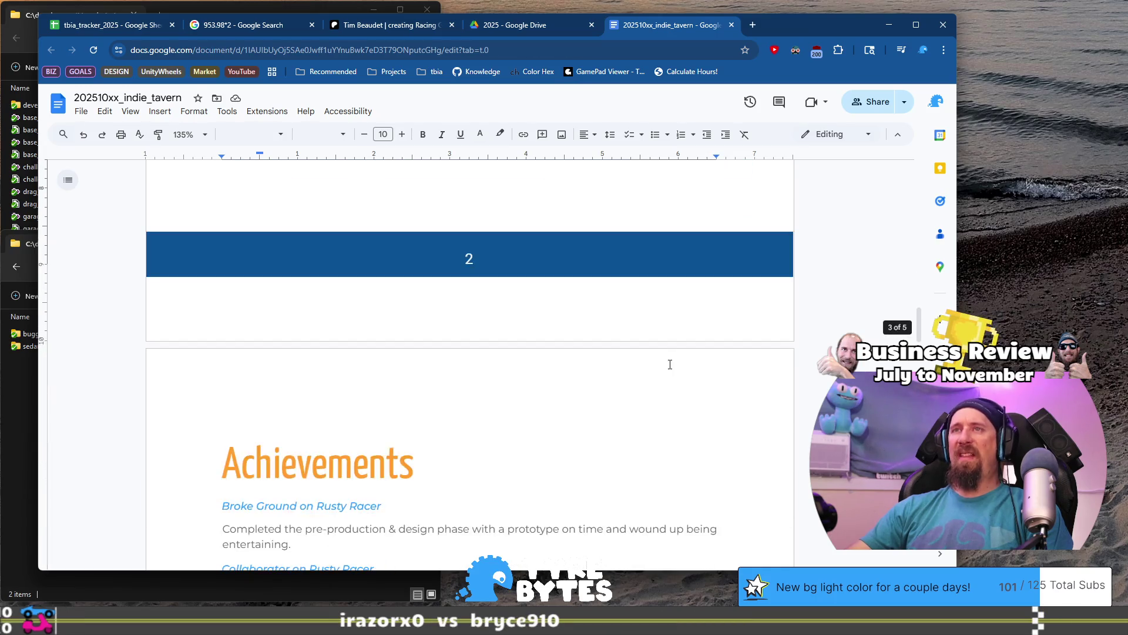
pyautogui.scroll(5, 670, 364)
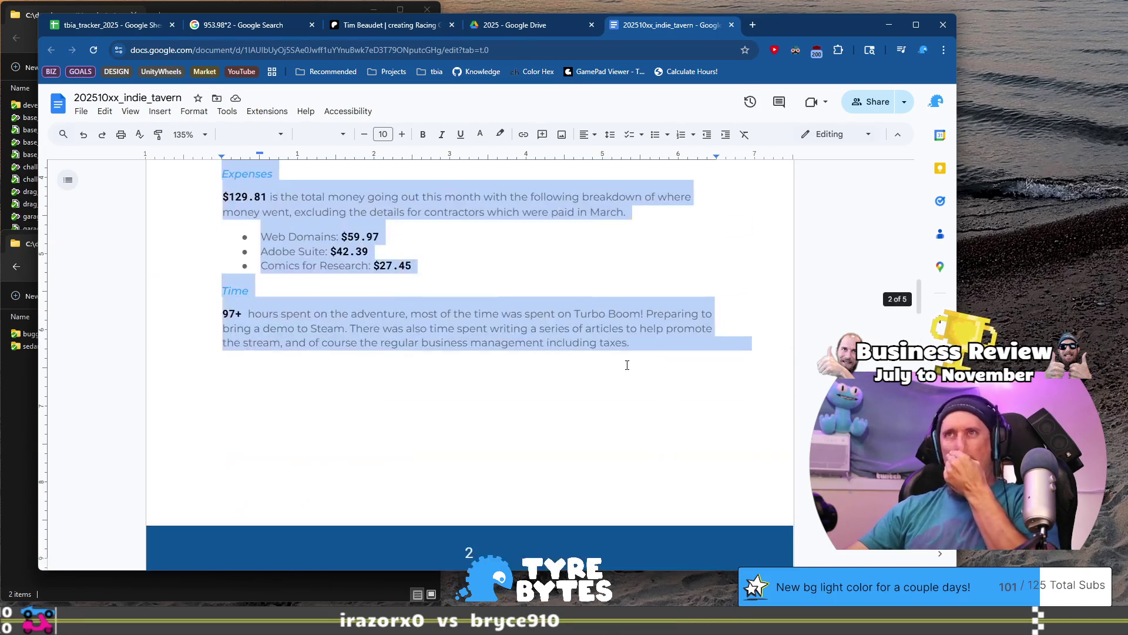
pyautogui.click(78, 27)
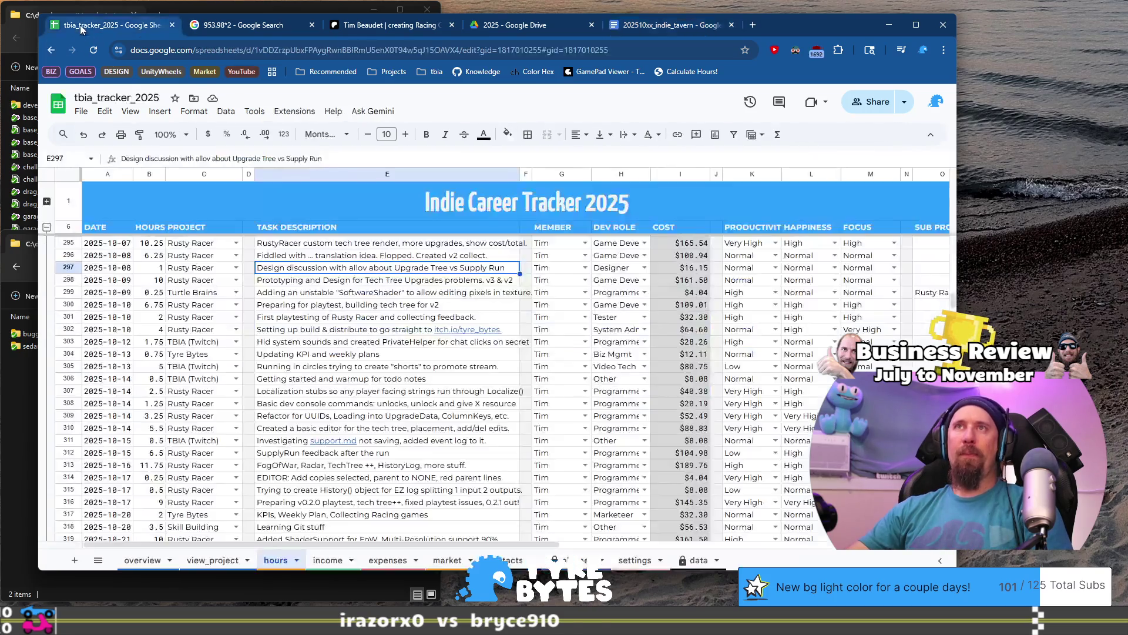
# - Check the hours-per-month chart on the tracker's overview sheet, then return to the review document
pyautogui.click(145, 561)
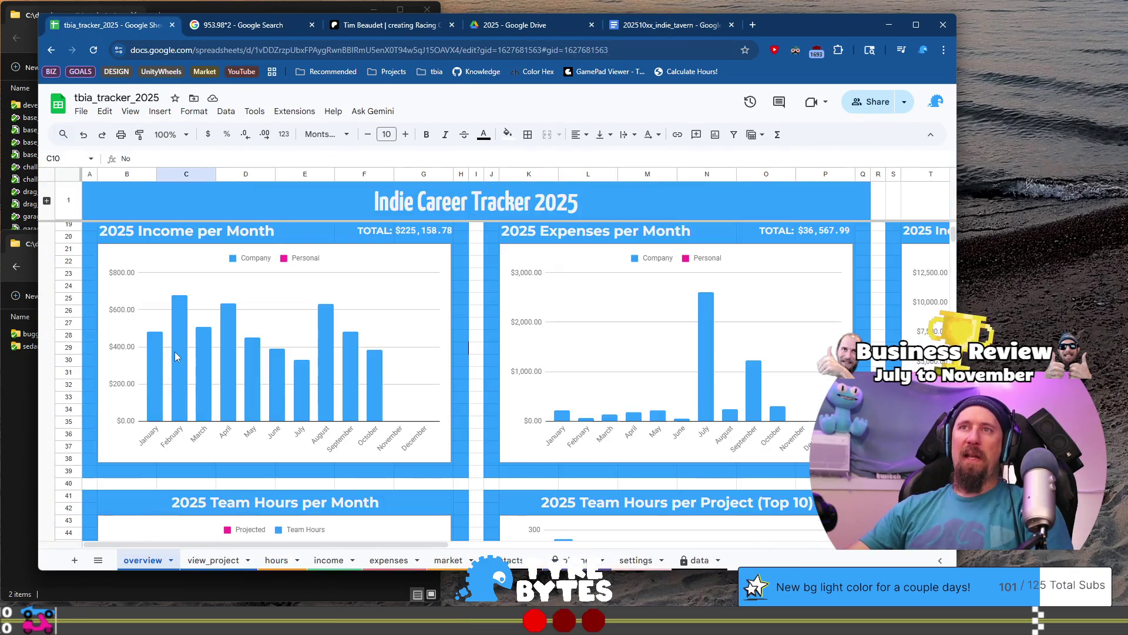
pyautogui.scroll(-5, 326, 297)
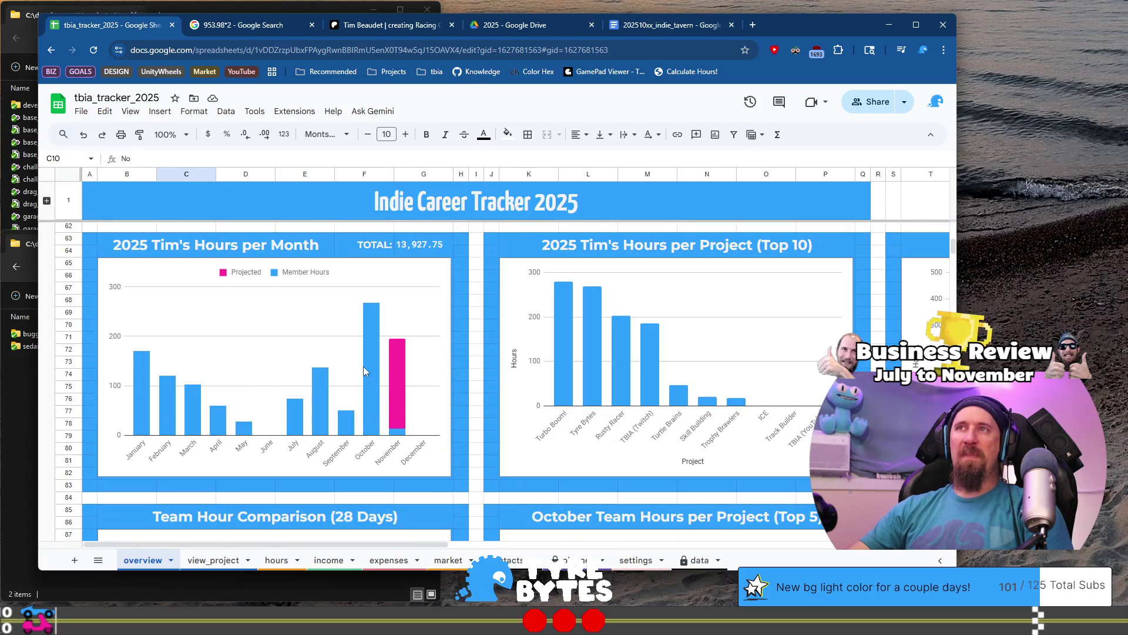
pyautogui.click(365, 362)
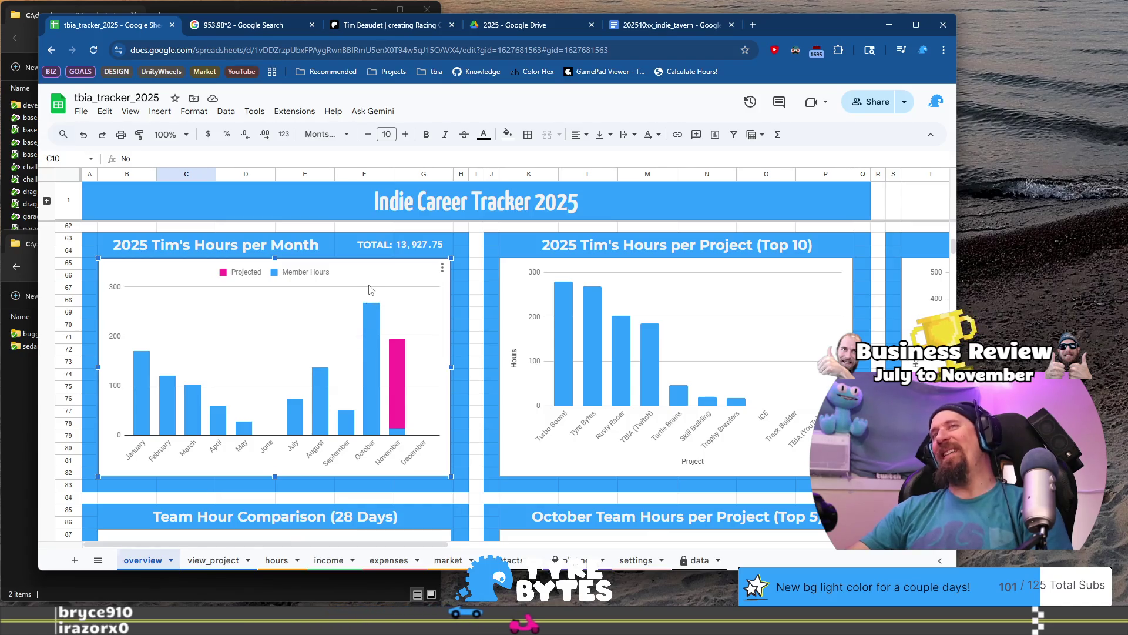
pyautogui.moveTo(365, 345)
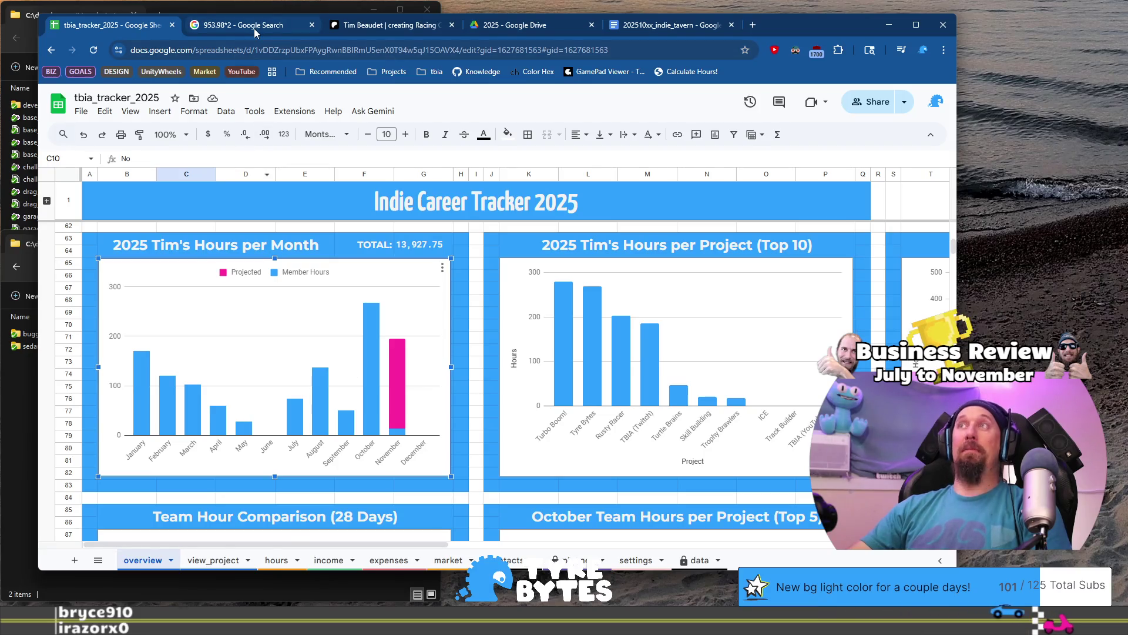
pyautogui.moveTo(254, 28)
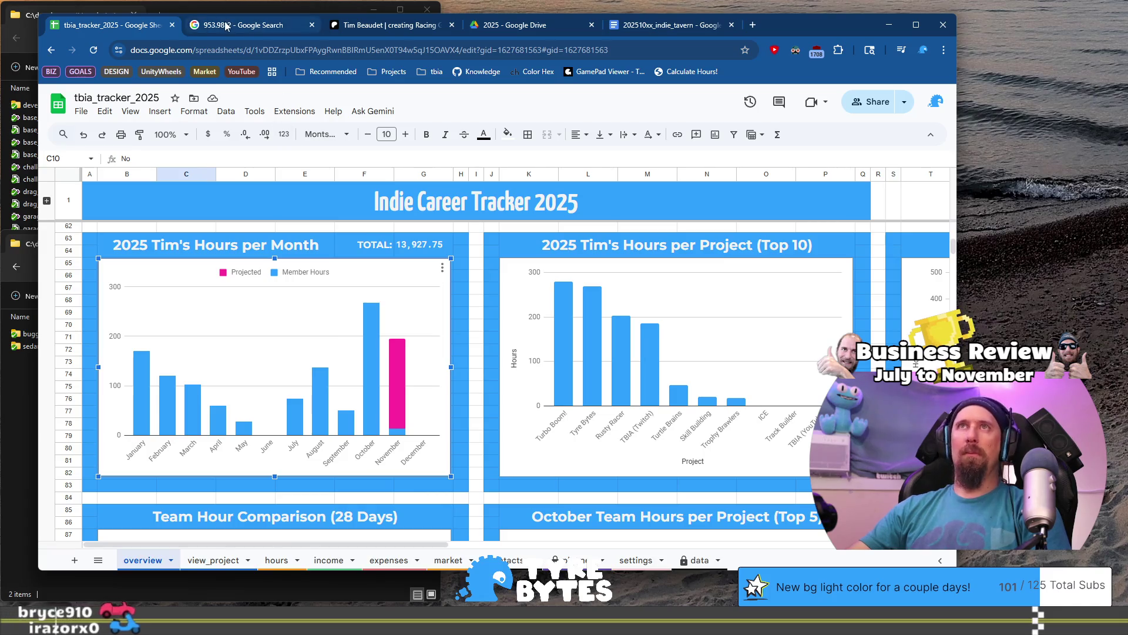
pyautogui.click(633, 28)
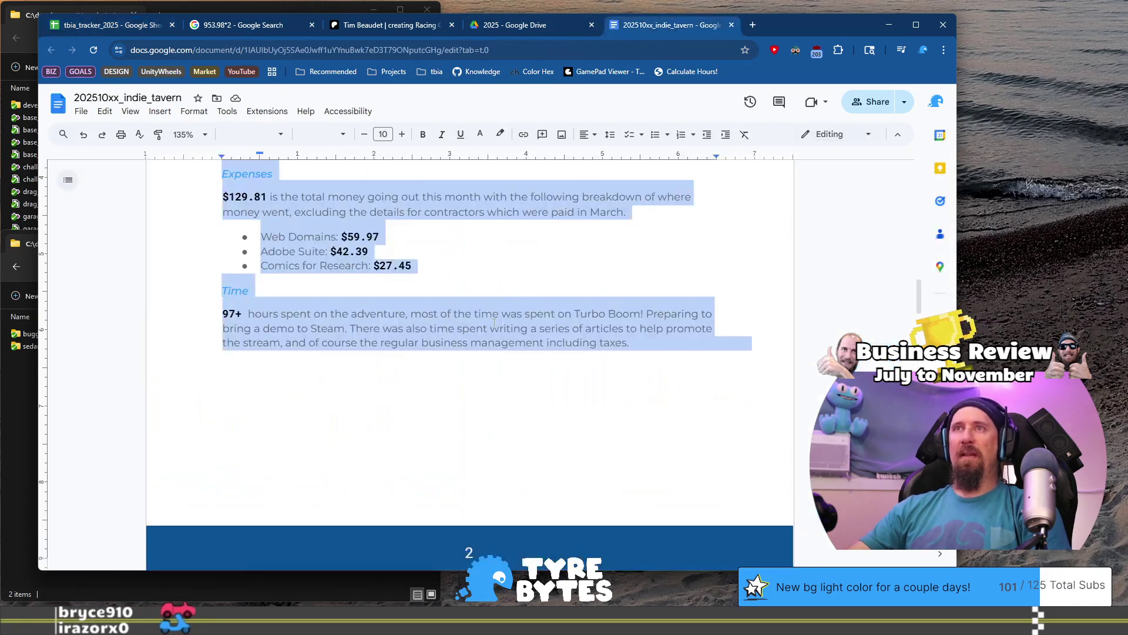
# - Continue the Keys lesson paragraph about documenting debug keys for the team to avoid conflicts
pyautogui.click(489, 270)
pyautogui.scroll(-8, 354, 330)
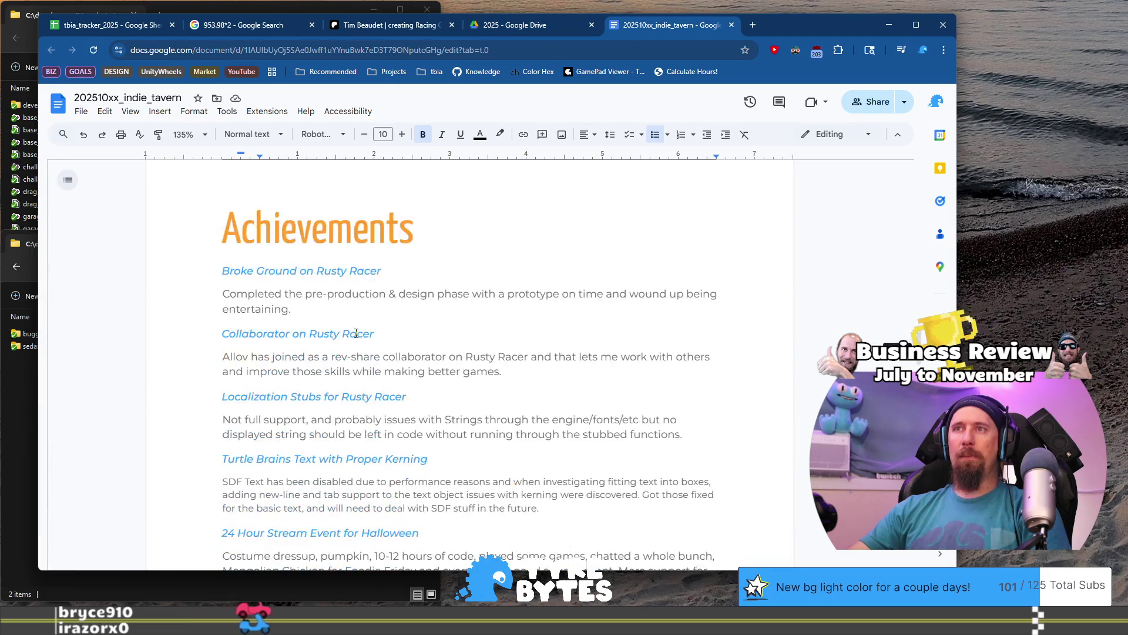
pyautogui.scroll(-10, 349, 297)
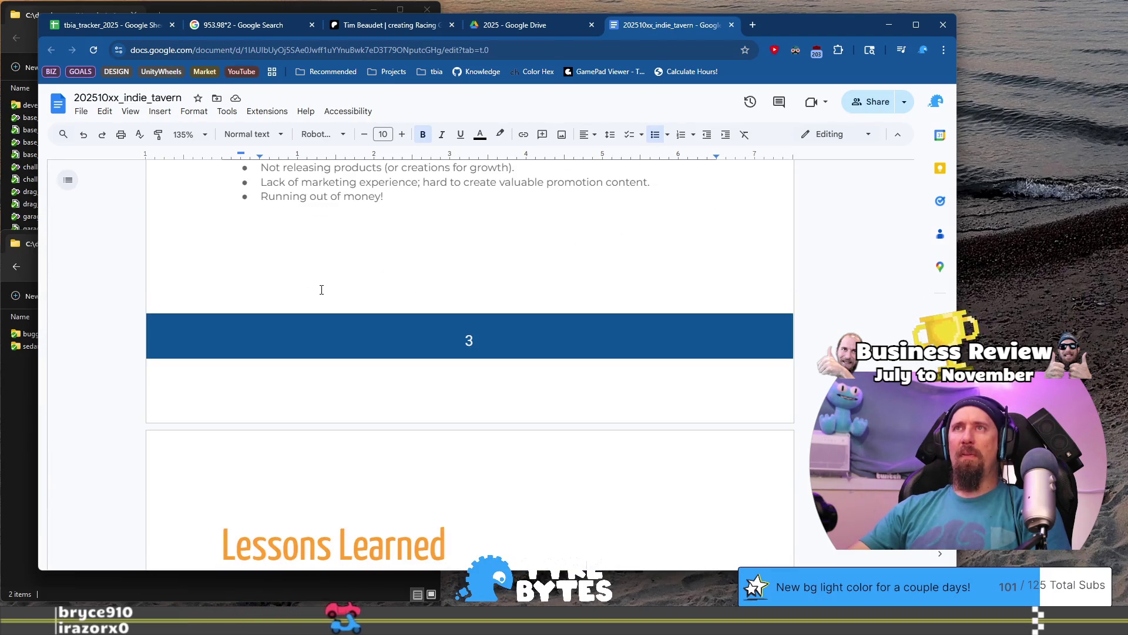
pyautogui.scroll(-2, 321, 294)
pyautogui.click(488, 320)
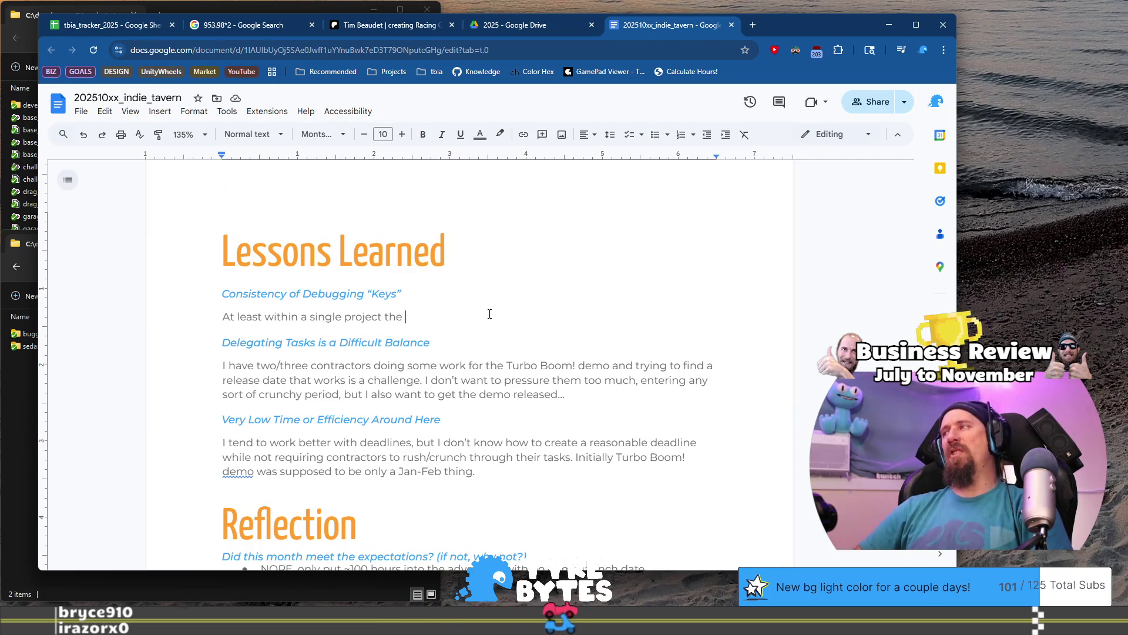
pyautogui.press('BackSpace')
pyautogui.press('BackSpace')
pyautogui.press('BackSpace')
pyautogui.press('BackSpace')
pyautogui.write(', probably for al')
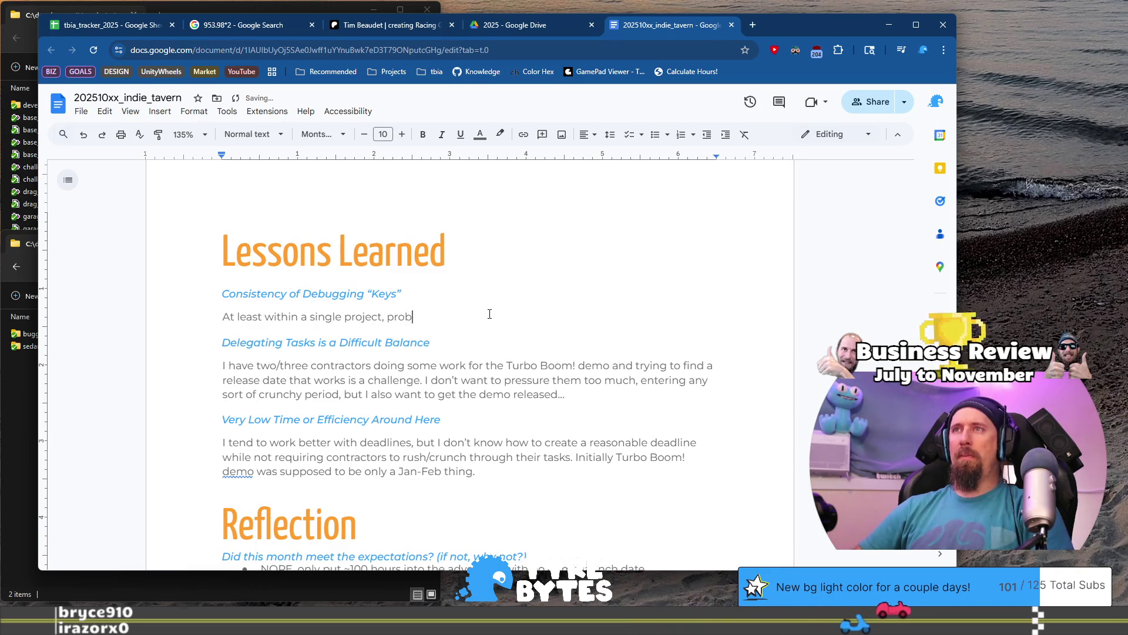
pyautogui.write('l p')
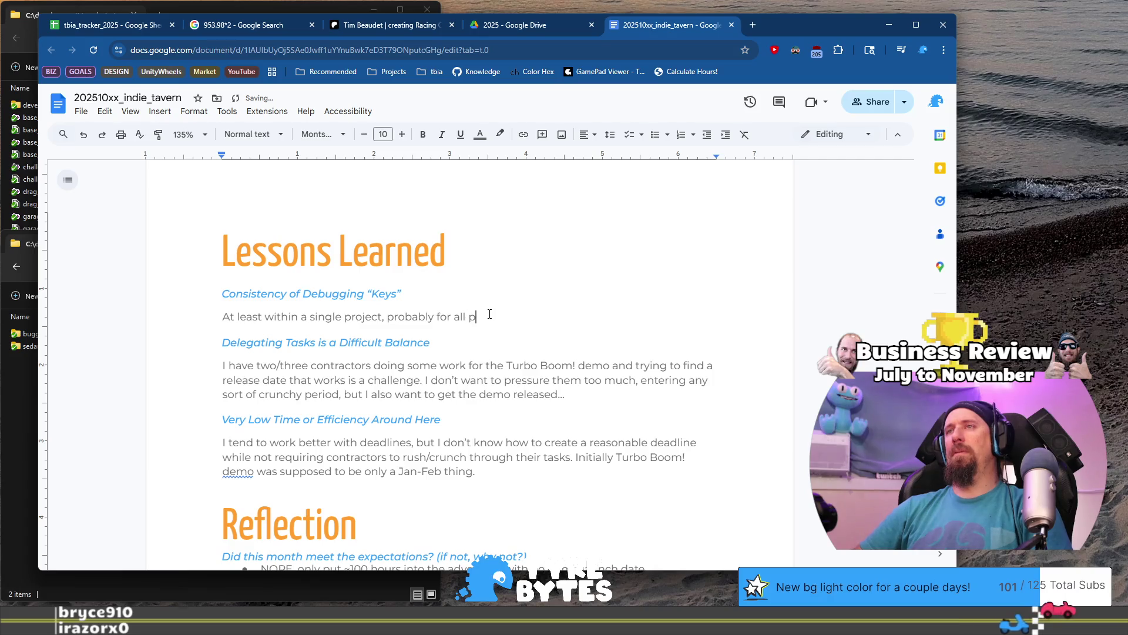
pyautogui.write('rojects by a studio,')
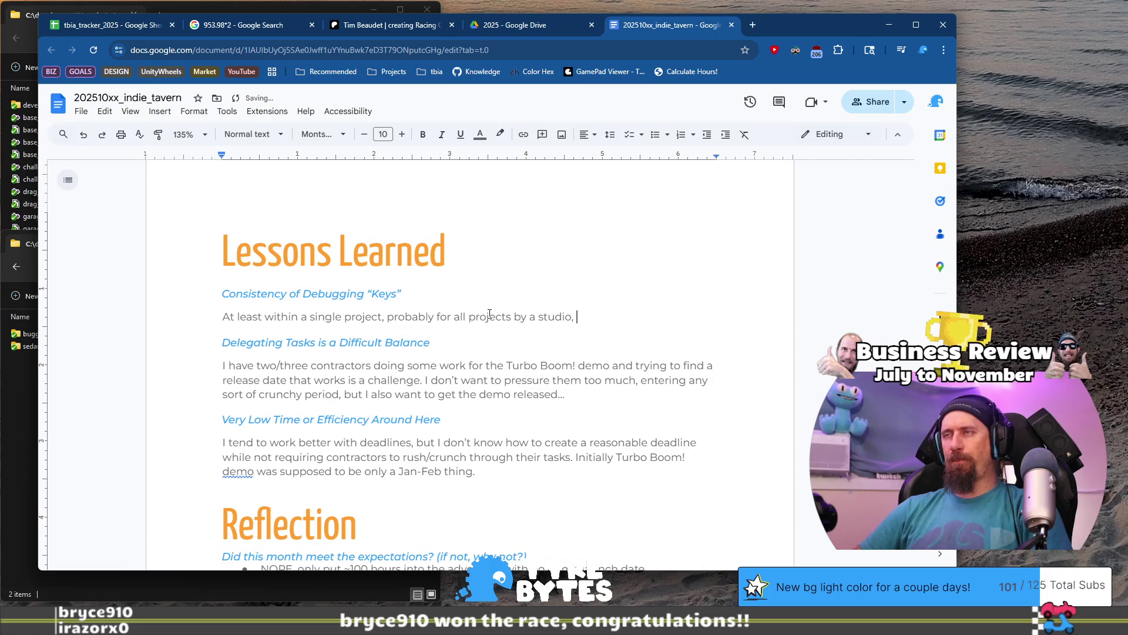
pyautogui.write('sisten')
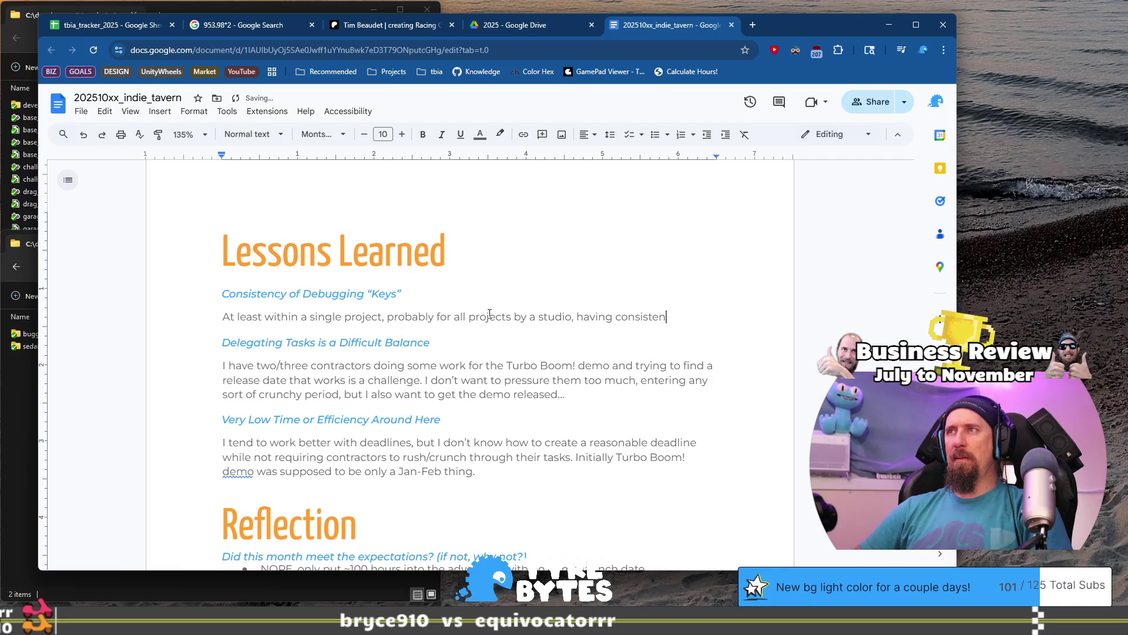
pyautogui.write('cy with the')
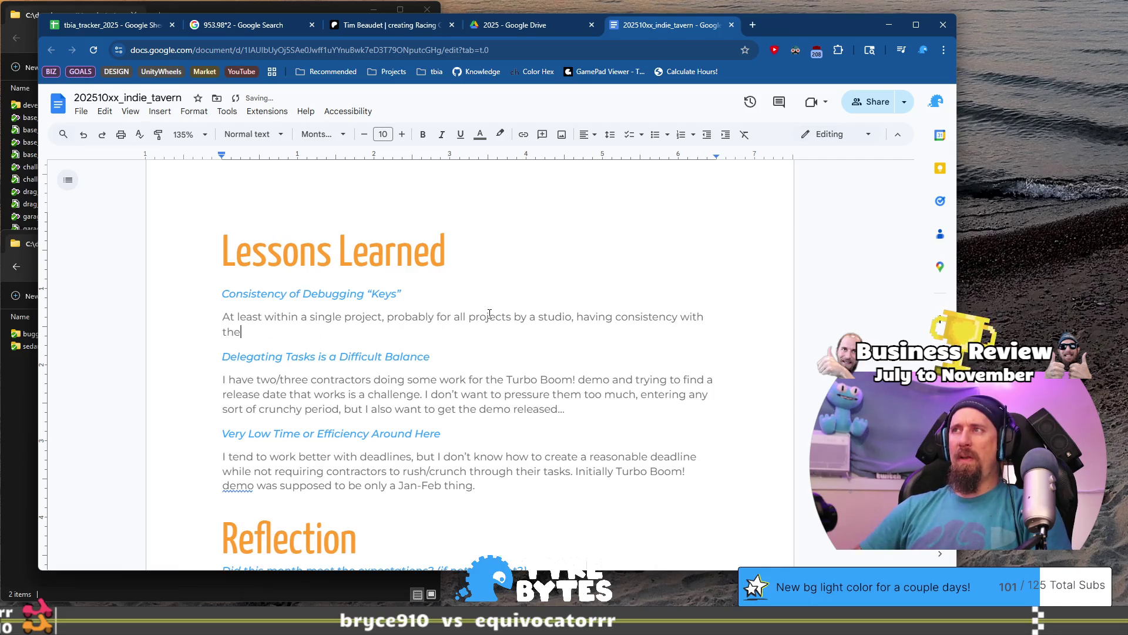
pyautogui.write('keys’ chosen for')
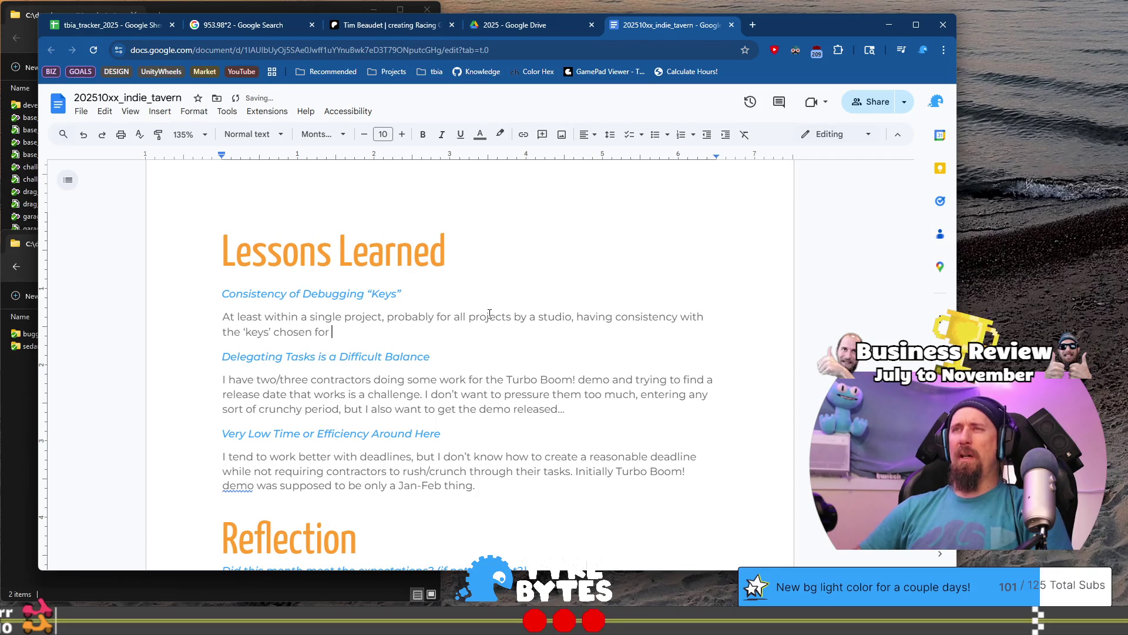
pyautogui.write('d')
pyautogui.write('ebug actions i')
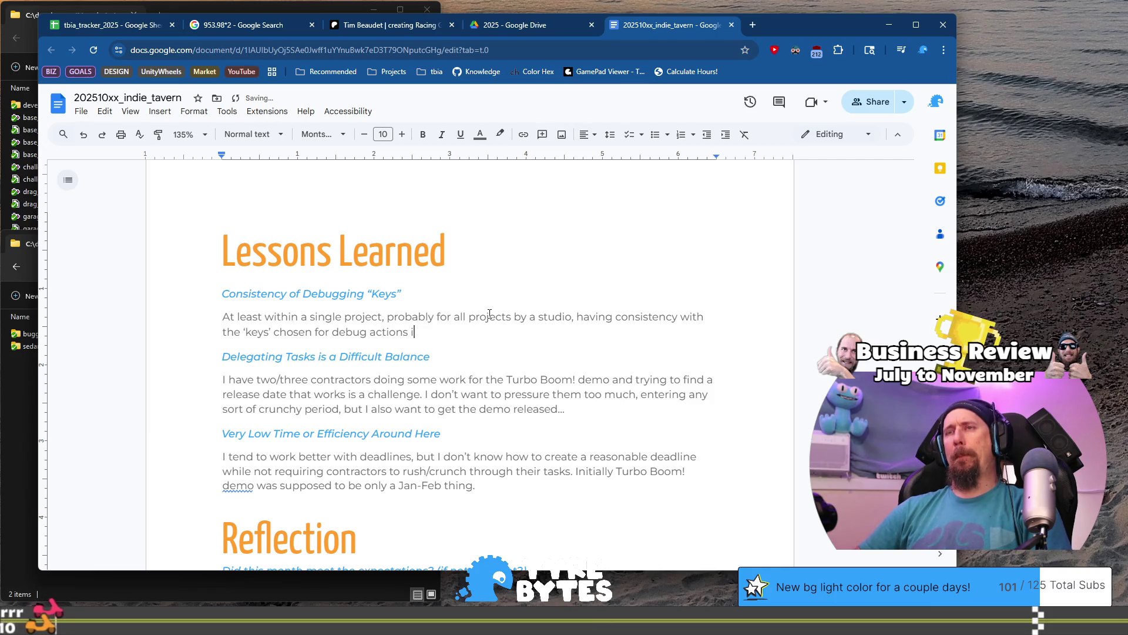
pyautogui.write('s go')
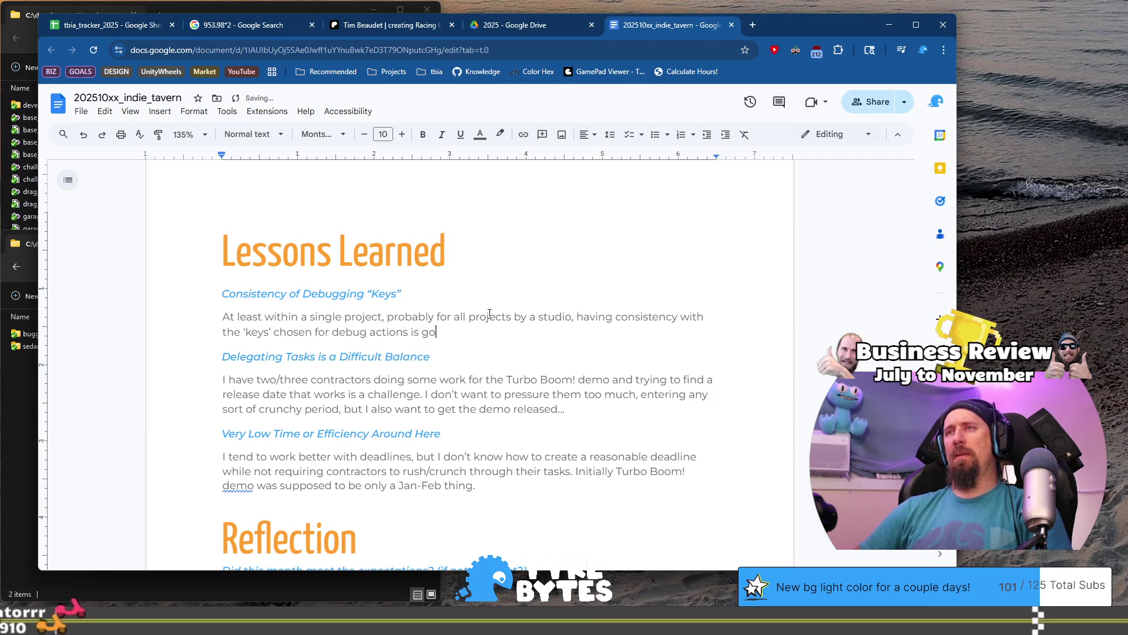
pyautogui.write('od, one shou')
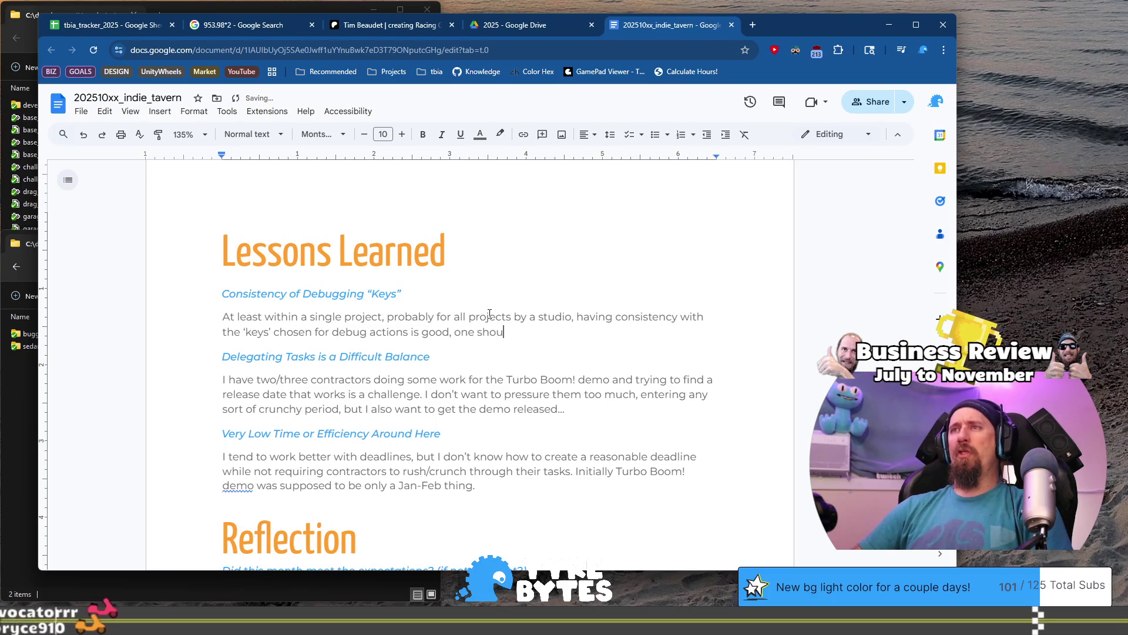
pyautogui.write('ld probably ')
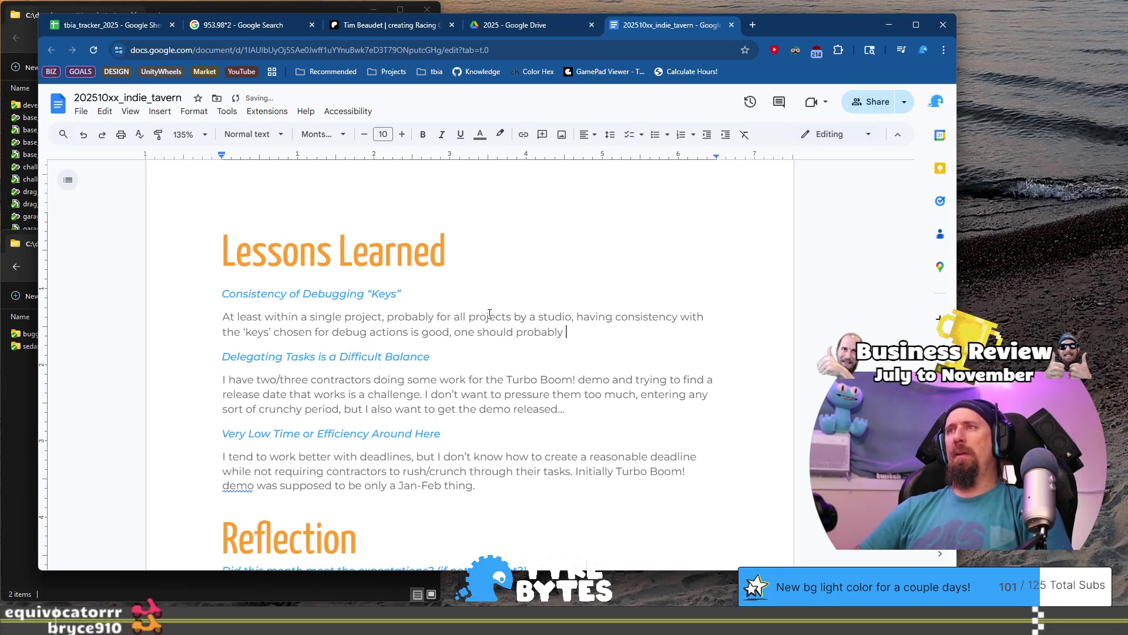
pyautogui.write('DOCUMENT')
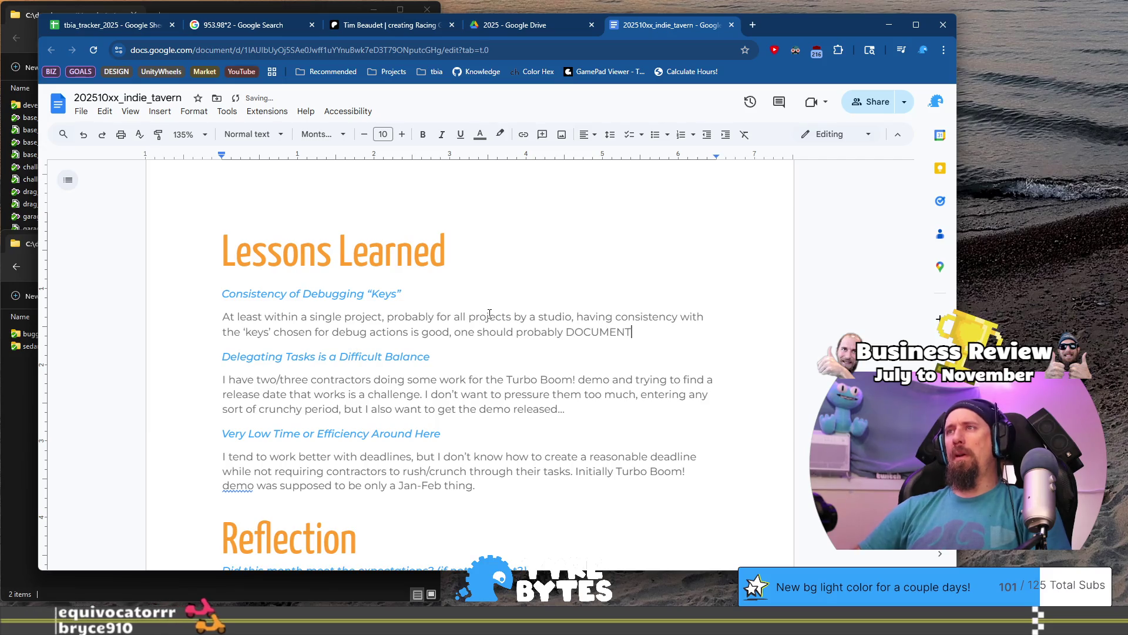
pyautogui.write(' these fro the ')
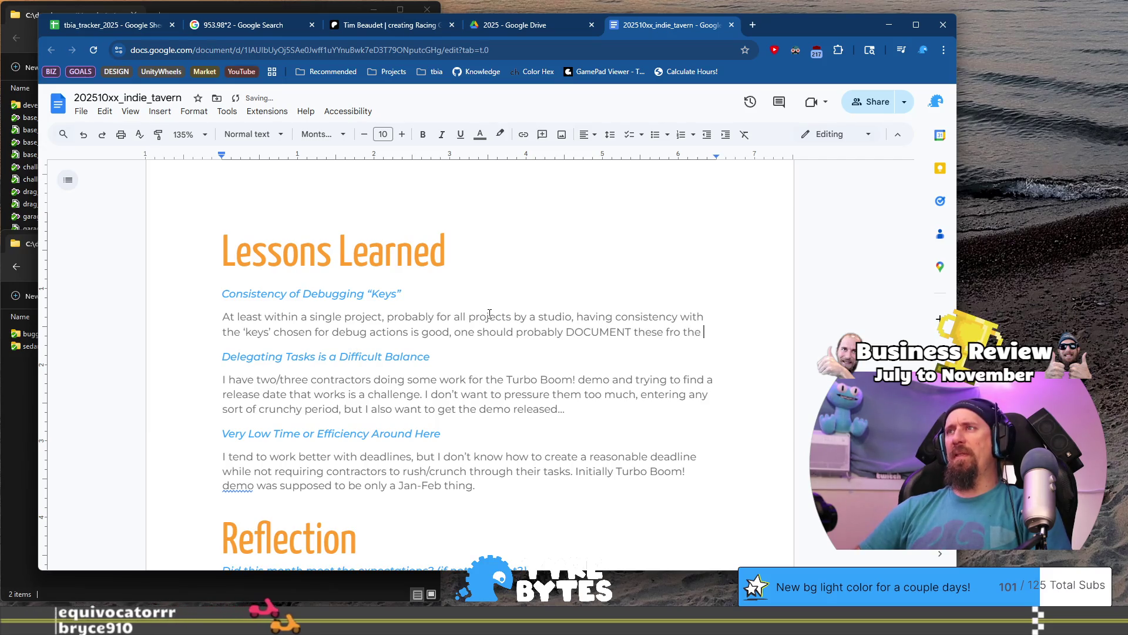
pyautogui.press('BackSpace')
pyautogui.press('BackSpace')
pyautogui.press('BackSpace')
pyautogui.press('BackSpace')
pyautogui.press('BackSpace')
pyautogui.press('BackSpace')
pyautogui.press('BackSpace')
pyautogui.write('or the t')
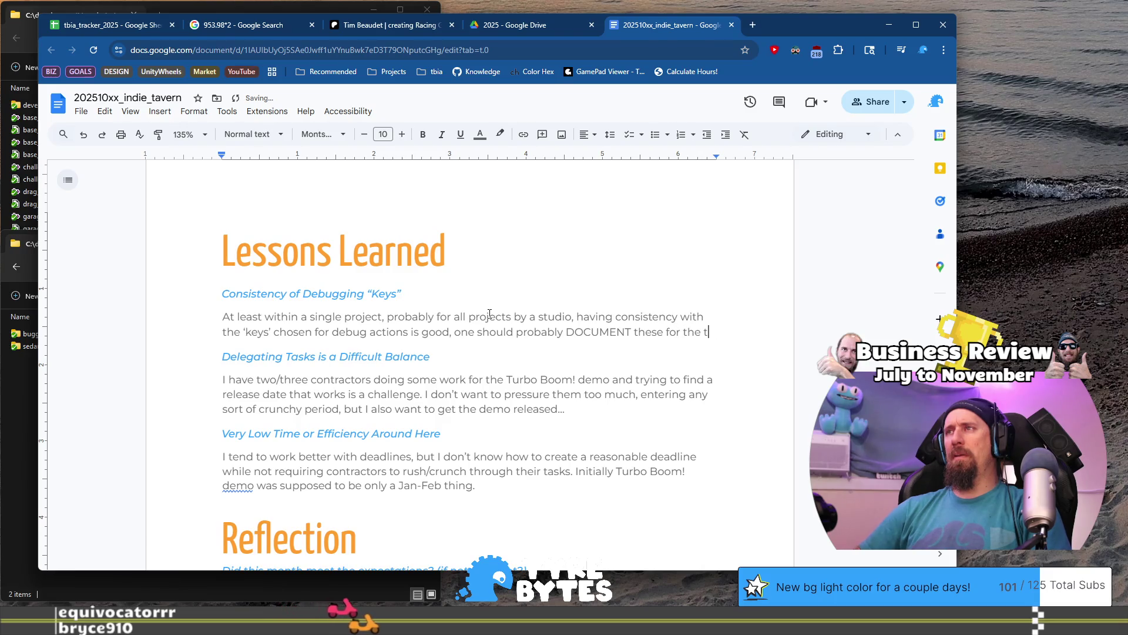
pyautogui.write('eam to have ')
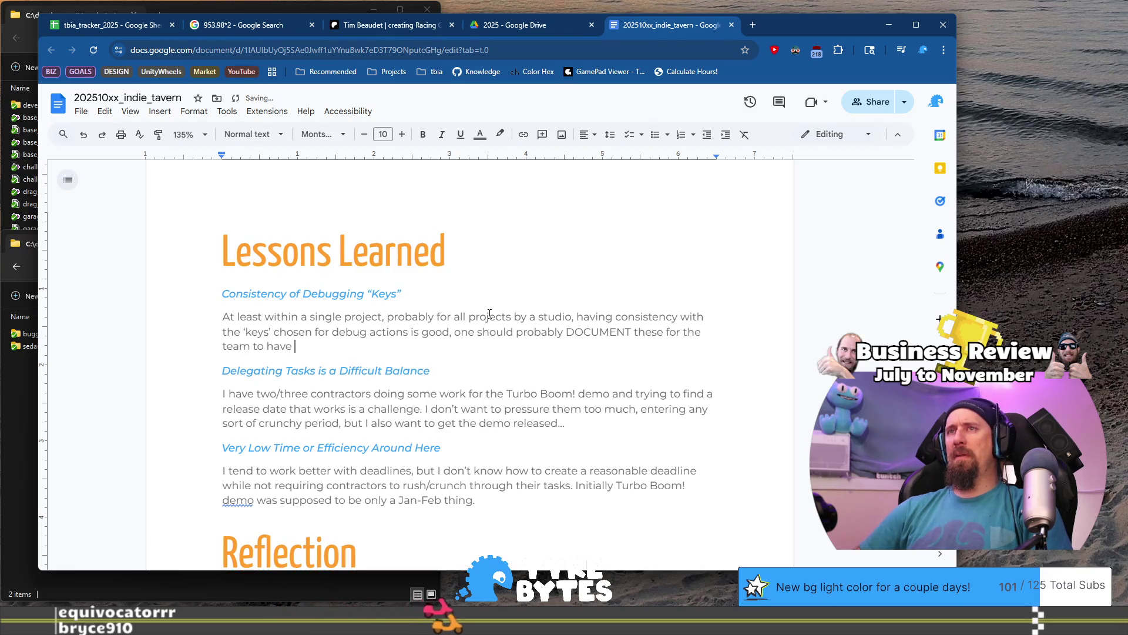
pyautogui.write('full ')
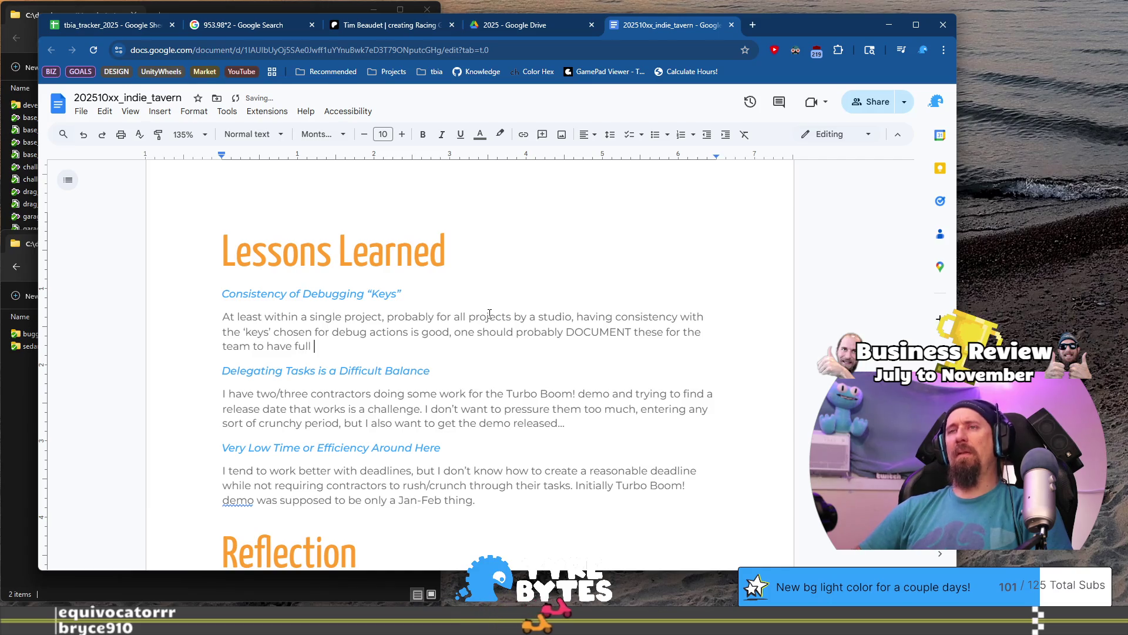
pyautogui.write('access on. ')
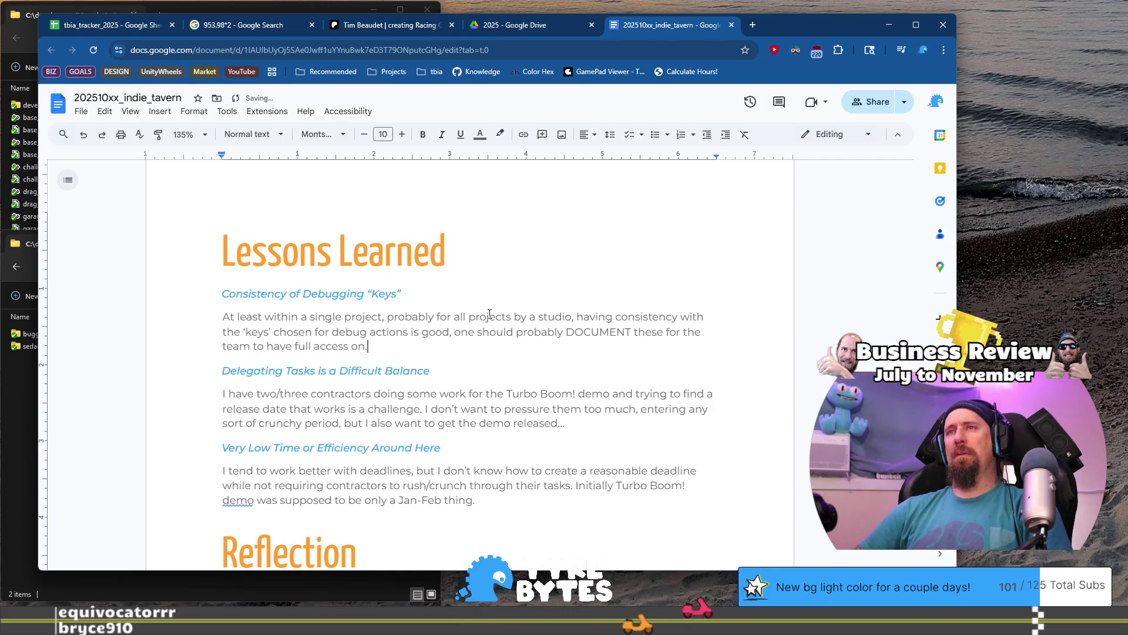
pyautogui.write('Rusty')
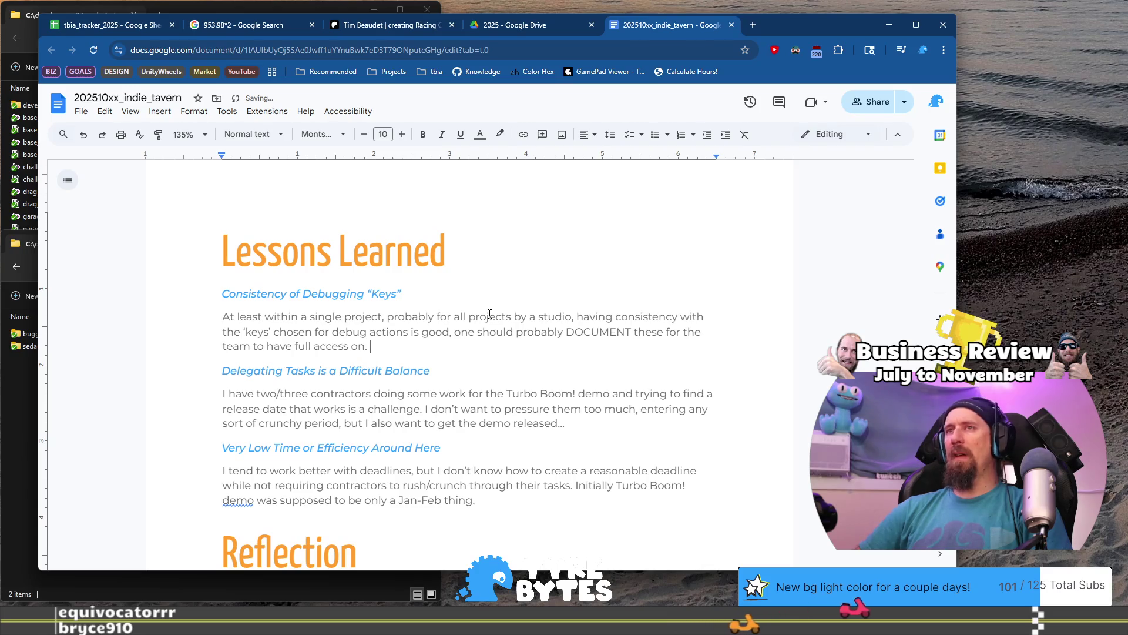
pyautogui.write(' Racer ')
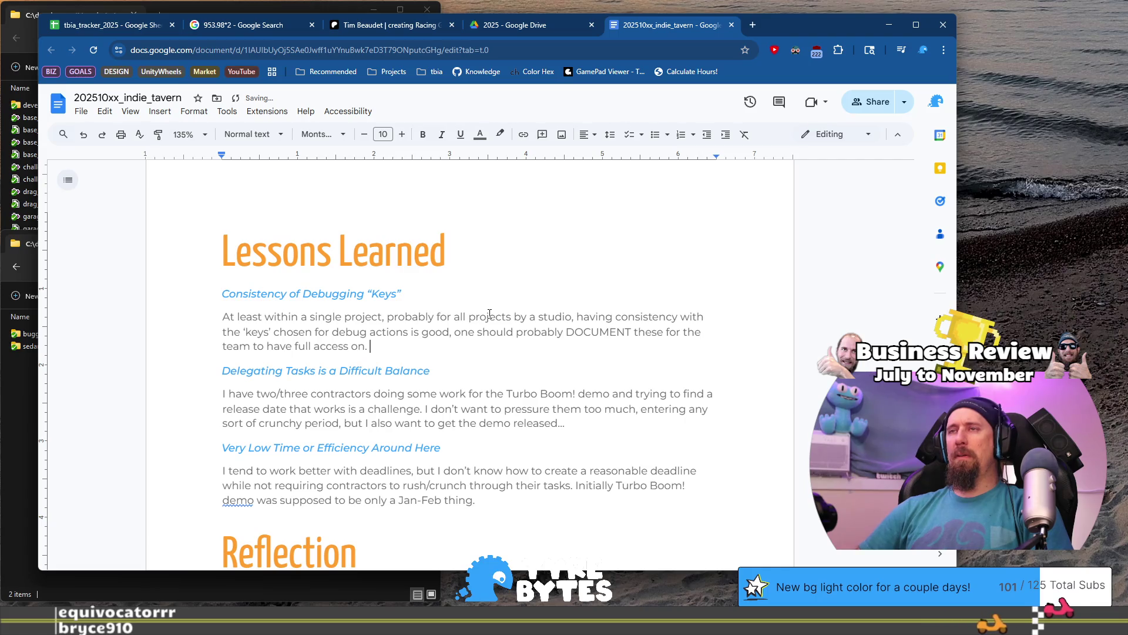
pyautogui.write('g this can avoid conc')
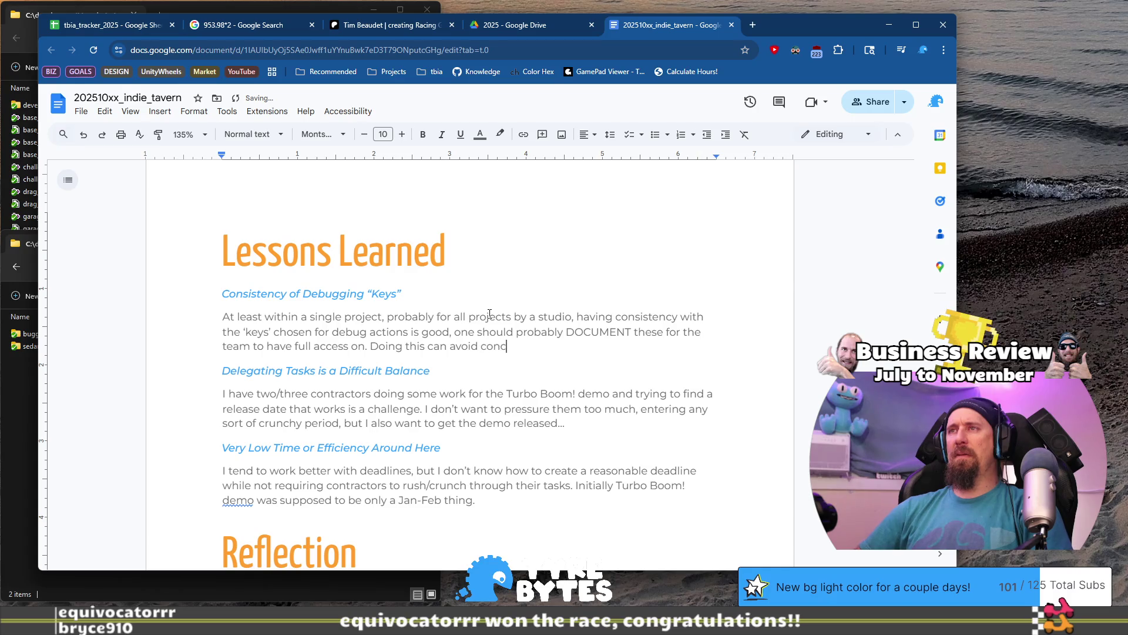
pyautogui.press('BackSpace')
pyautogui.write('flicts (a button being used f')
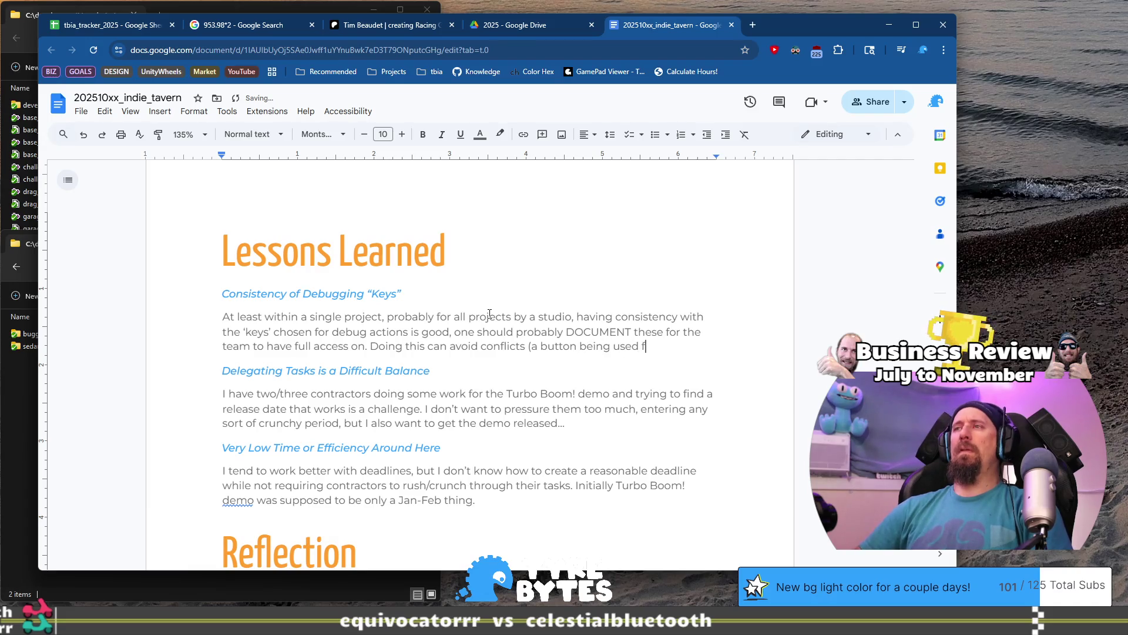
pyautogui.write('or mu')
pyautogui.write('purpo')
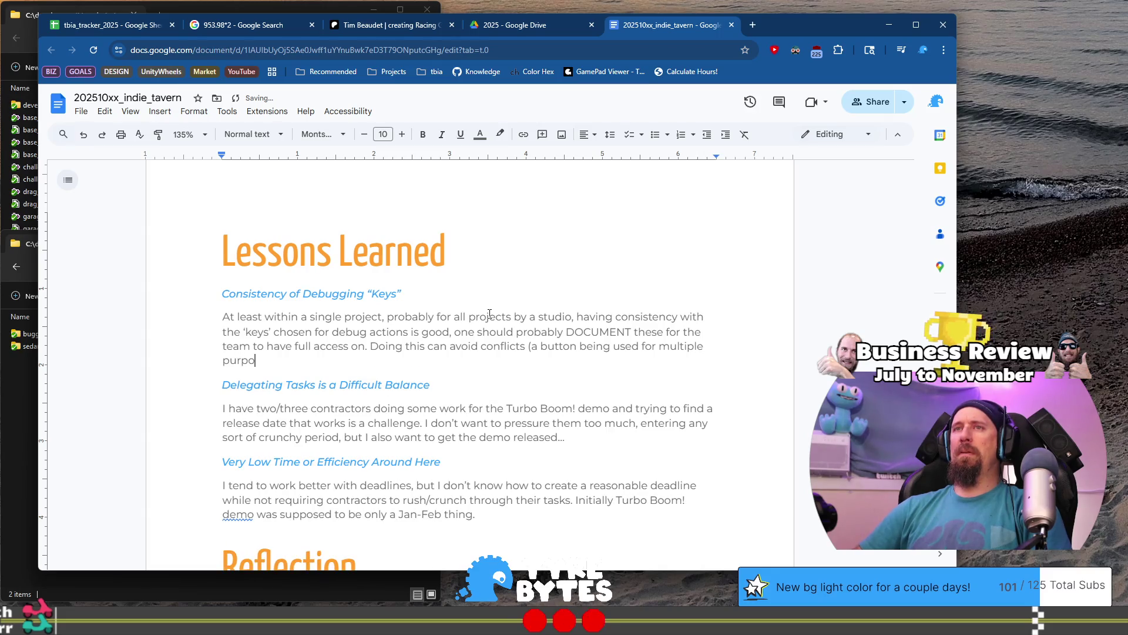
pyautogui.write('ses at the sam')
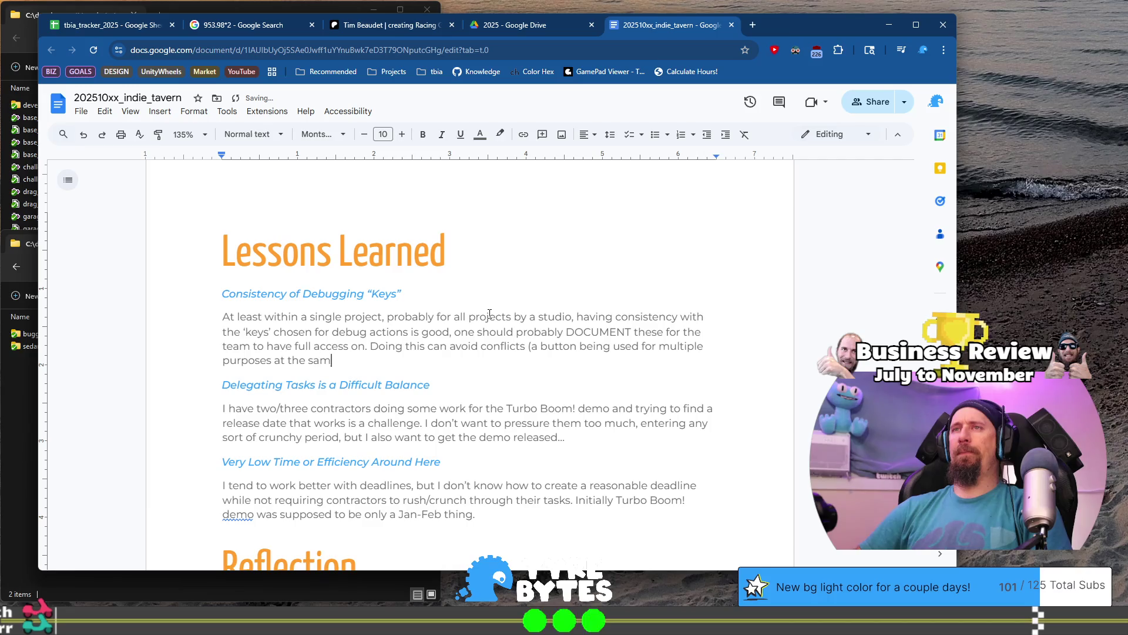
pyautogui.write('e tim')
pyautogui.write('e) and')
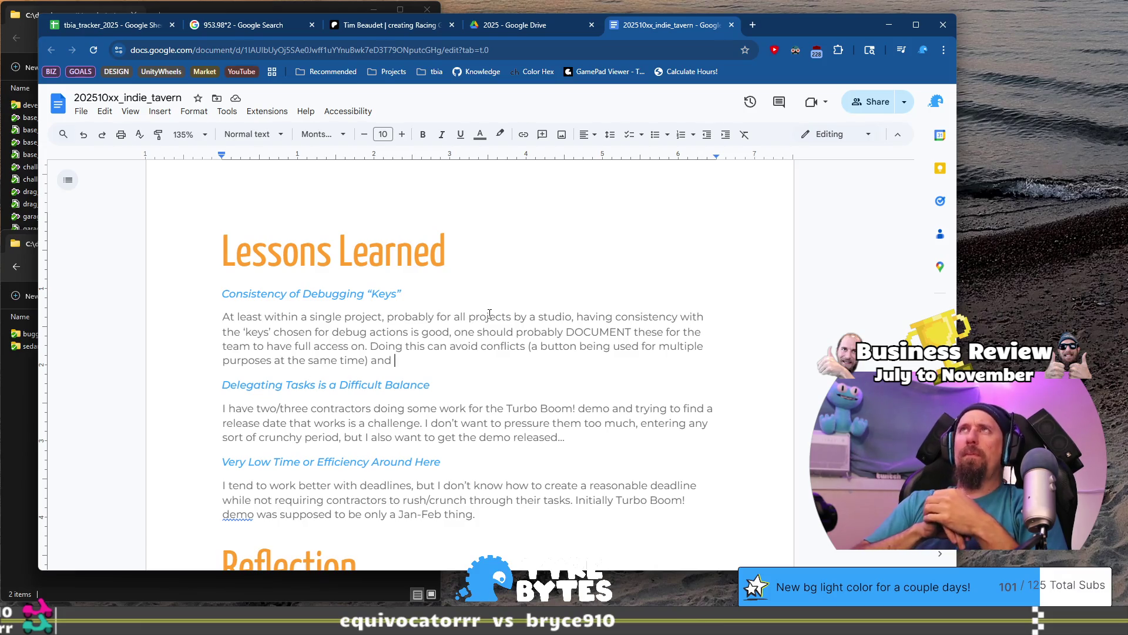
# - Change the heading to 'Hot Keys' and end the paragraph with 'consistency from one scene to the next.'
pyautogui.press('Up')
pyautogui.press('Up')
pyautogui.press('Down')
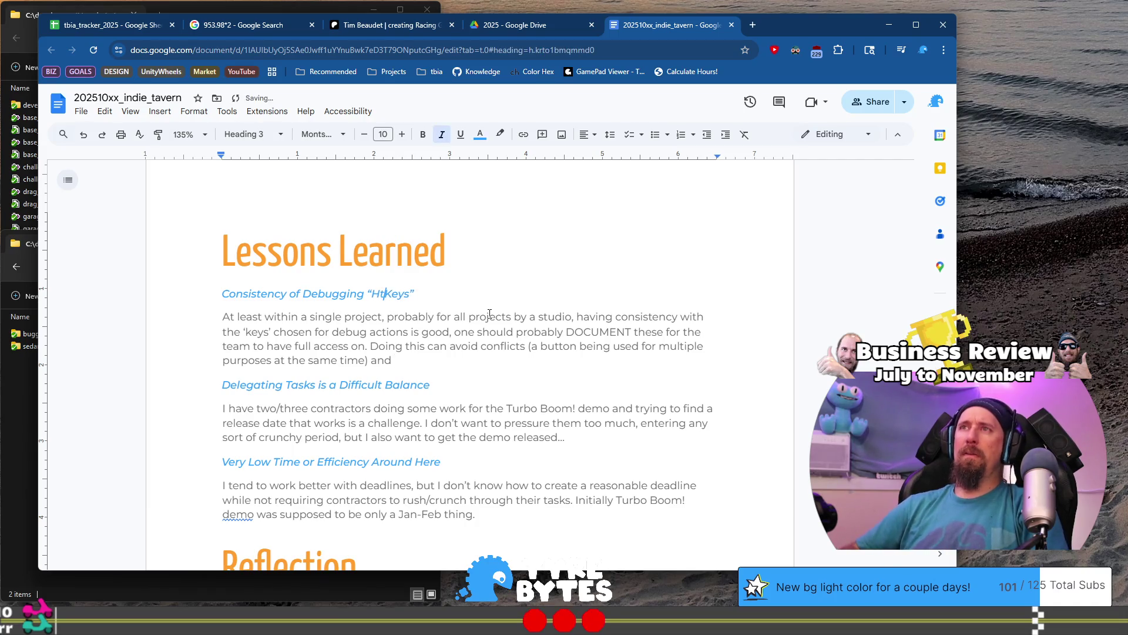
pyautogui.write('ot')
pyautogui.press('Down')
pyautogui.press('Down')
pyautogui.press('Down')
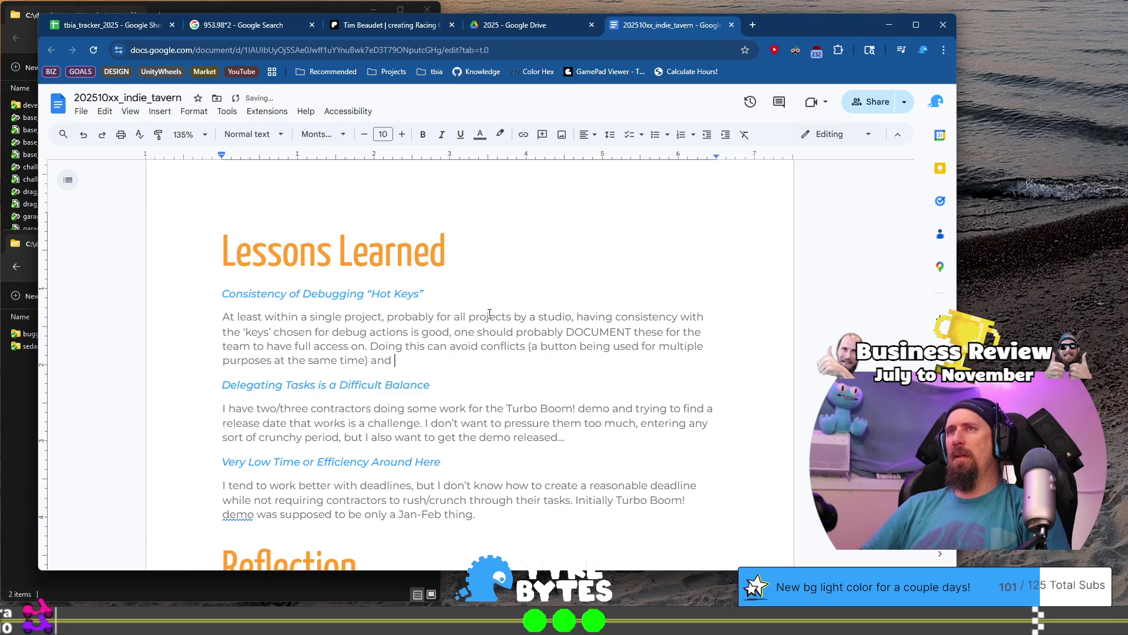
pyautogui.write('consistency')
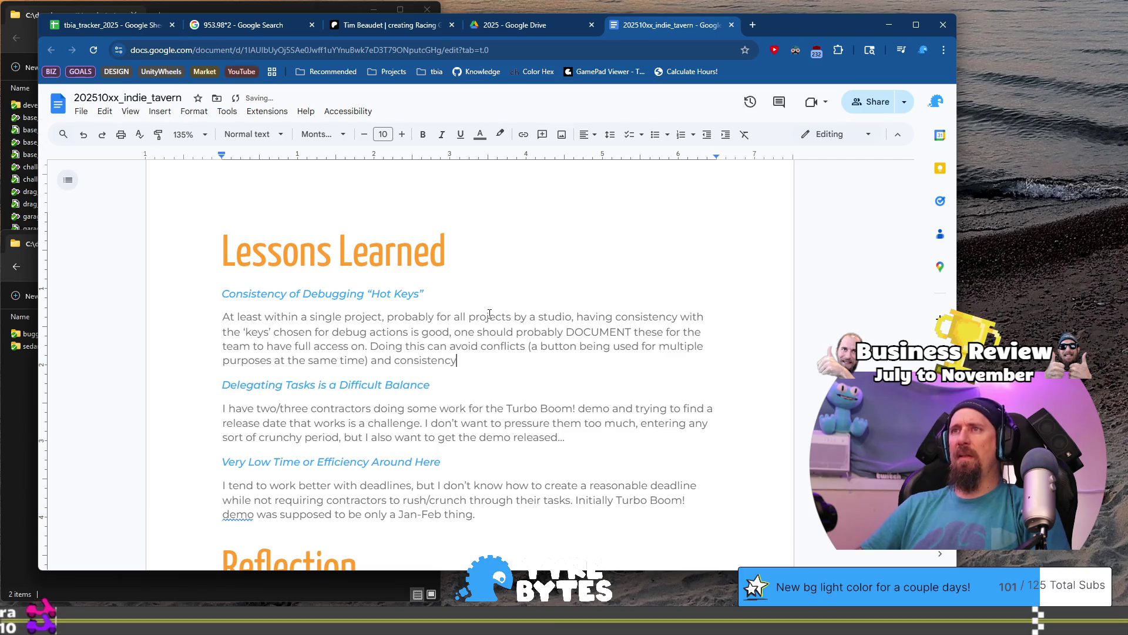
pyautogui.write(' from one sc')
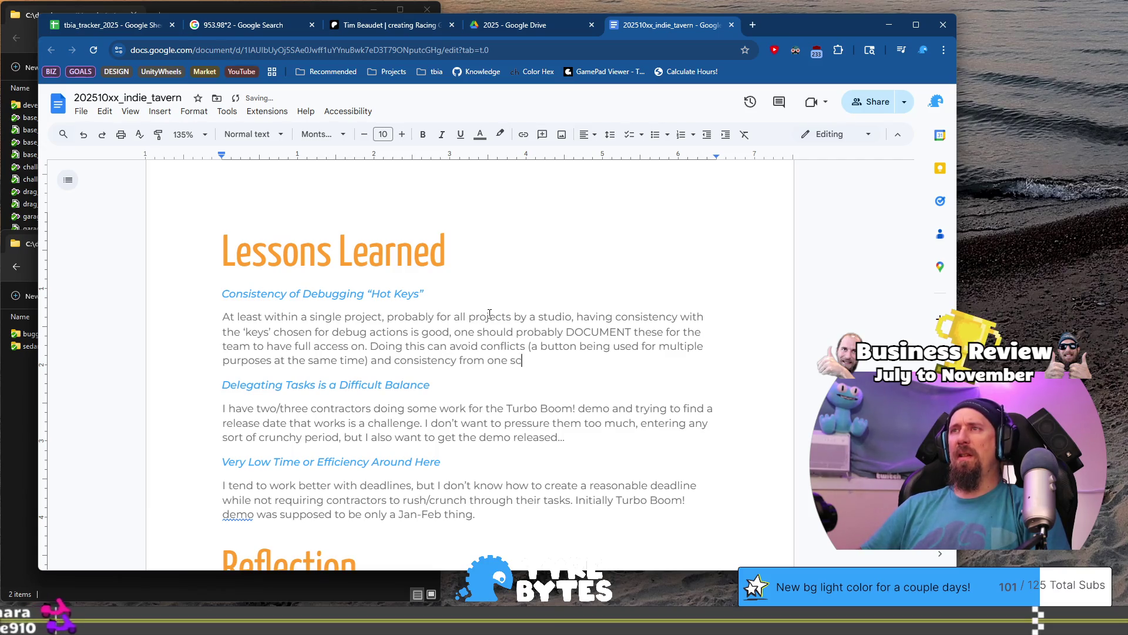
pyautogui.write('ene to the next.')
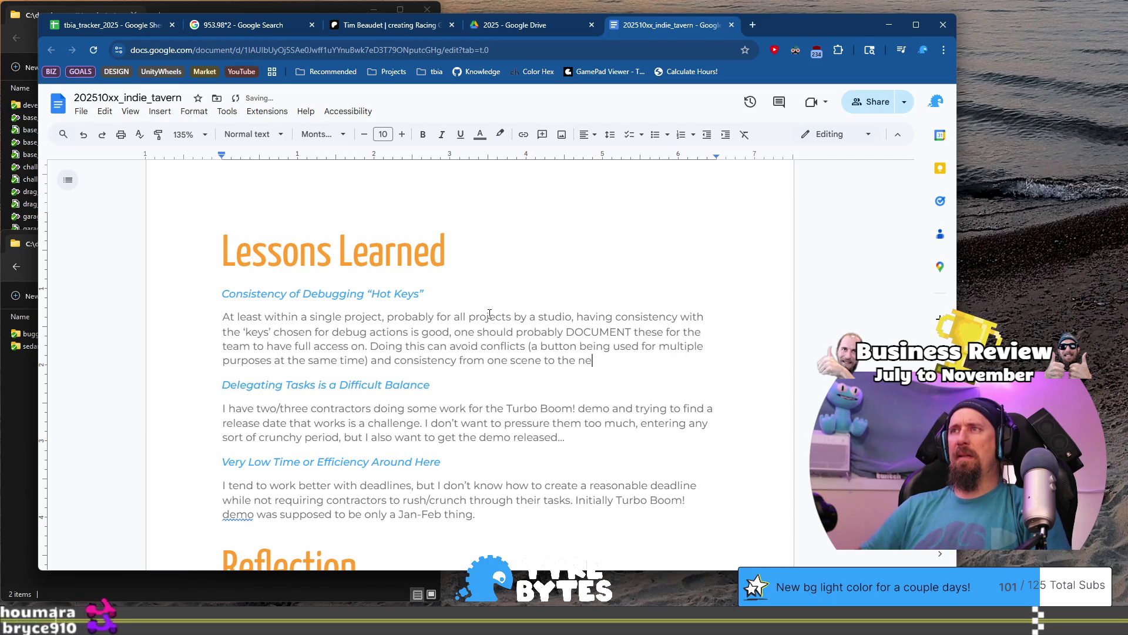
pyautogui.press('Return')
# - Write the Rusty Racer paragraph explaining the 1, 2, 3, 0 and 9 debug hot keys
pyautogui.write('In Rusty Racer')
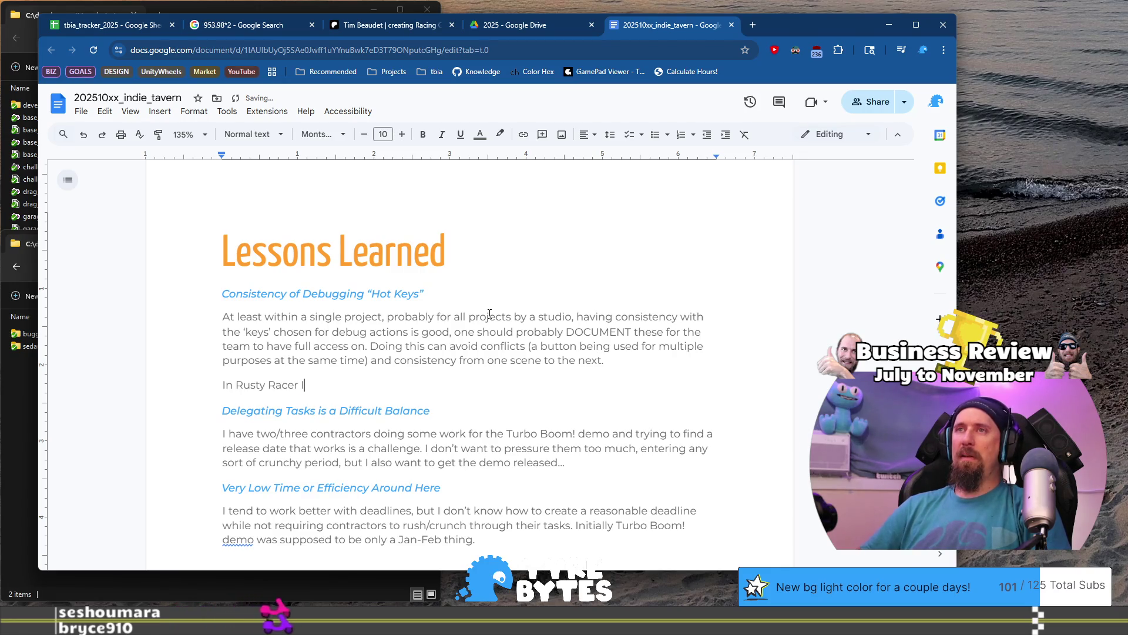
pyautogui.write(' it was a huge improvement to make 1, 2, 3 be "end the scene”')
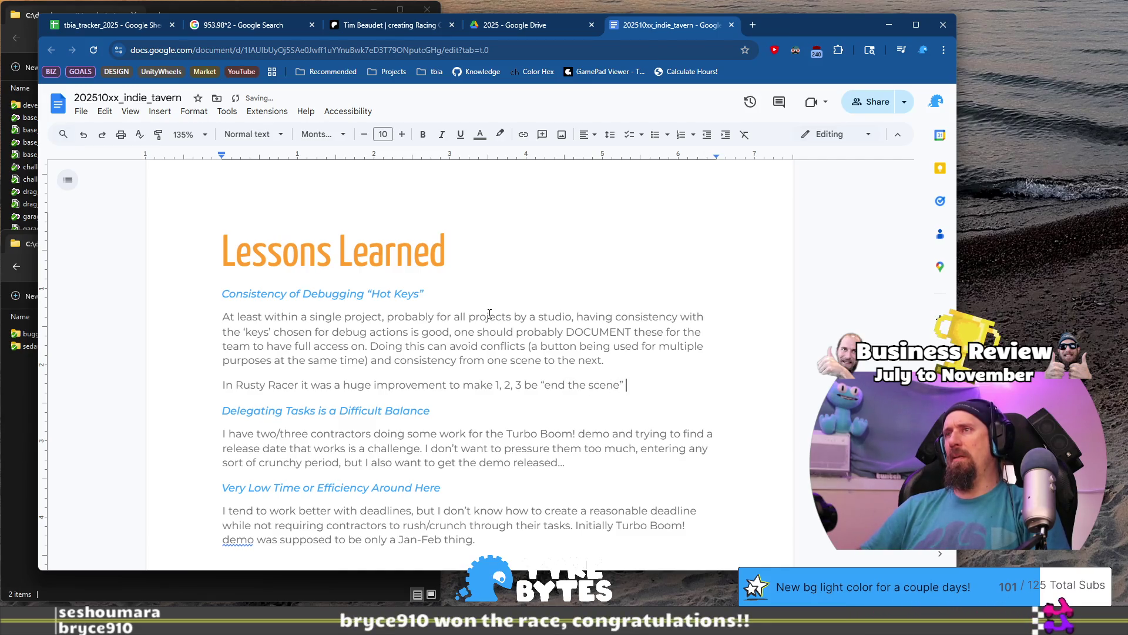
pyautogui.write(' ju')
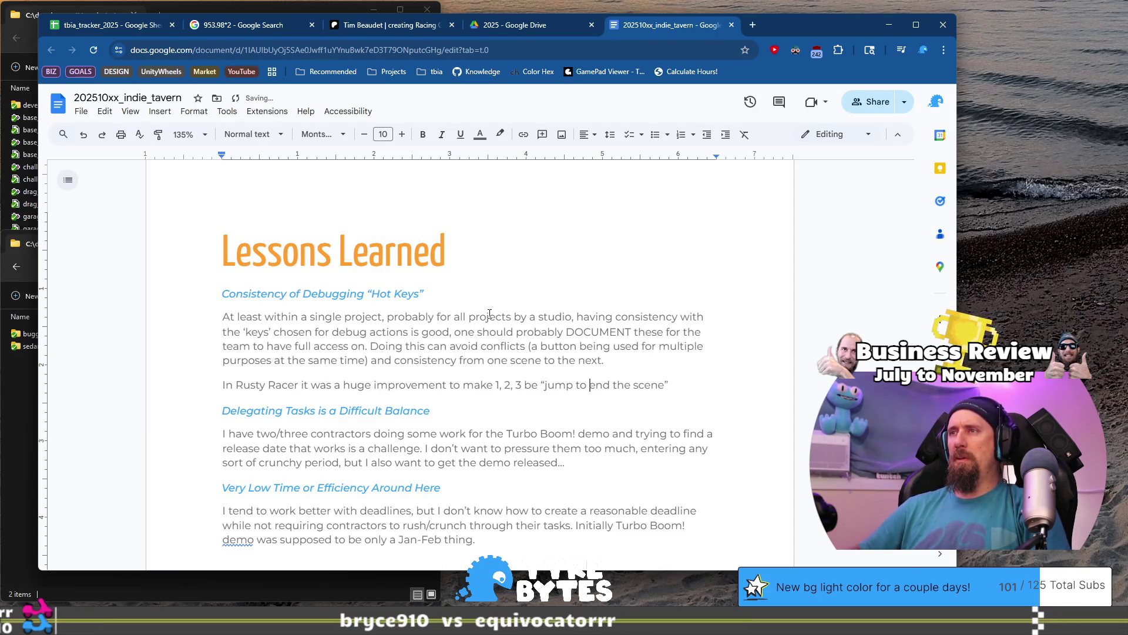
pyautogui.hotkey('ctrl', 'Delete')
pyautogui.write('of')
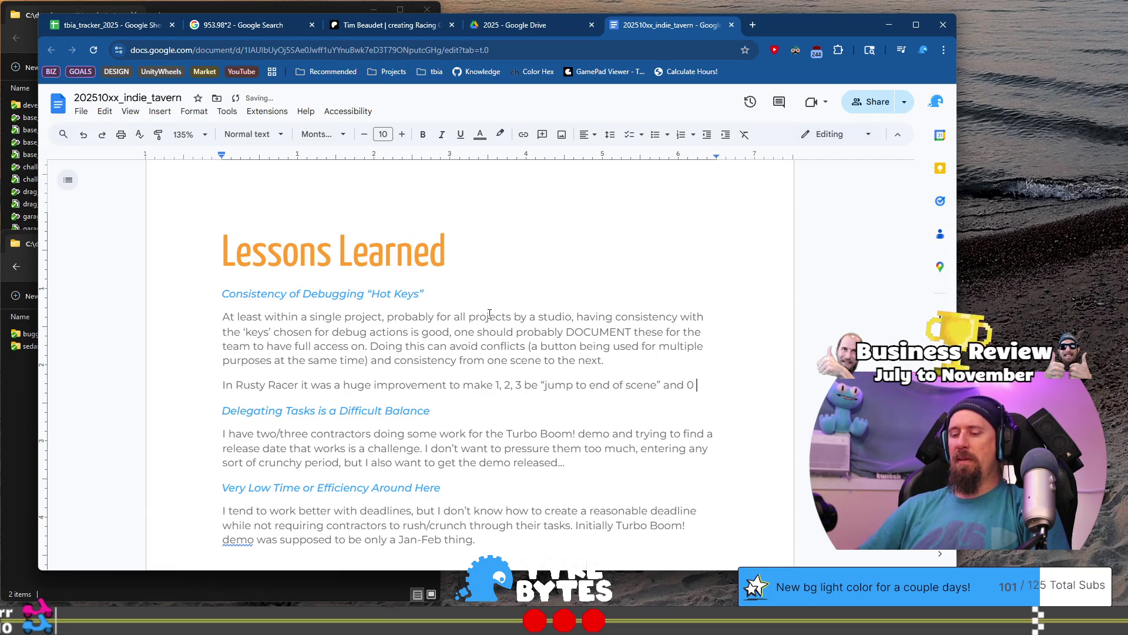
pyautogui.write('turn on')
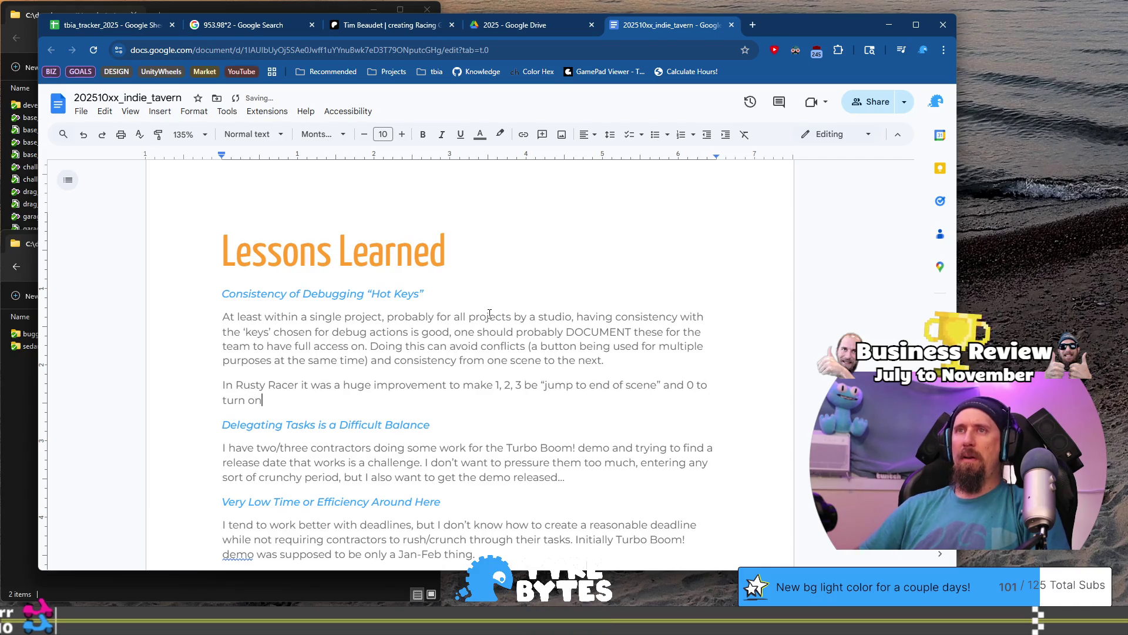
pyautogui.press('BackSpace')
pyautogui.press('BackSpace')
pyautogui.press('BackSpace')
pyautogui.write('toggle debug view')
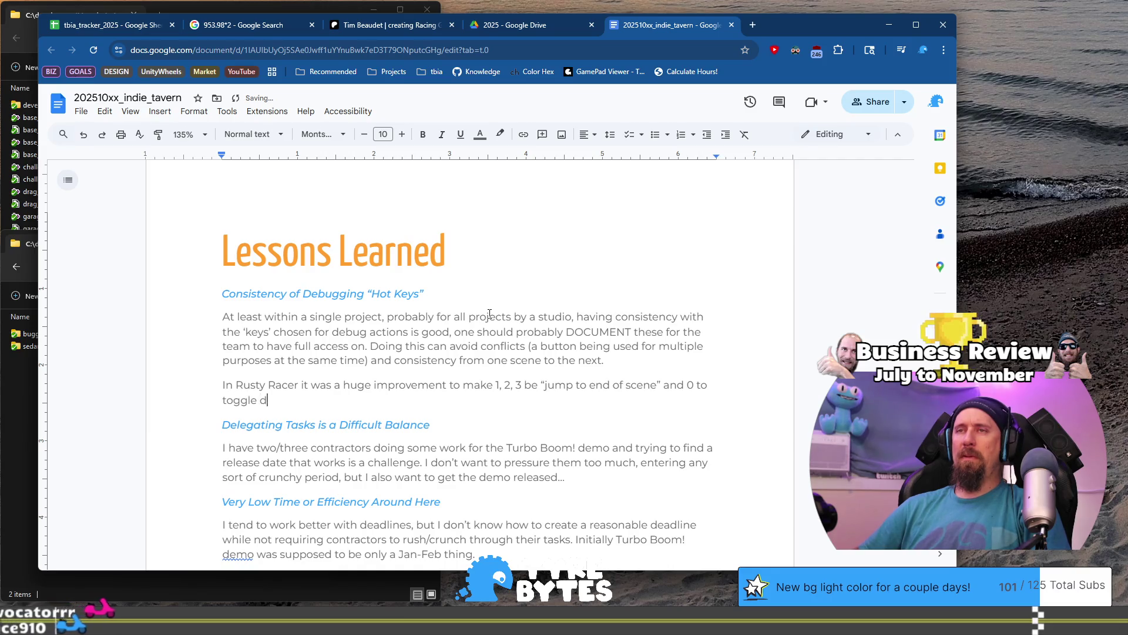
pyautogui.write(', while 9 ')
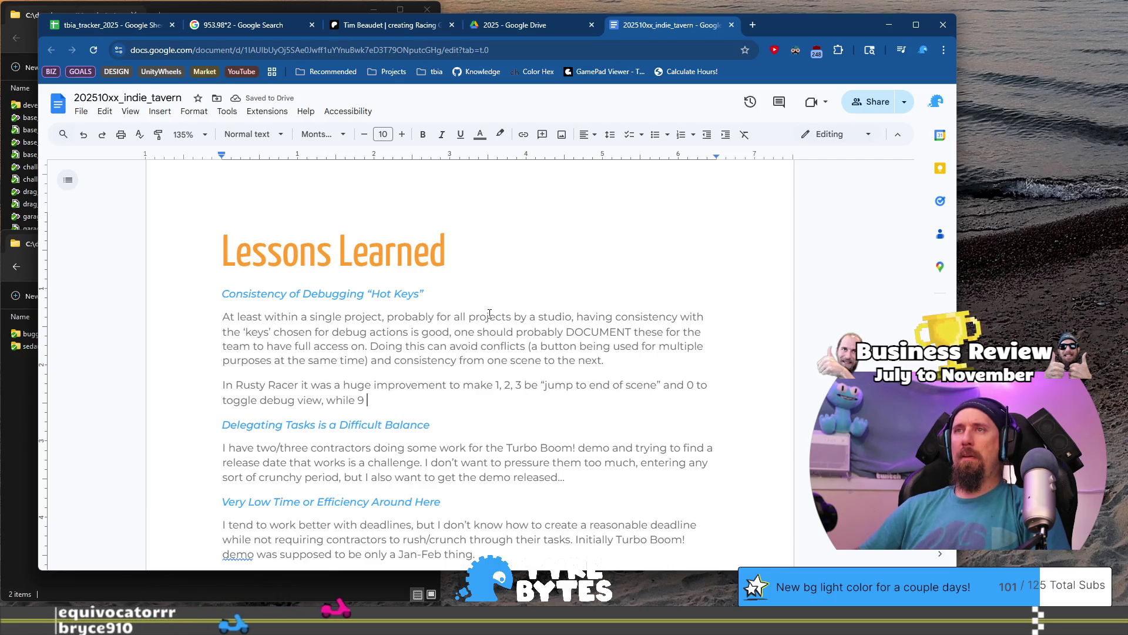
pyautogui.write('showed layout')
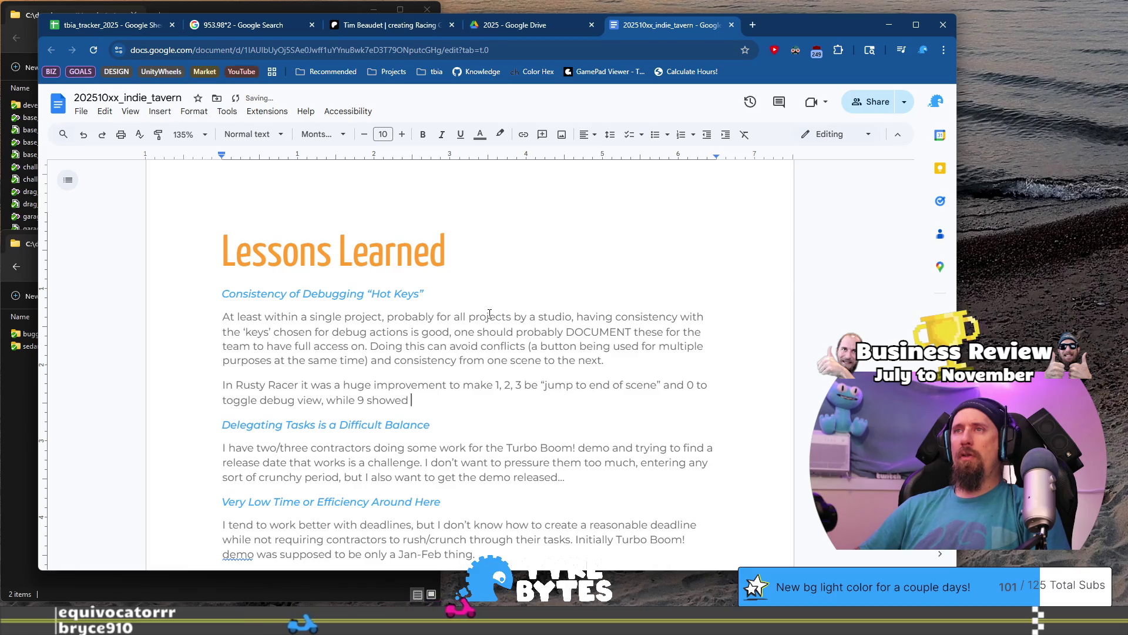
pyautogui.write(' st')
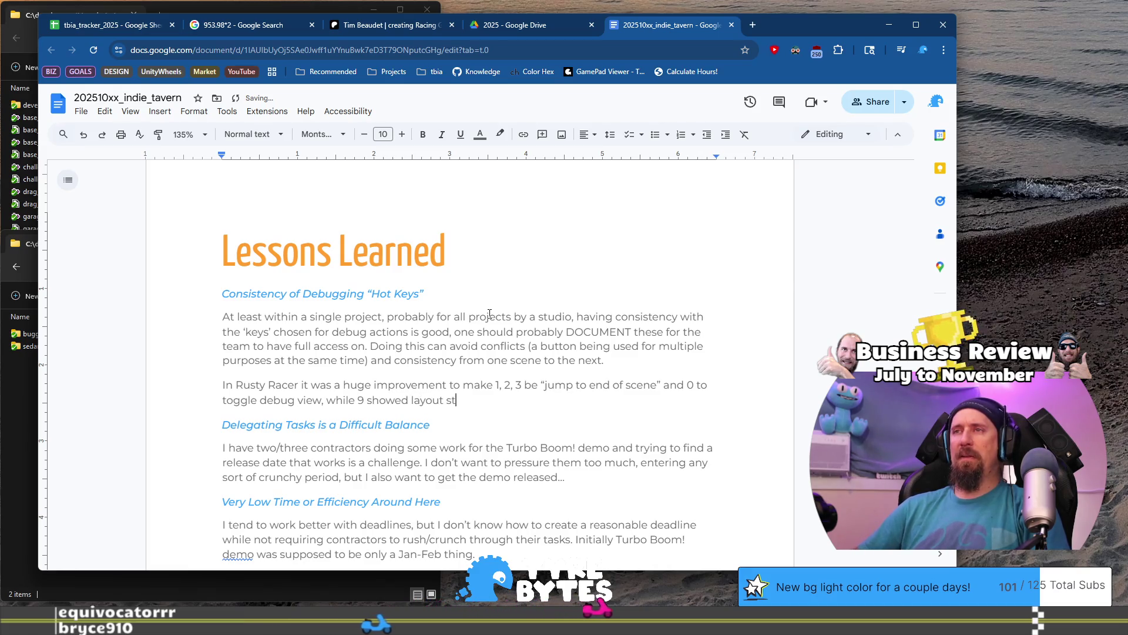
pyautogui.write('uff when debu')
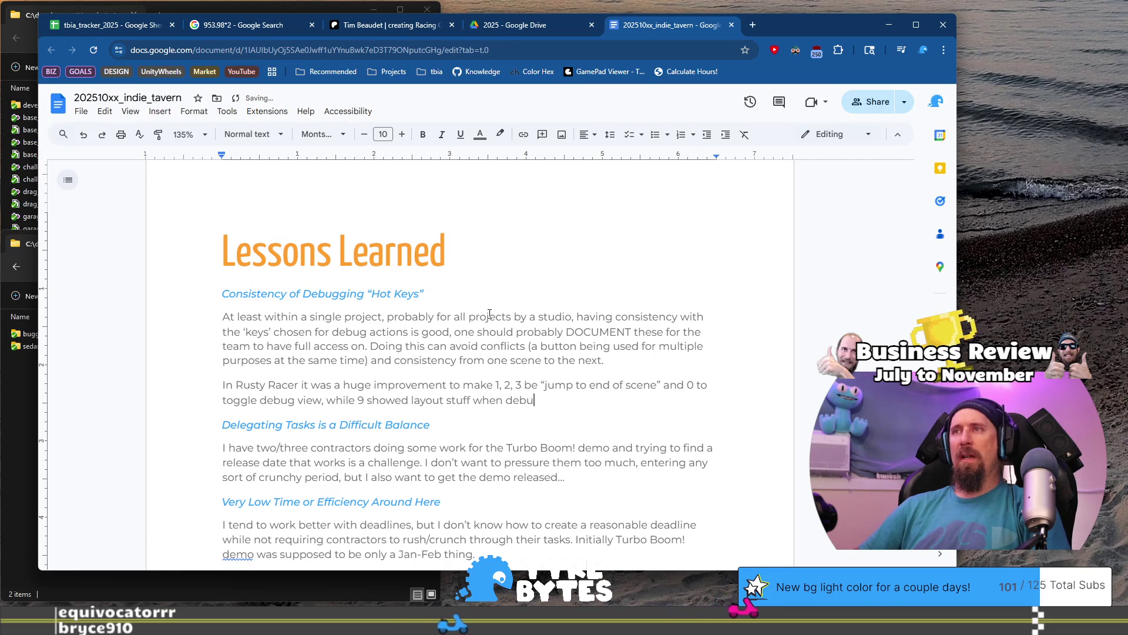
pyautogui.write('gging was enabled. This mad')
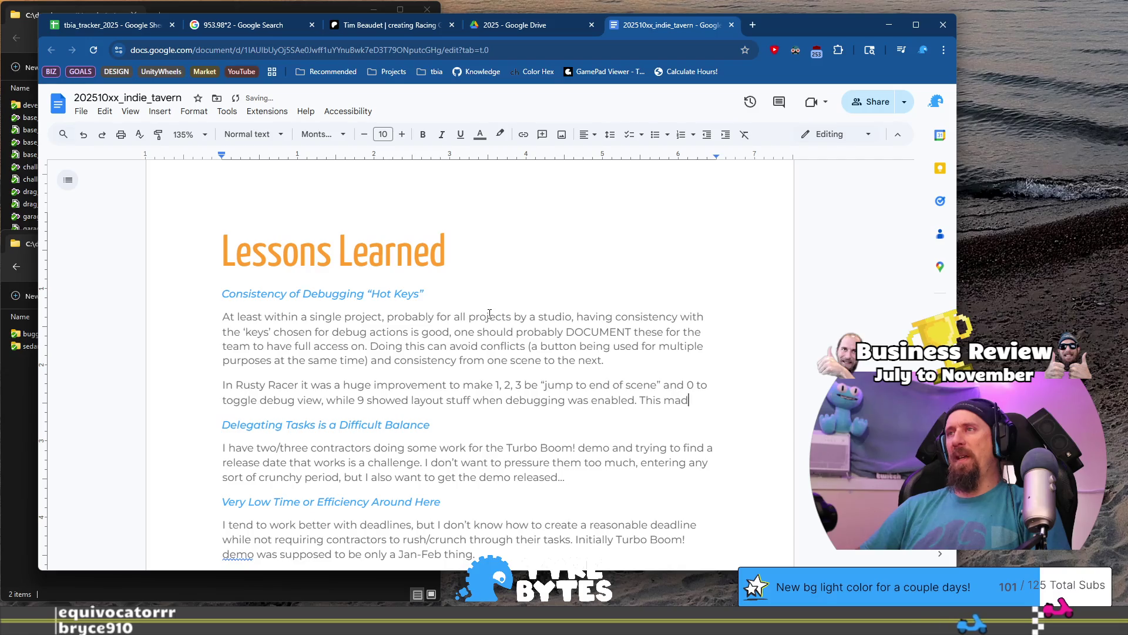
pyautogui.write('very scene')
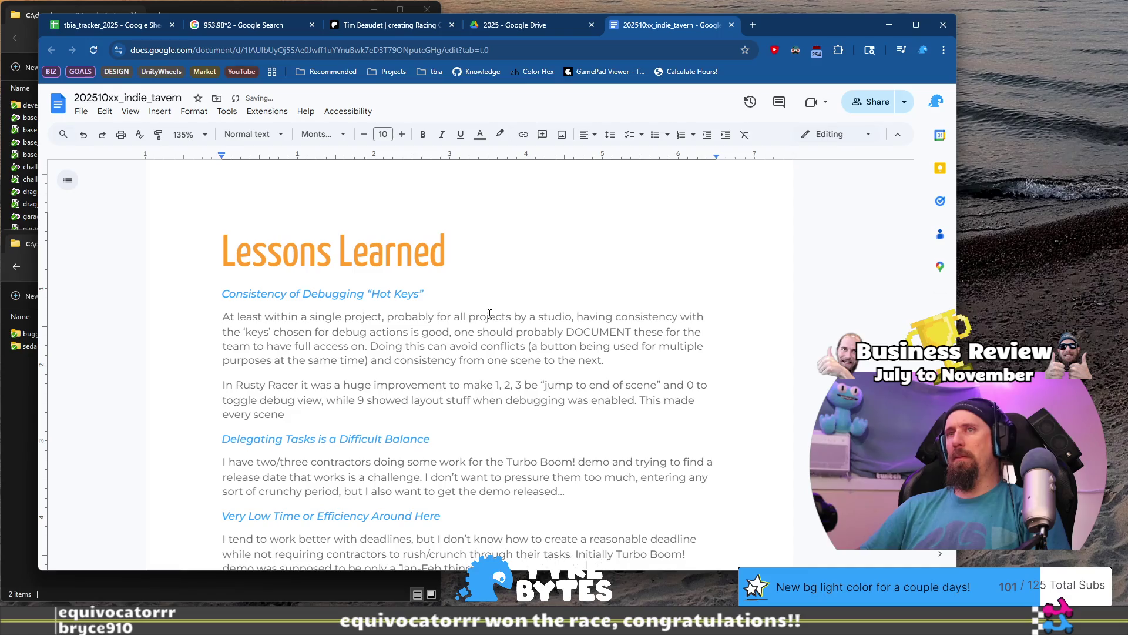
pyautogui.write(' jump to an end state with win')
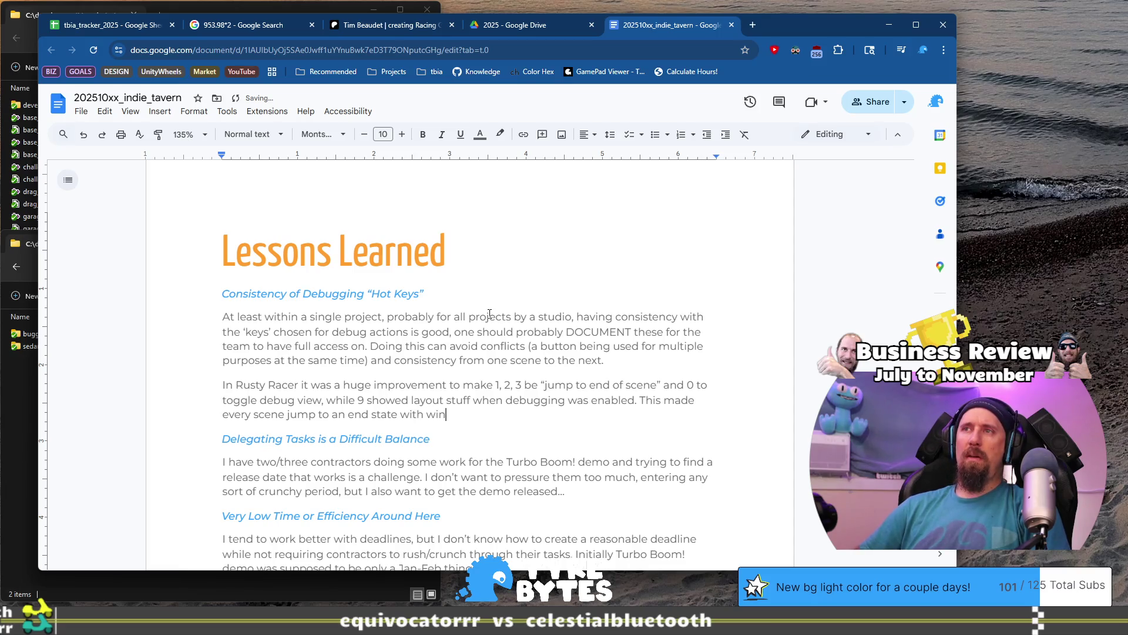
pyautogui.write(', lose or o')
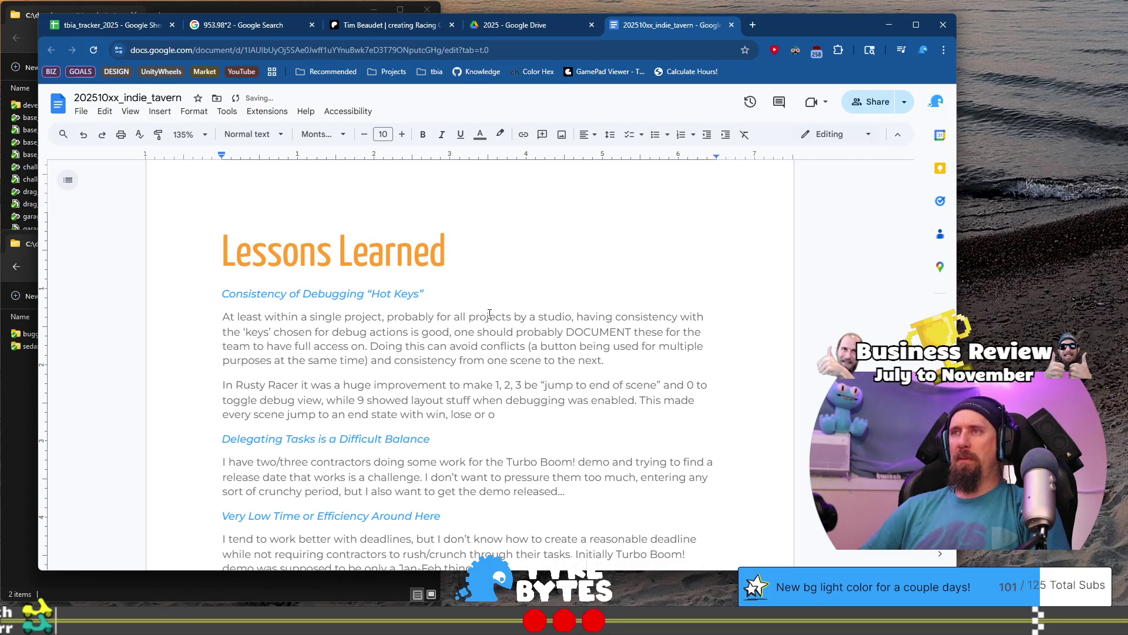
pyautogui.press('BackSpace')
pyautogui.write('such conditions eas')
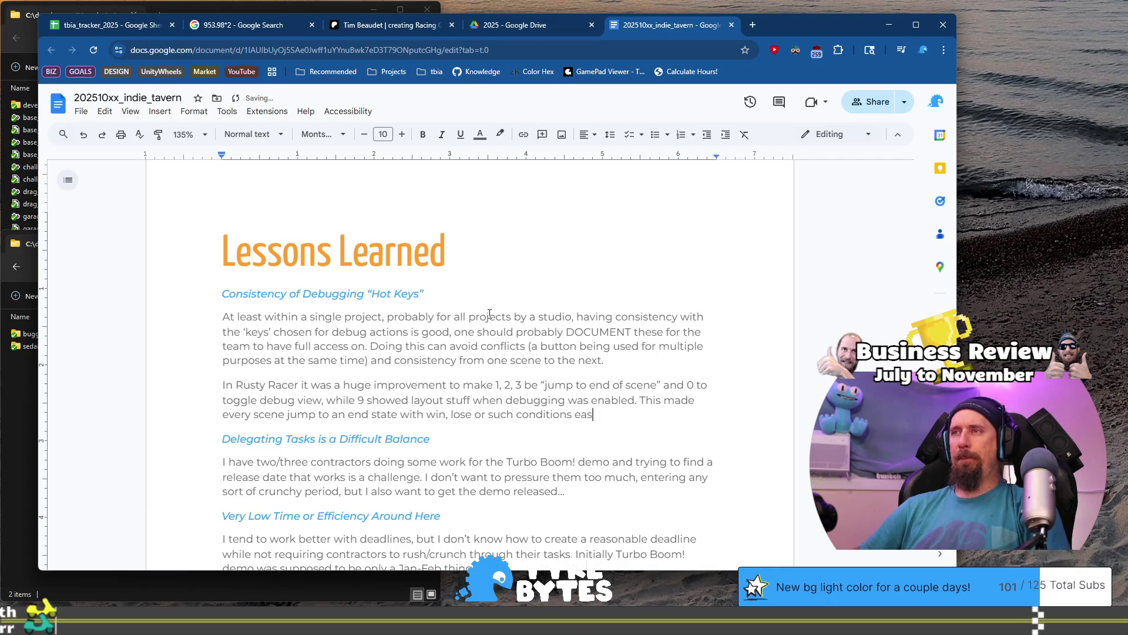
pyautogui.write('y to jump ')
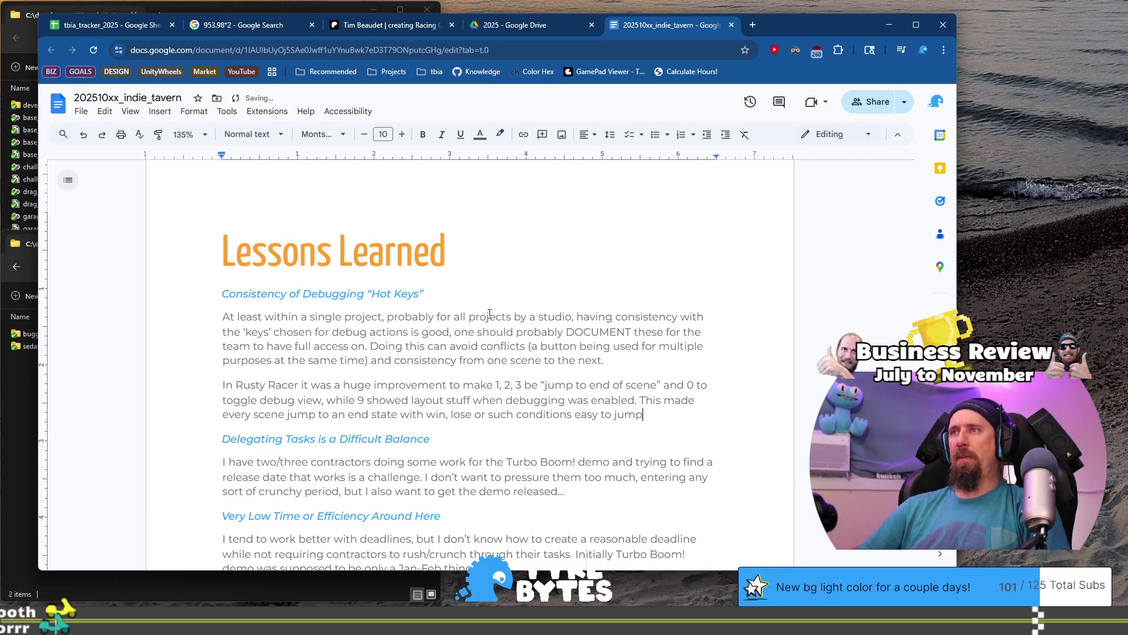
pyautogui.write('around.')
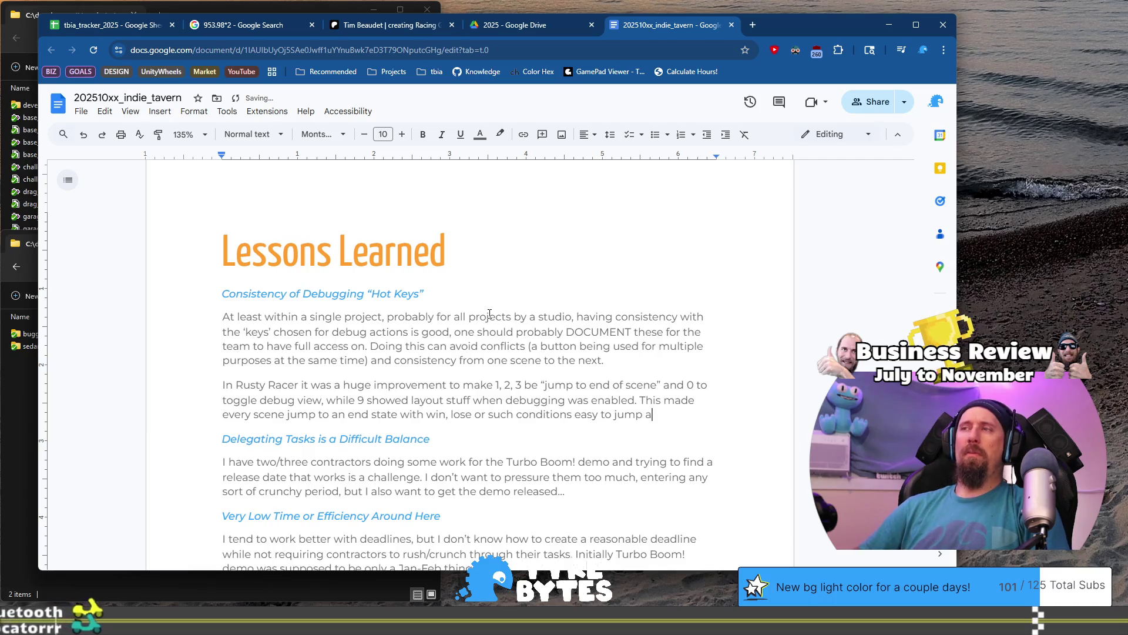
pyautogui.press('Down')
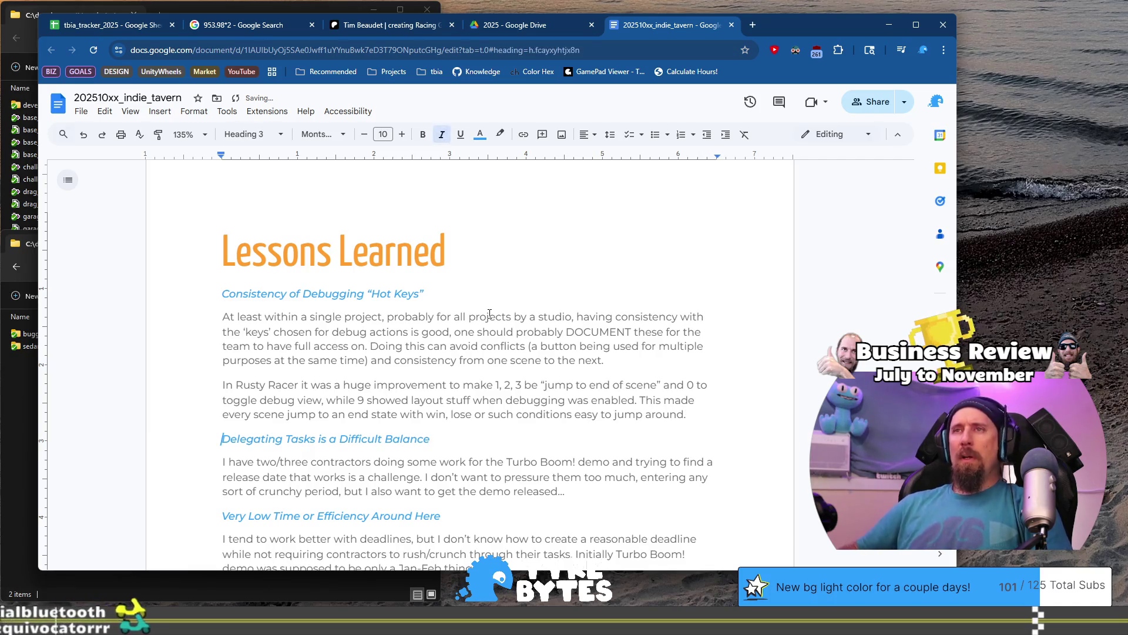
# - Delete everything from after 'find a' through 'thing.' in the Very Low Time section
pyautogui.scroll(-4, 490, 313)
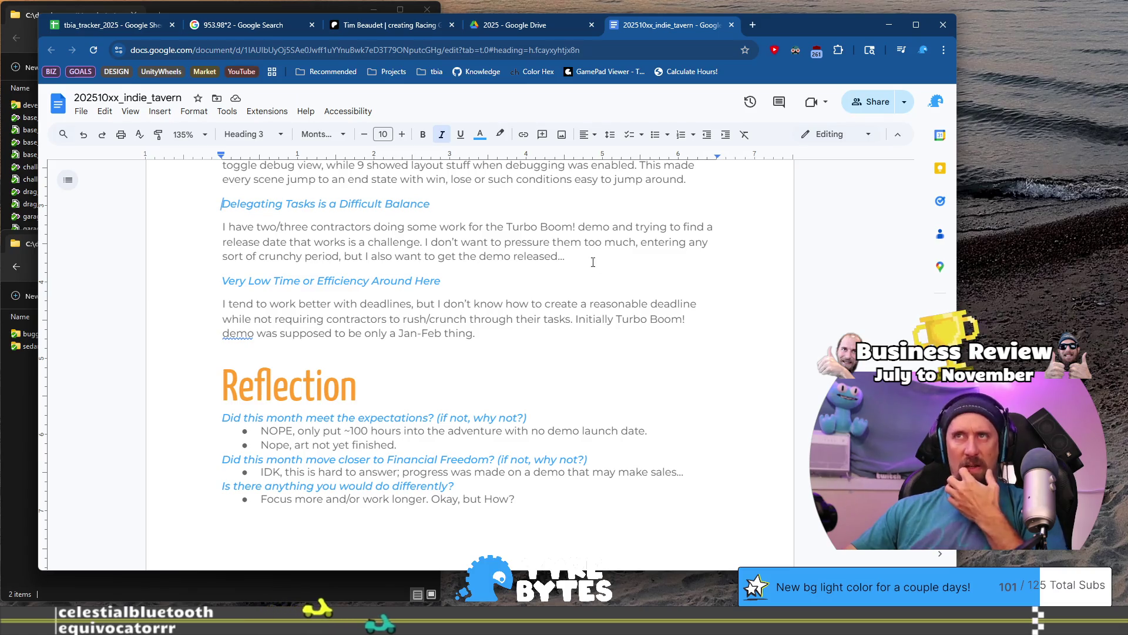
pyautogui.click(544, 332)
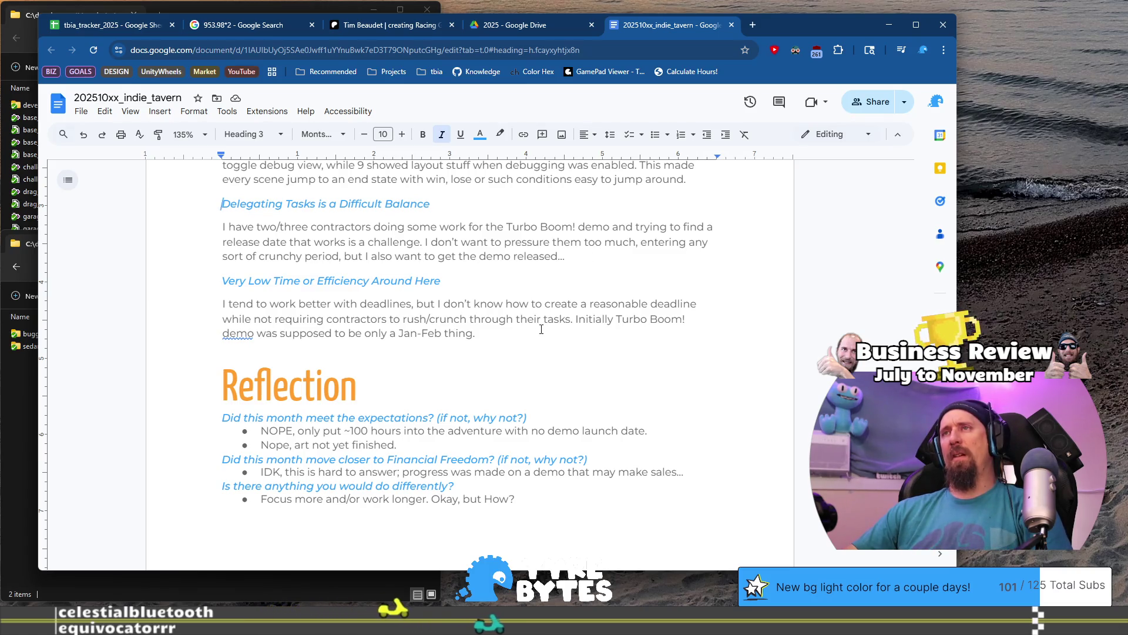
pyautogui.keyDown('shift'); pyautogui.click(210, 243); pyautogui.keyUp('shift')
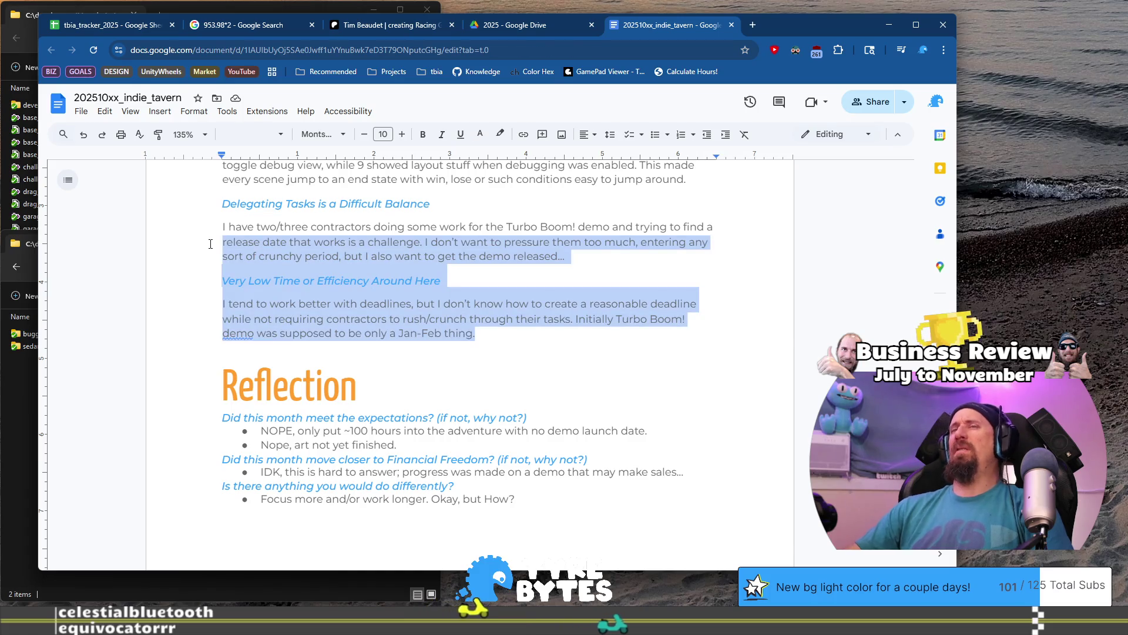
pyautogui.press('BackSpace')
pyautogui.scroll(3, 210, 243)
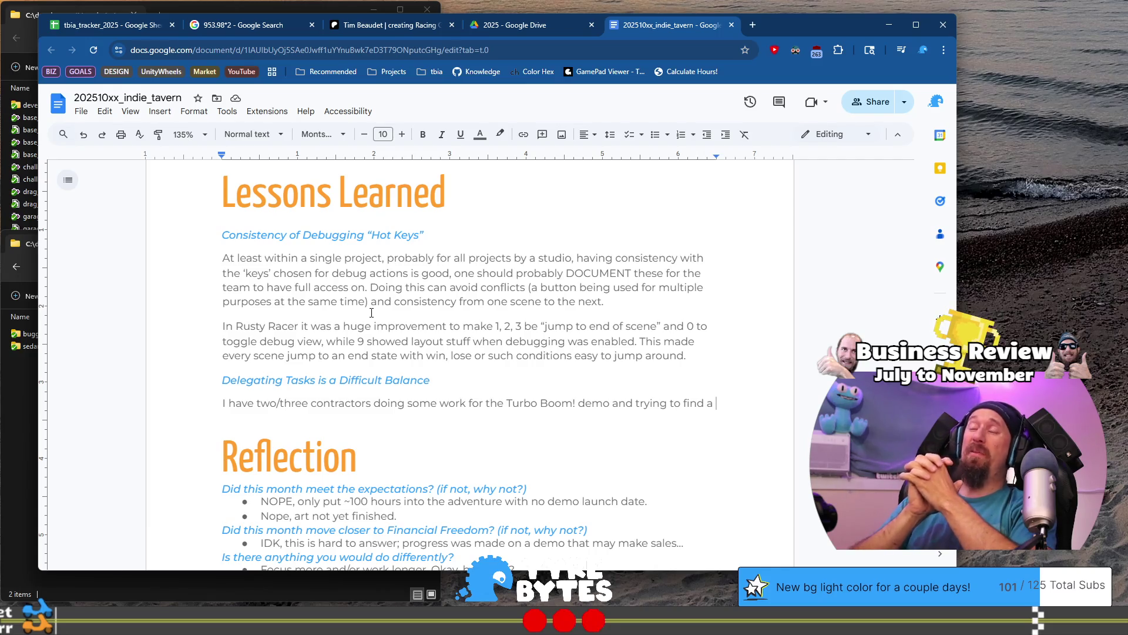
# - Replace the Delegating Tasks heading with 'Running Ads on YouTube Requires Verification Steps'
pyautogui.press('Up')
pyautogui.hotkey('shift', 'Home')
pyautogui.write('A')
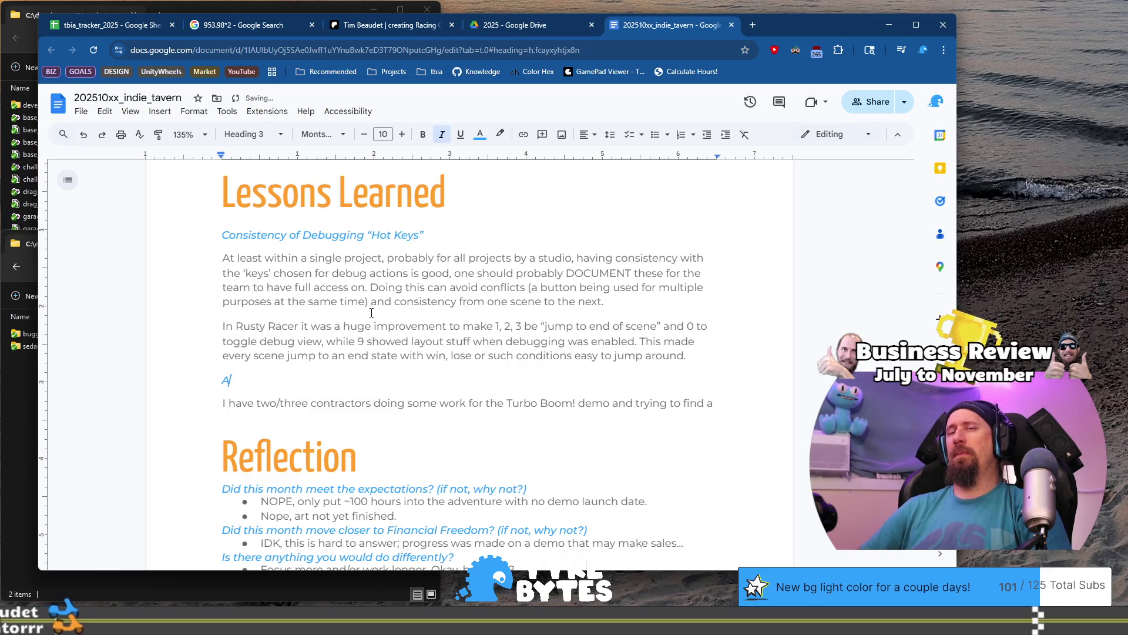
pyautogui.press('BackSpace')
pyautogui.write('Runni')
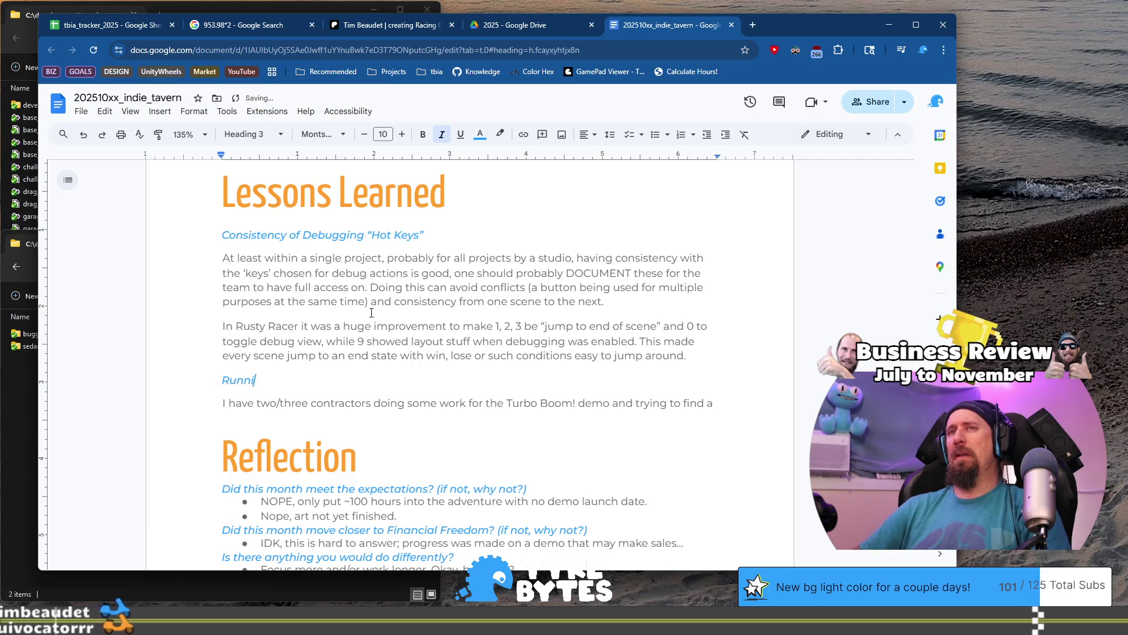
pyautogui.write('ng Ads on ')
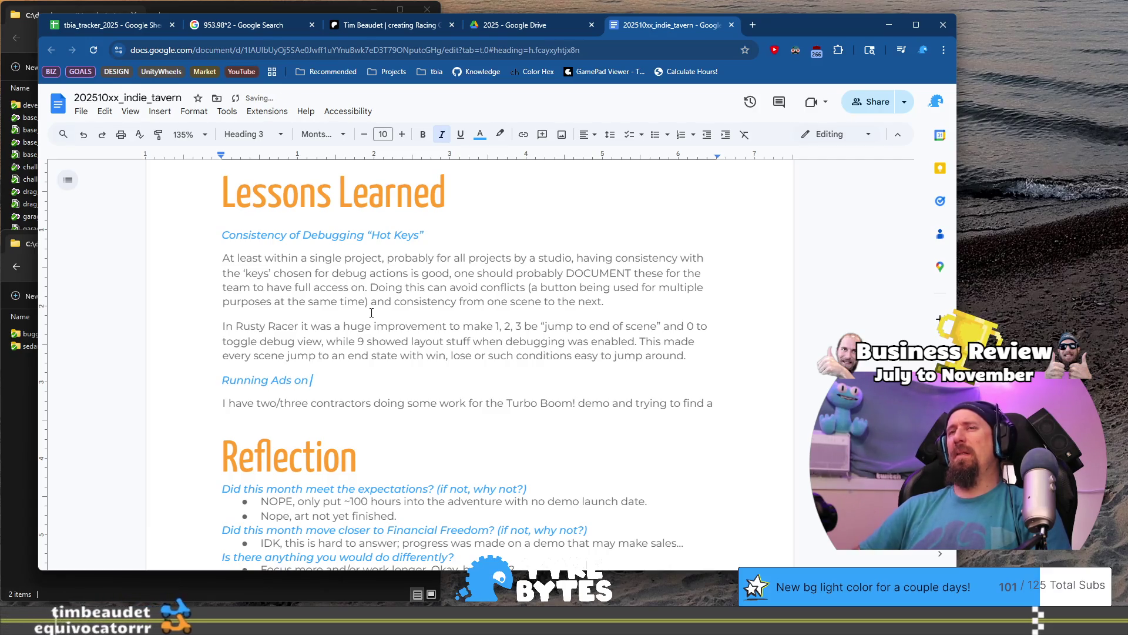
pyautogui.write('YouTube rRe')
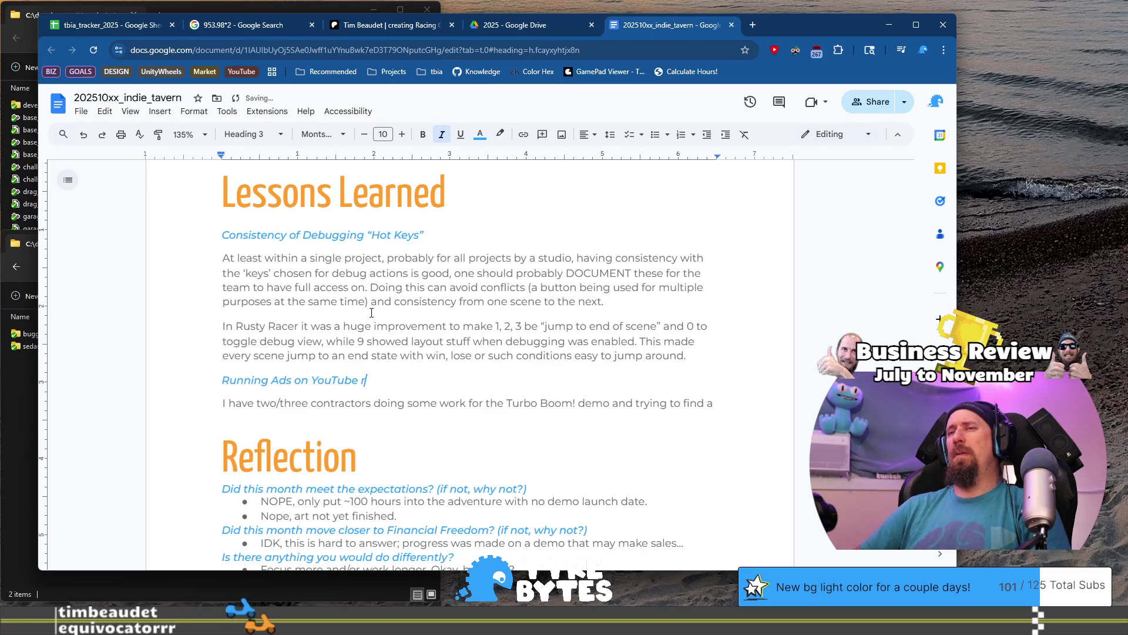
pyautogui.press('BackSpace')
pyautogui.press('BackSpace')
pyautogui.press('BackSpace')
pyautogui.write('Requir')
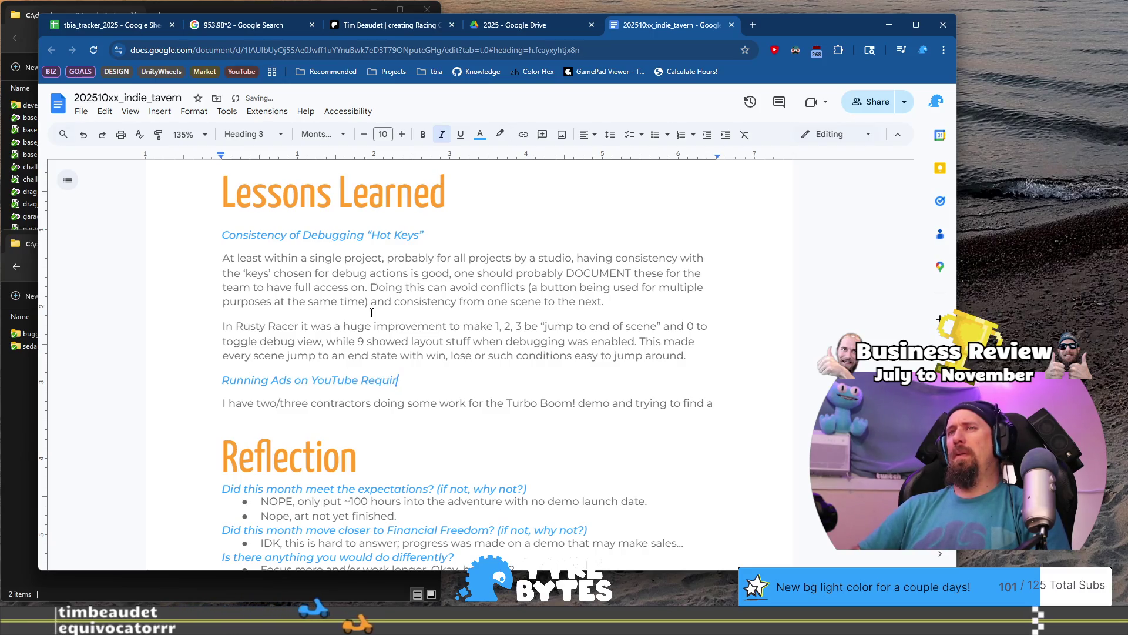
pyautogui.write('es Verif')
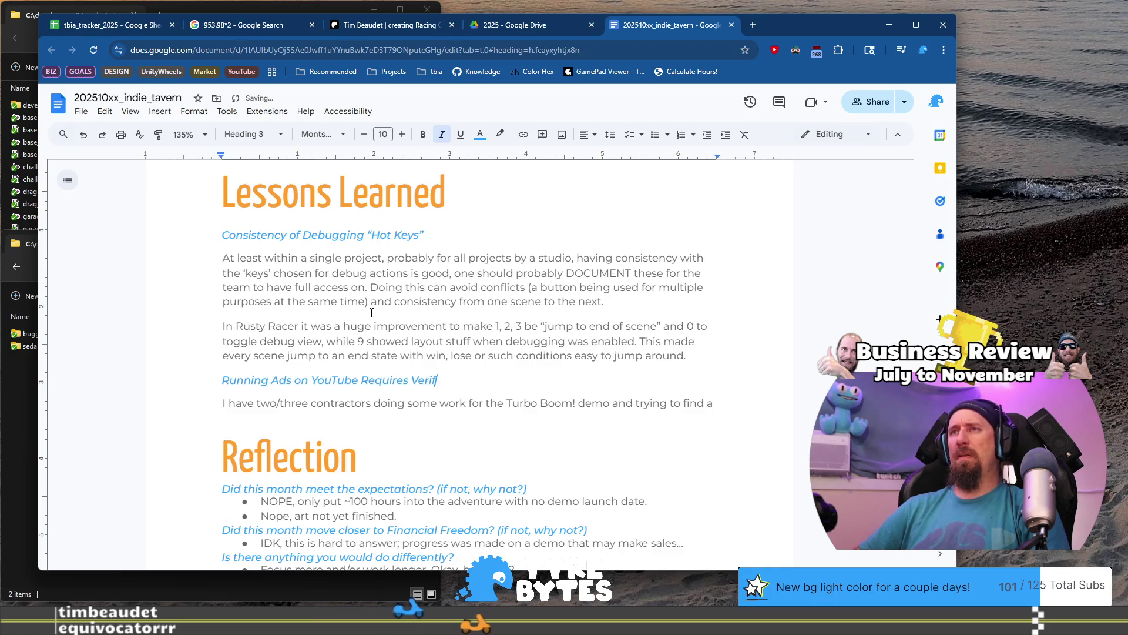
pyautogui.write('ication Steps')
# - Delete the leftover contractors paragraph beneath the new heading, leaving an empty line
pyautogui.press('Down')
pyautogui.press('End')
pyautogui.hotkey('shift', 'Home')
pyautogui.press('BackSpace')
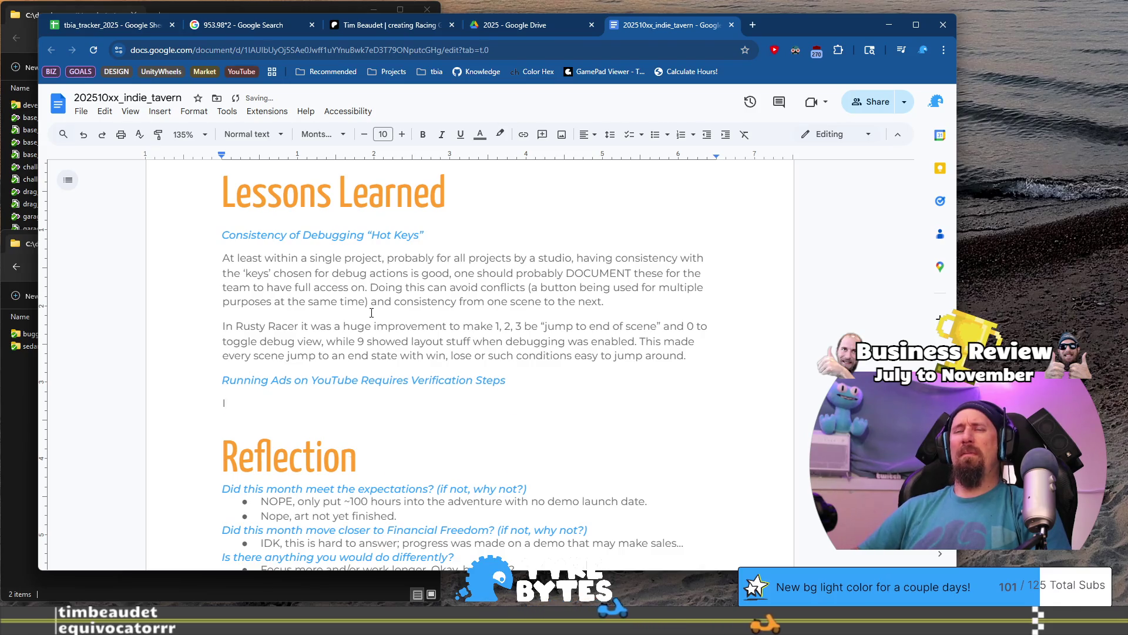
# - Start the paragraph 'This was a **surprise**' and explain YouTube didn't really notify during ad setup
pyautogui.write('This w')
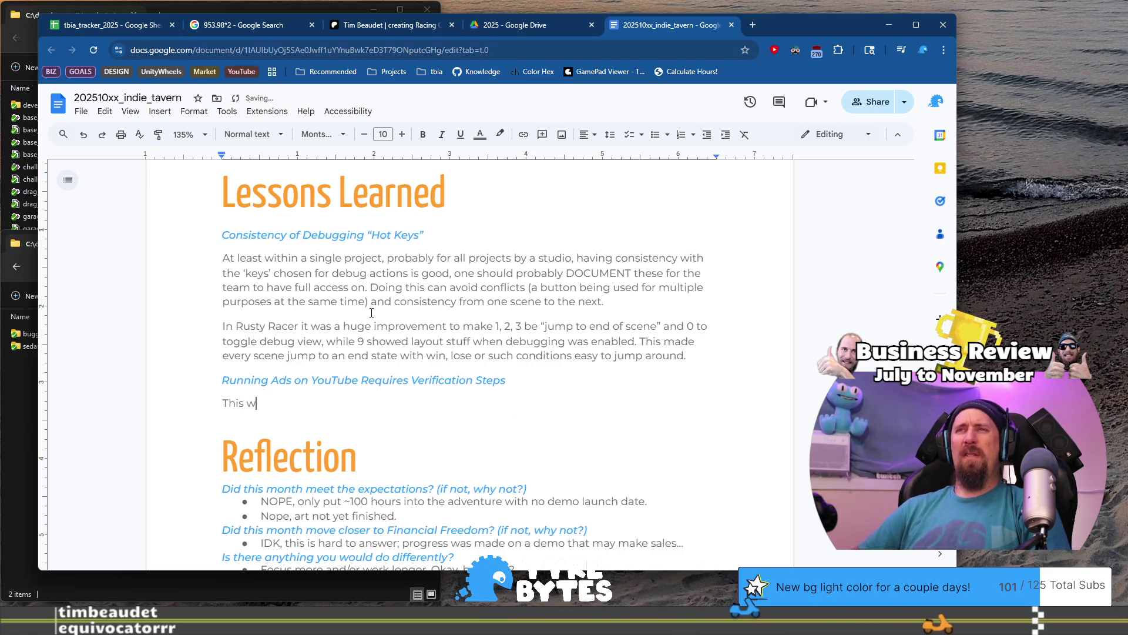
pyautogui.write('as a ...')
pyautogui.hotkey('ctrl', 'b')
pyautogui.write('surprise')
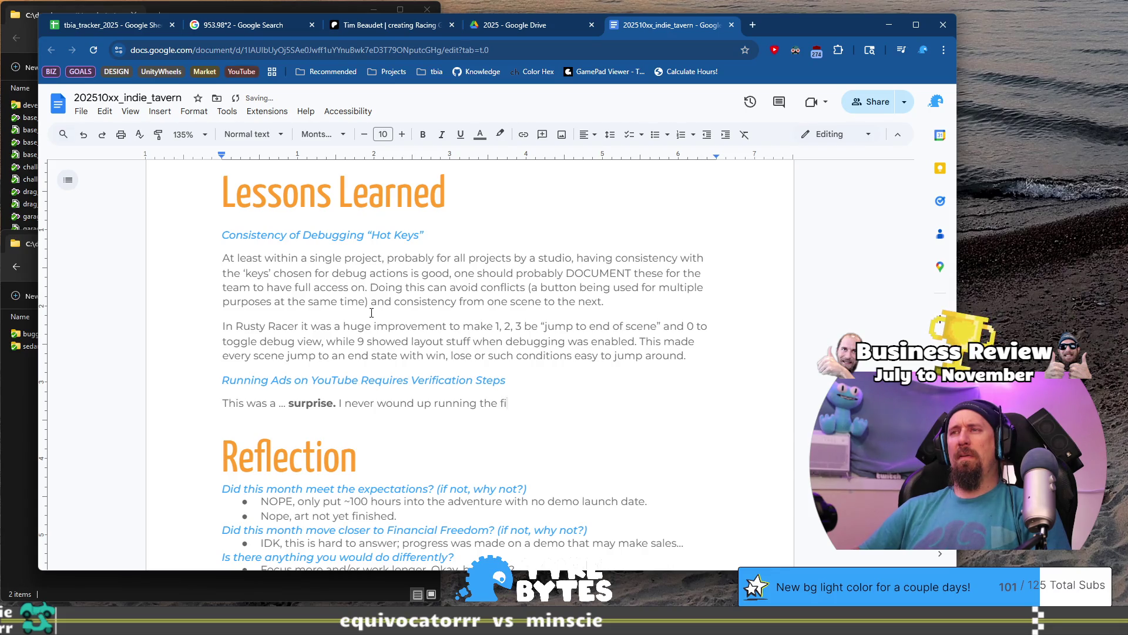
pyautogui.write('YouTube because')
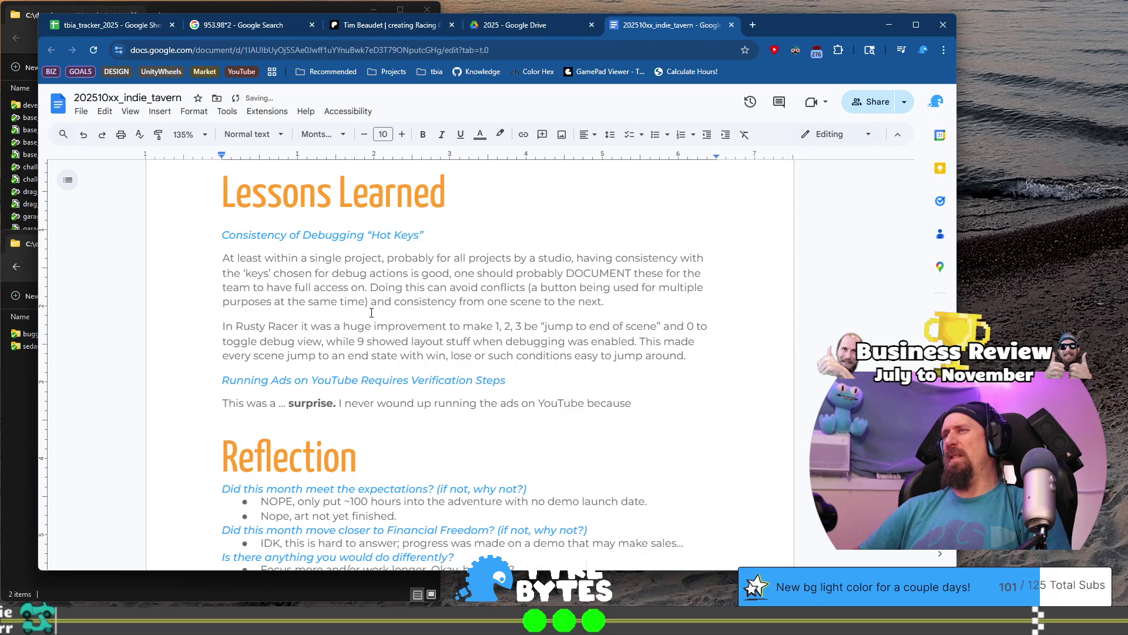
pyautogui.write(' after going thr')
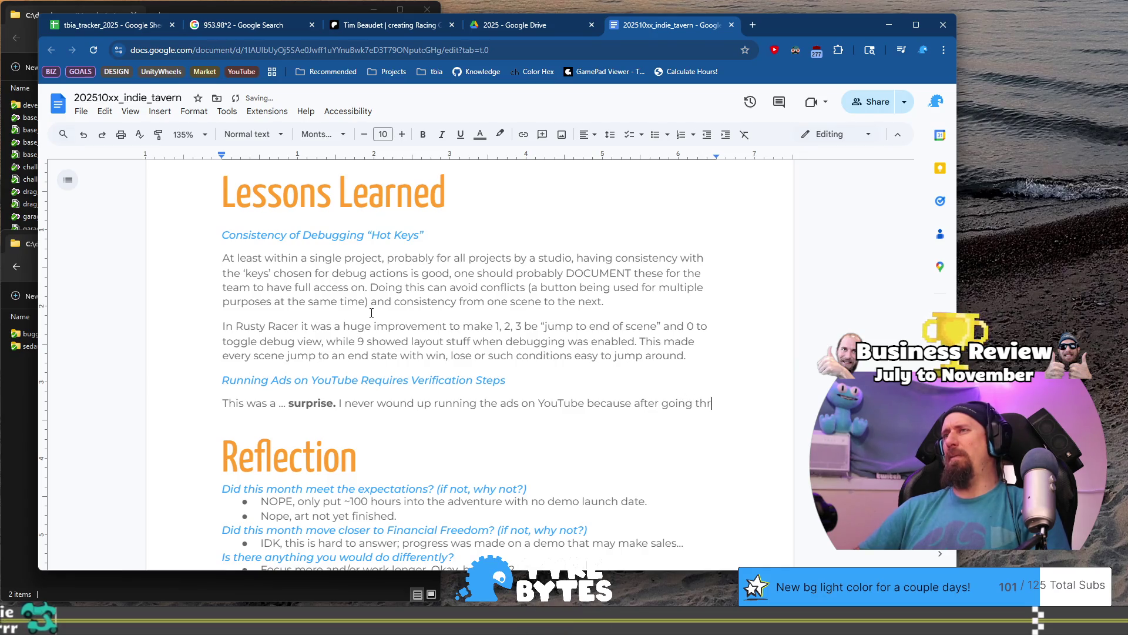
pyautogui.write('ough')
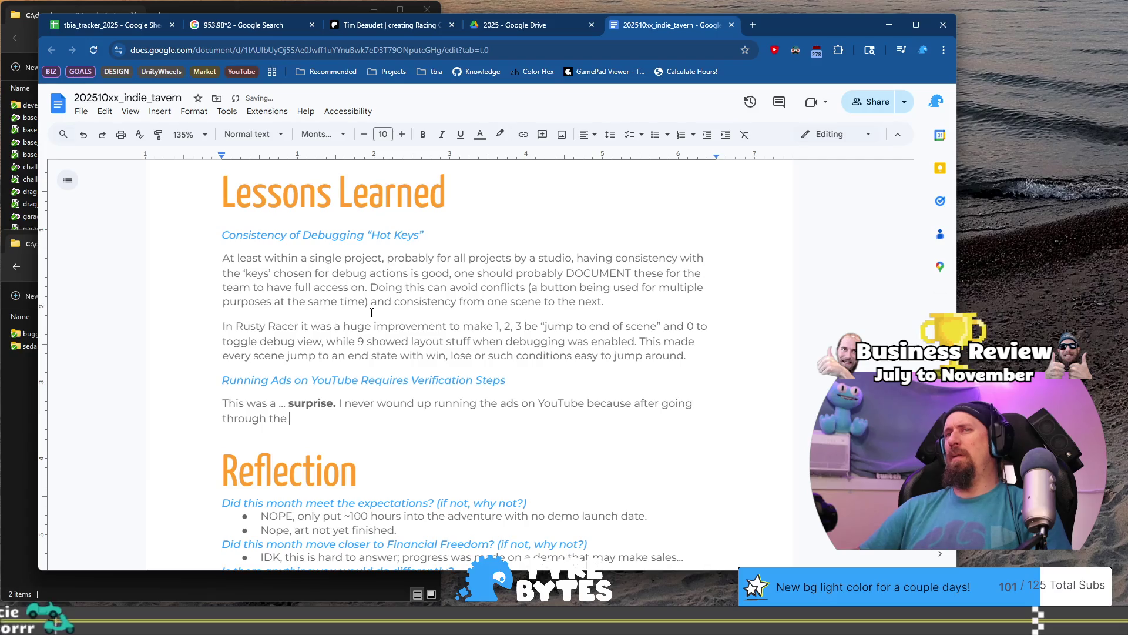
pyautogui.write('the pro')
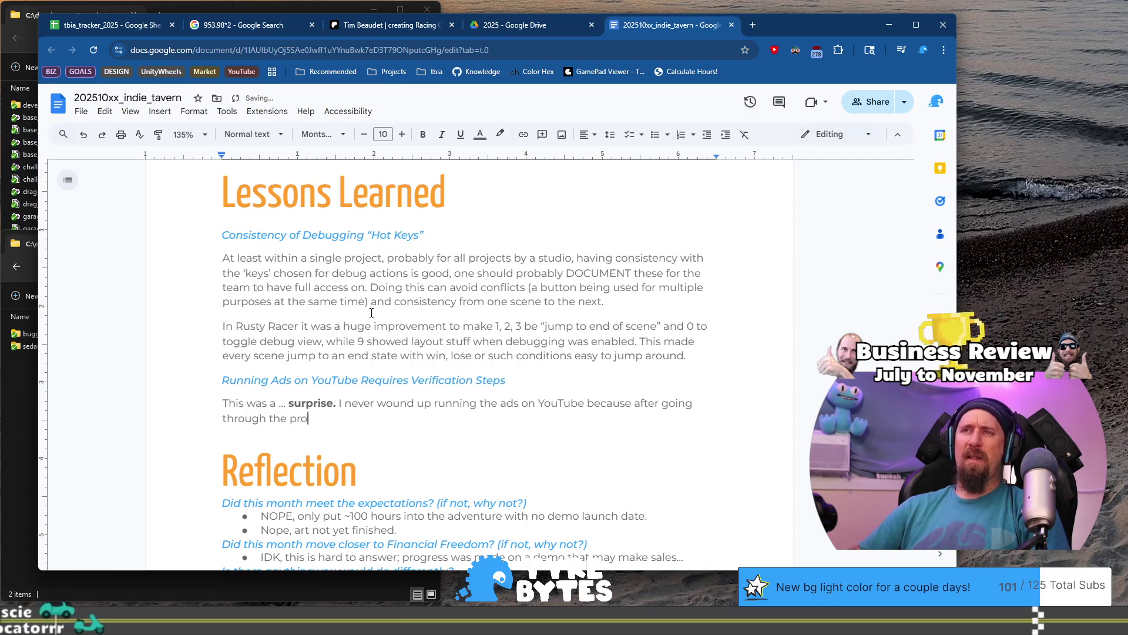
pyautogui.write('cess of setting ')
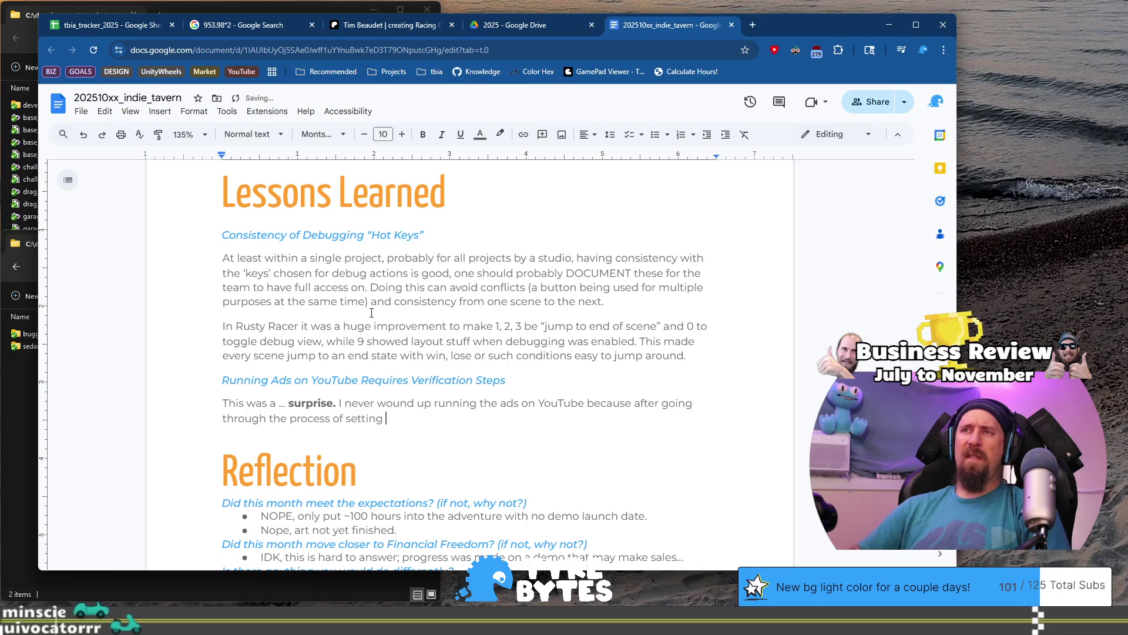
pyautogui.write('up the ad, Y')
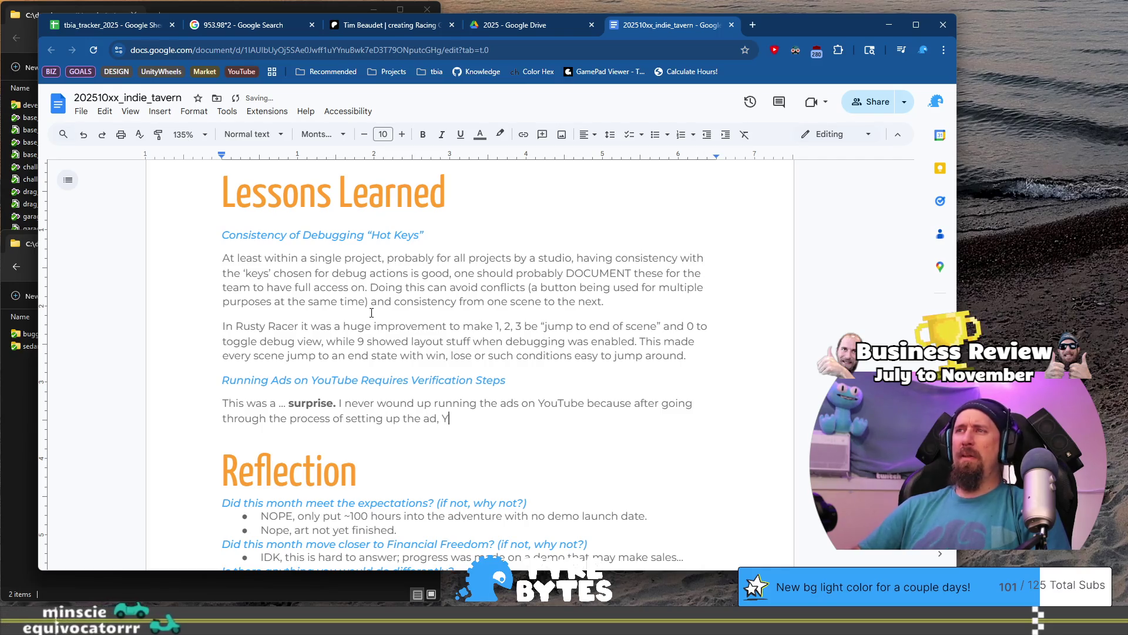
pyautogui.write('ouTube never')
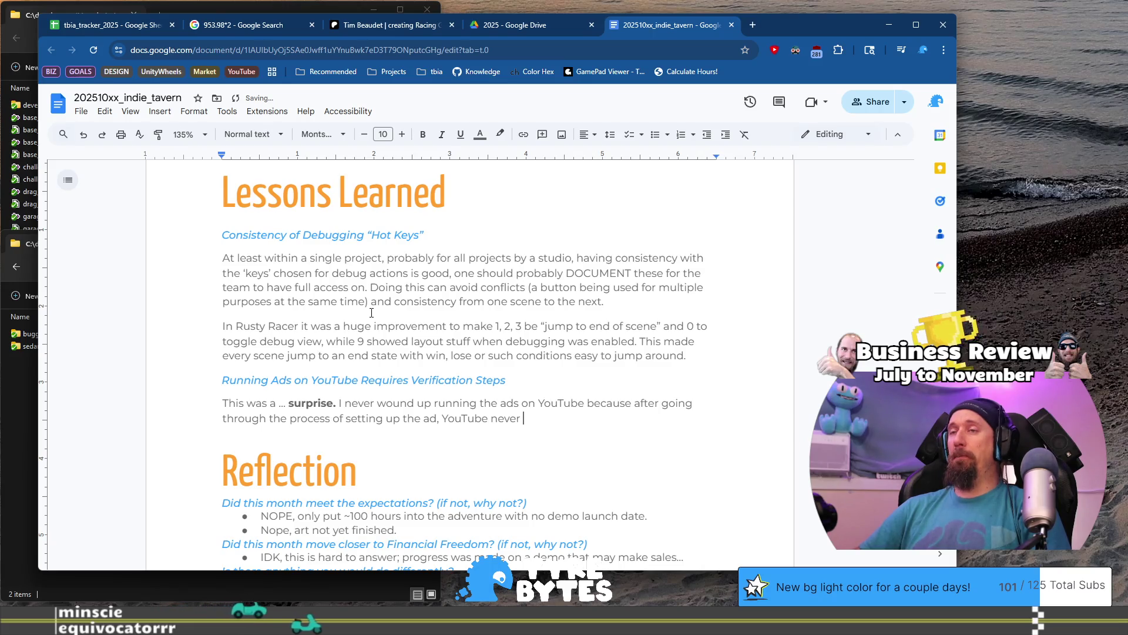
pyautogui.hotkey('ctrl', 'Left')
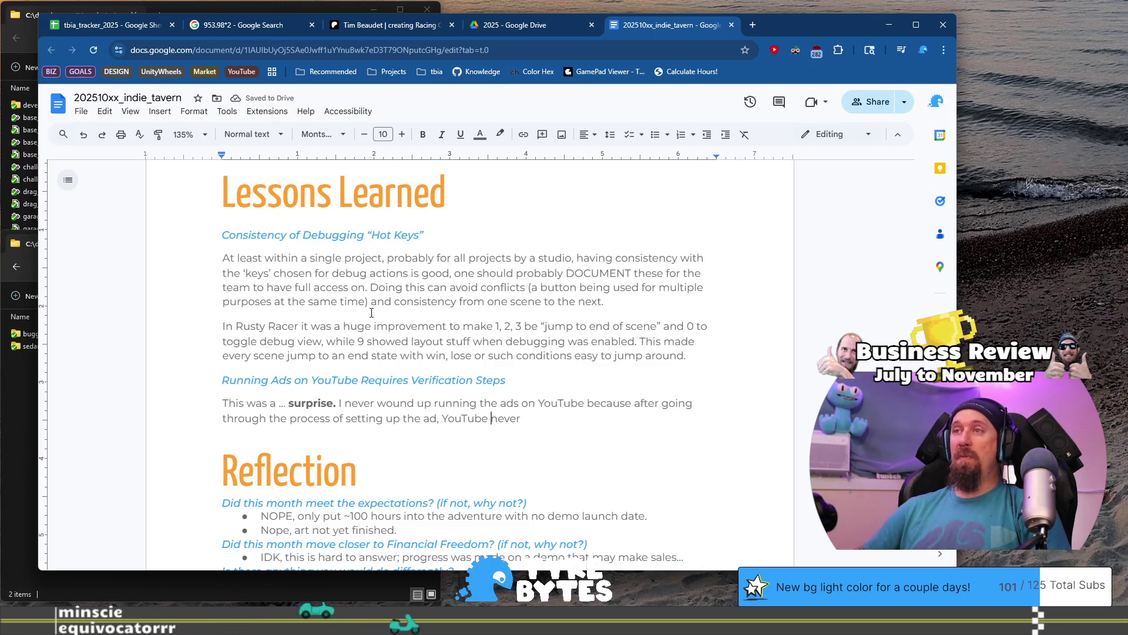
pyautogui.hotkey('ctrl', 'Right')
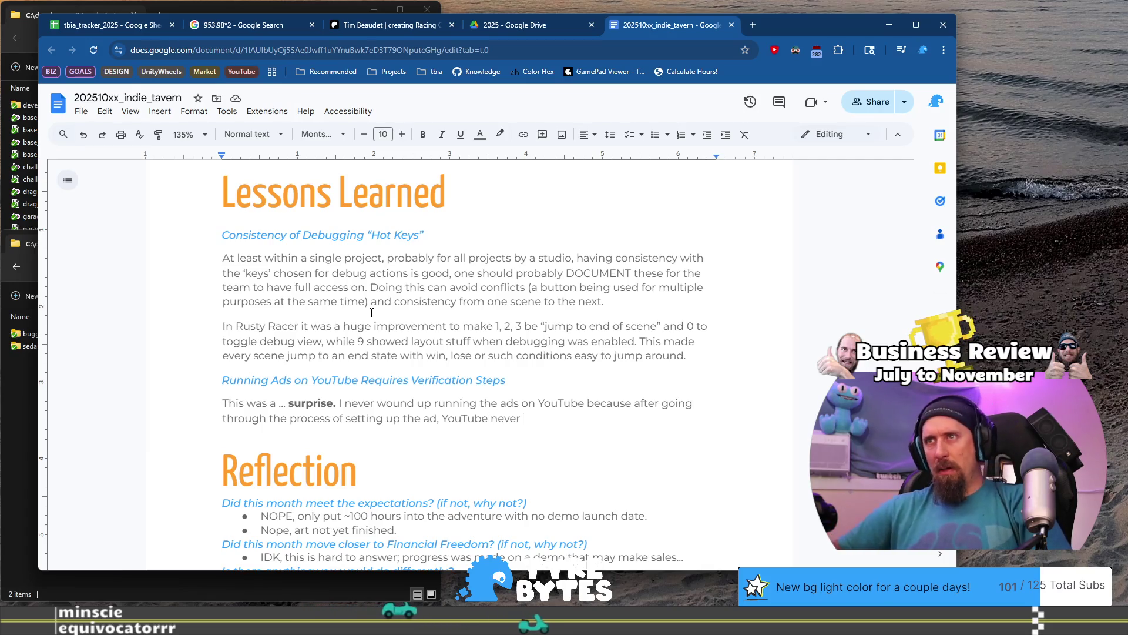
pyautogui.press('BackSpace')
pyautogui.press('BackSpace')
pyautogui.press('BackSpace')
pyautogui.write("didn't really notif")
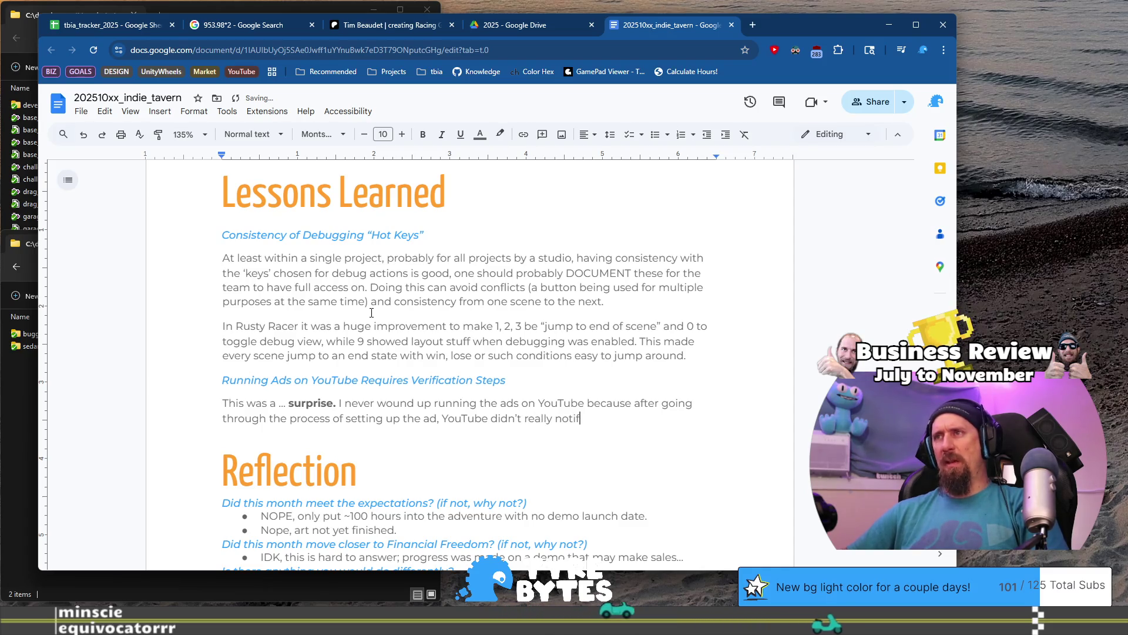
pyautogui.write('y my')
# - Finish the paragraph, ending 'a few extra buttons that needed to be clicked.'
pyautogui.press('BackSpace')
pyautogui.write('e about the')
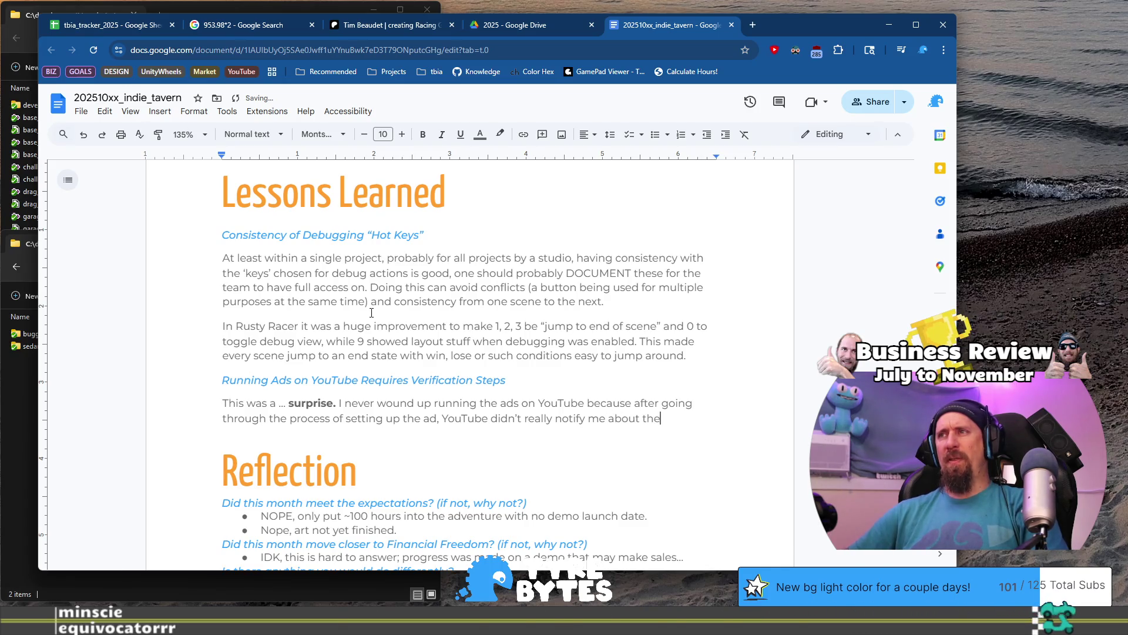
pyautogui.press('BackSpace')
pyautogui.write('is verificat')
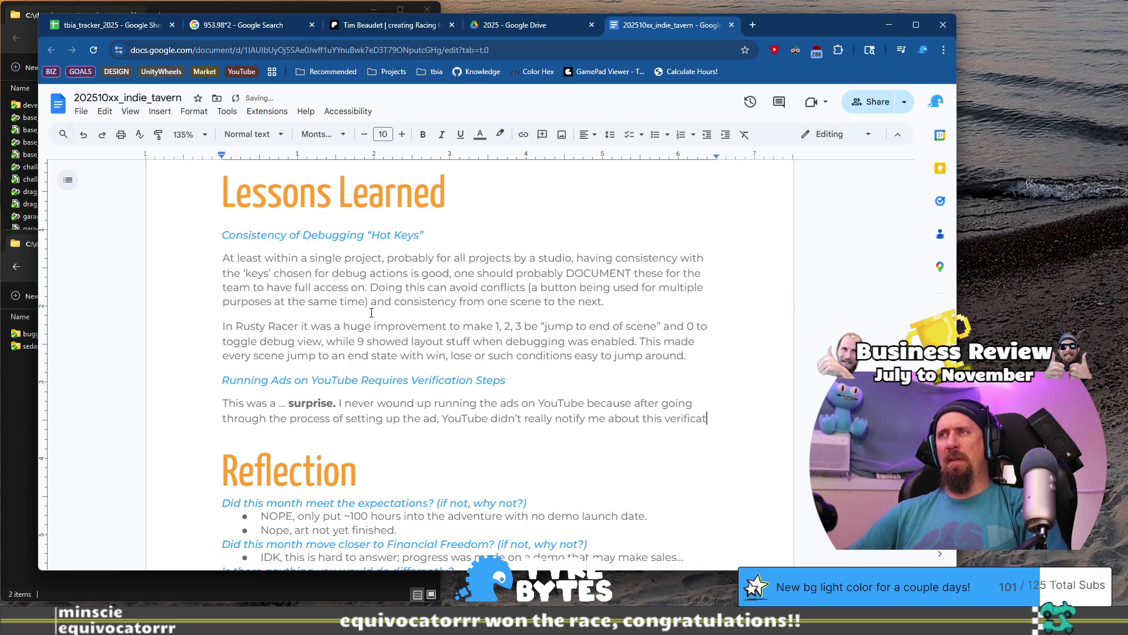
pyautogui.write('ion step in a')
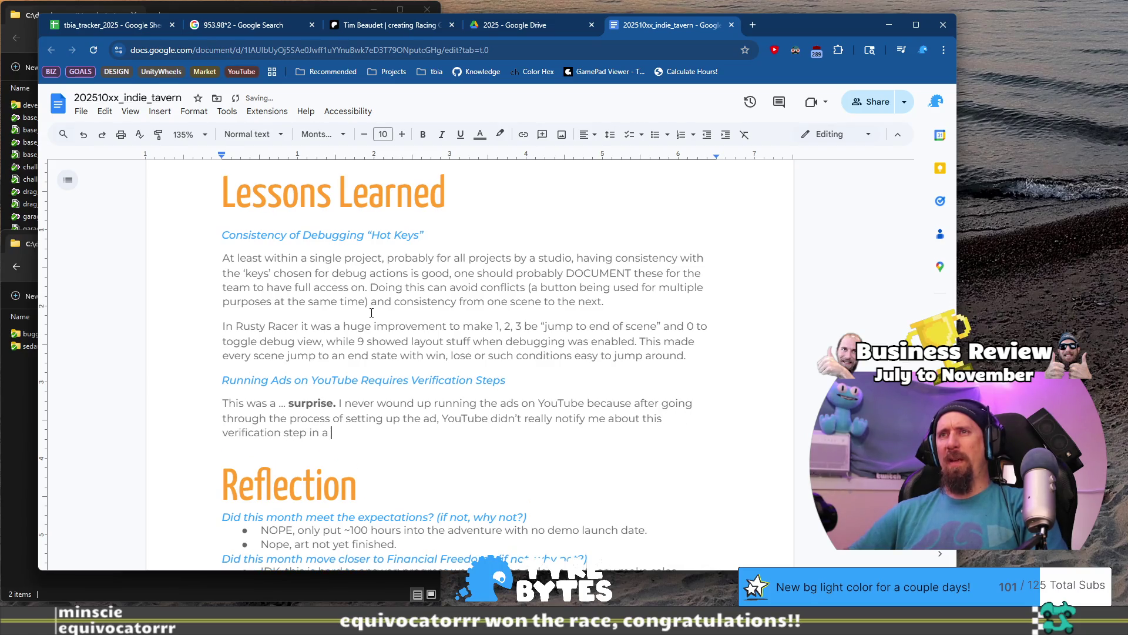
pyautogui.write(' I also noticed. I')
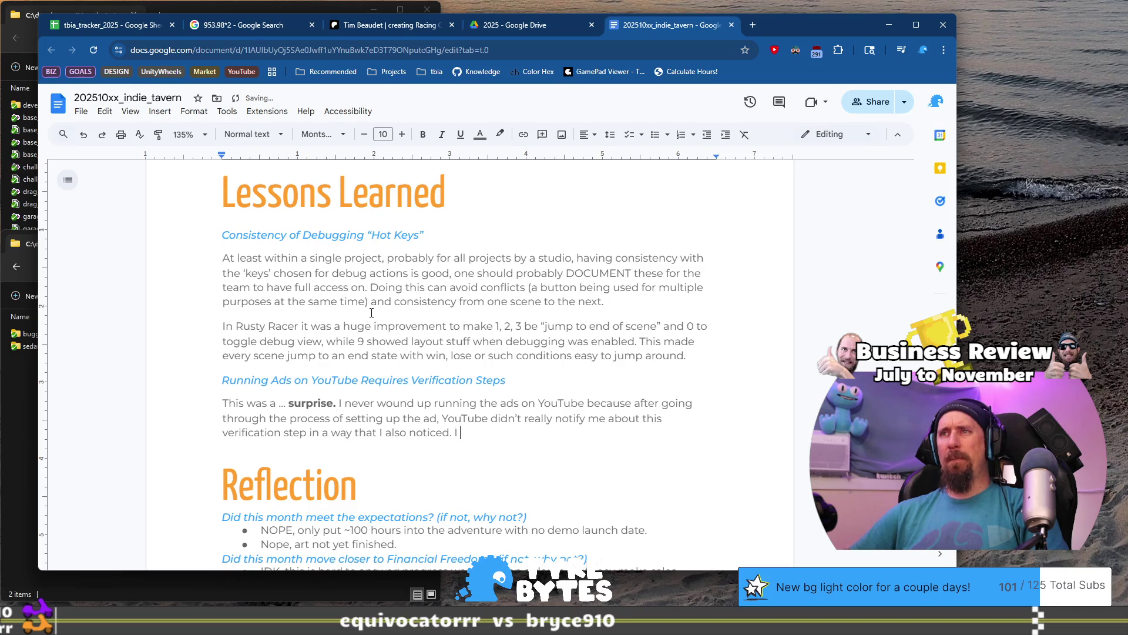
pyautogui.press('BackSpace')
pyautogui.press('BackSpace')
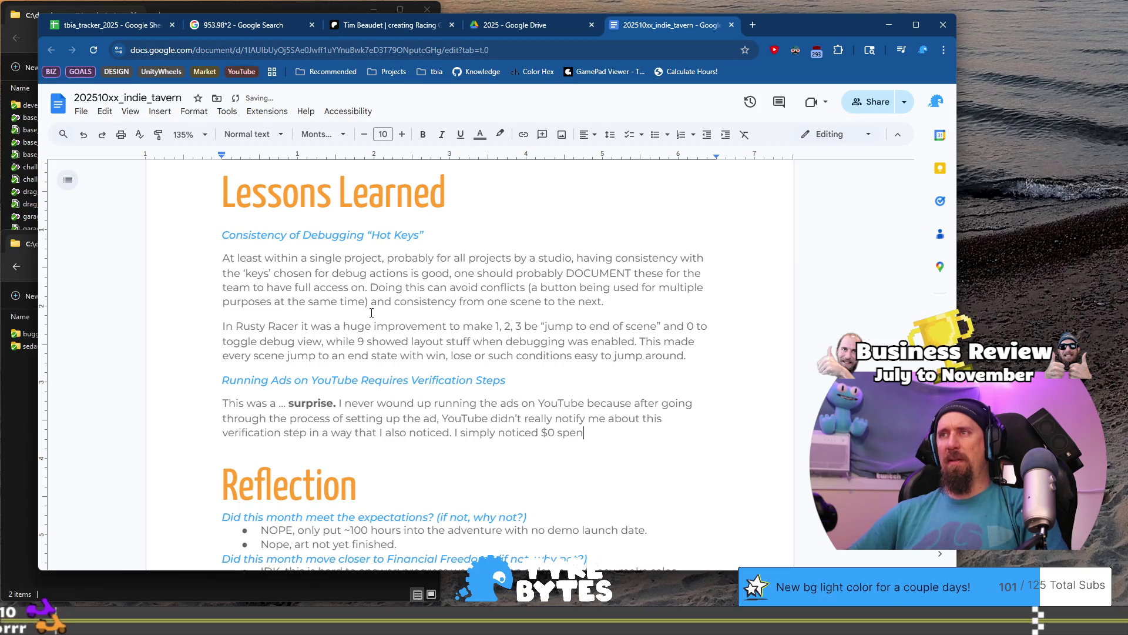
pyautogui.write('vi')
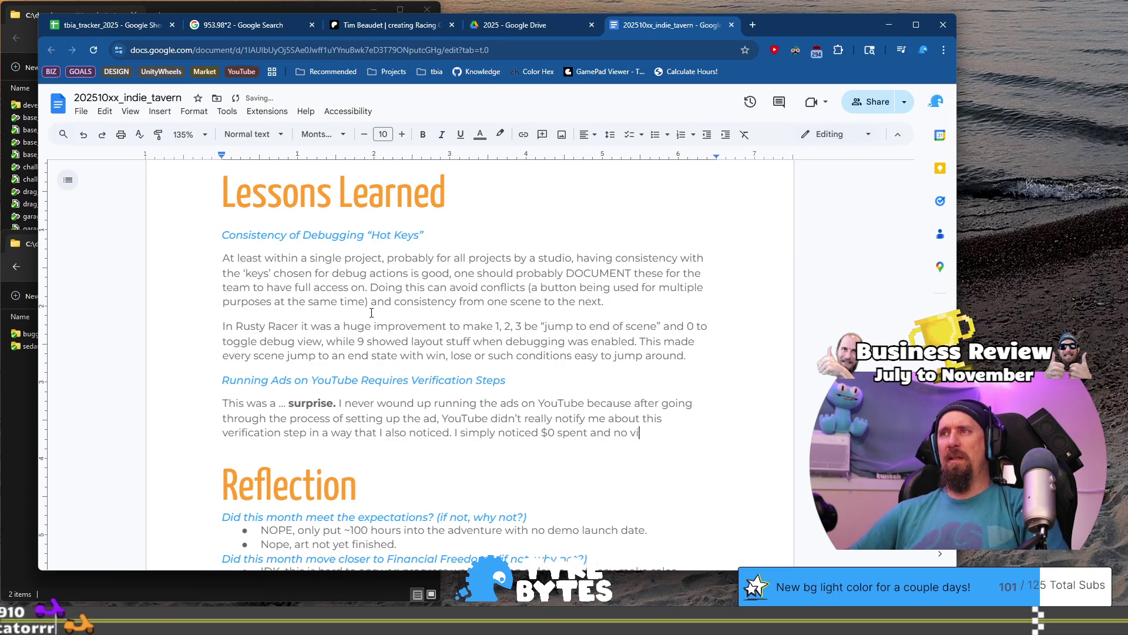
pyautogui.write('ews, and eventu')
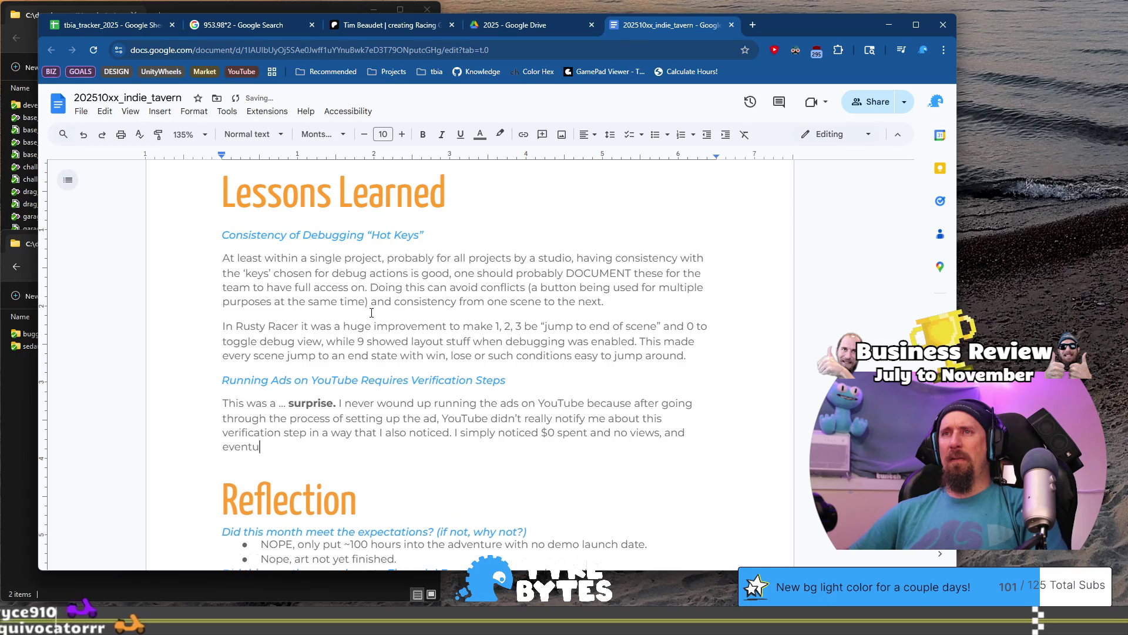
pyautogui.write('ally found ')
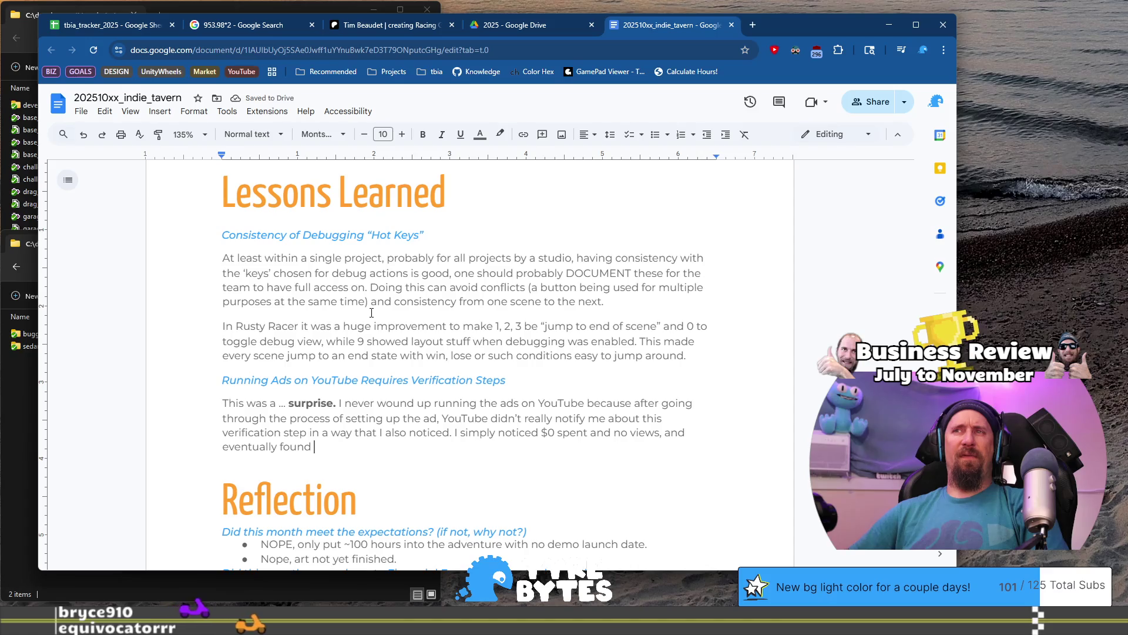
pyautogui.write('a few ')
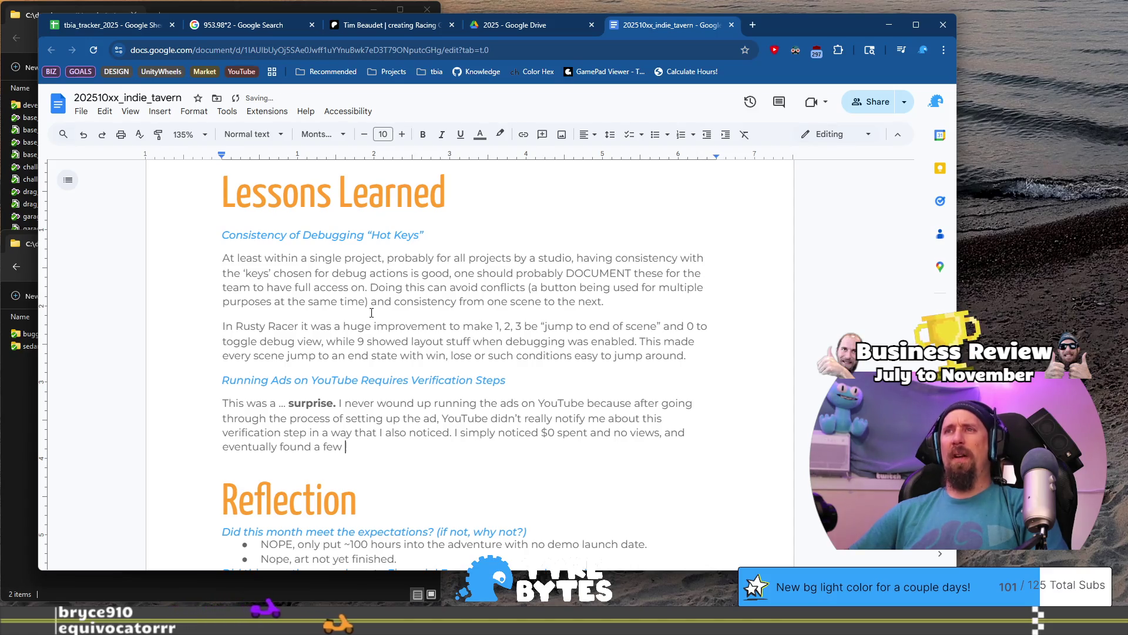
pyautogui.write('extra buttons')
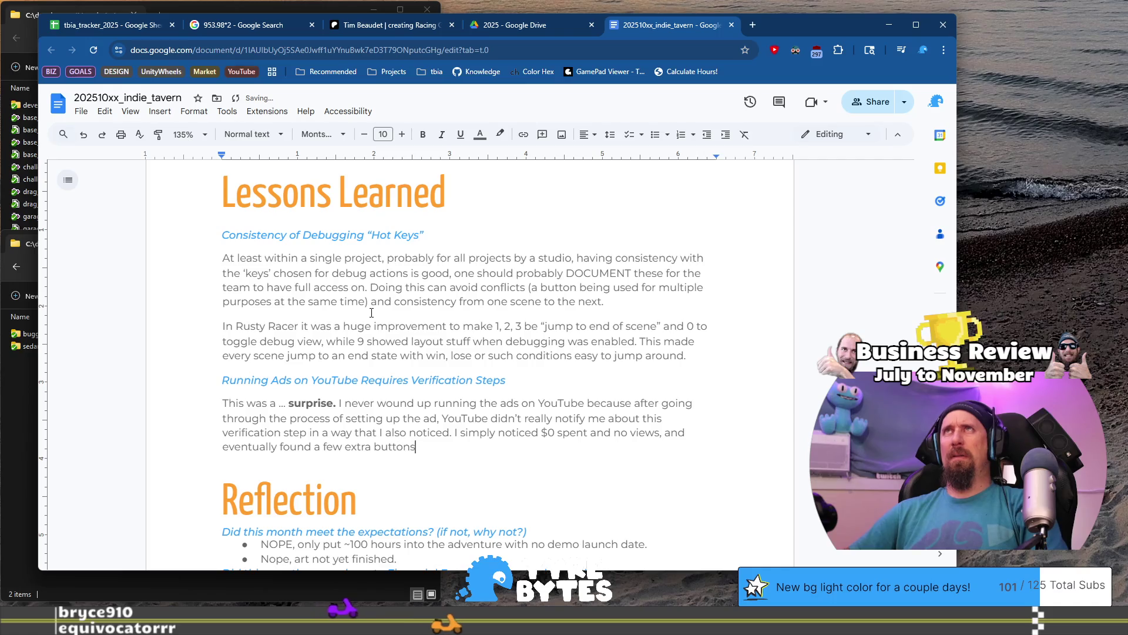
pyautogui.write(' that need to b')
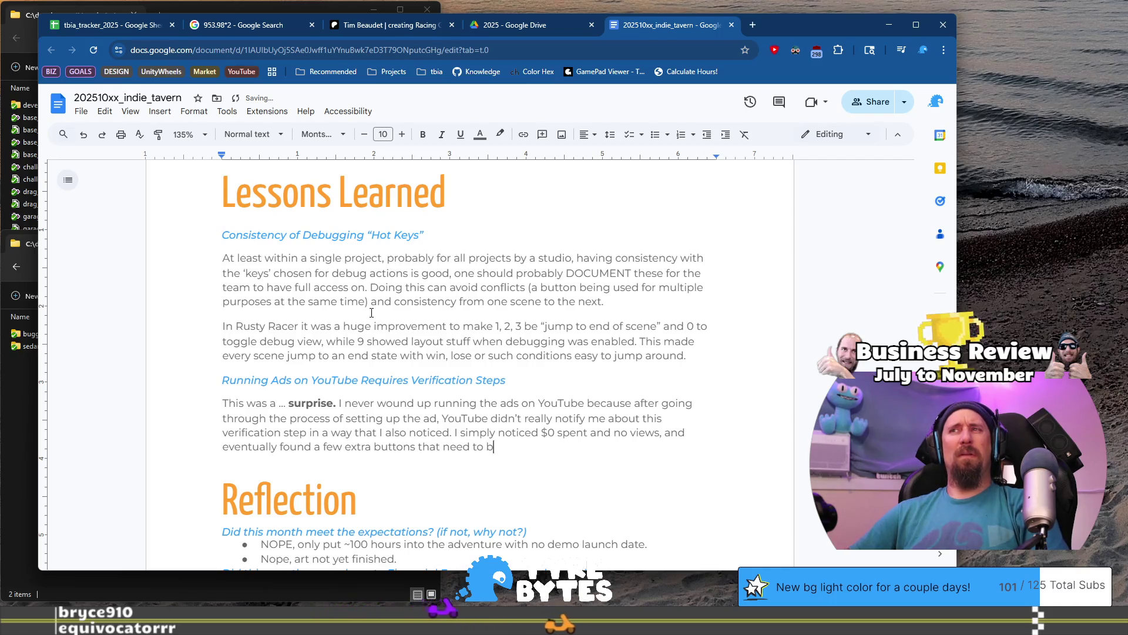
pyautogui.write('ed to be clic')
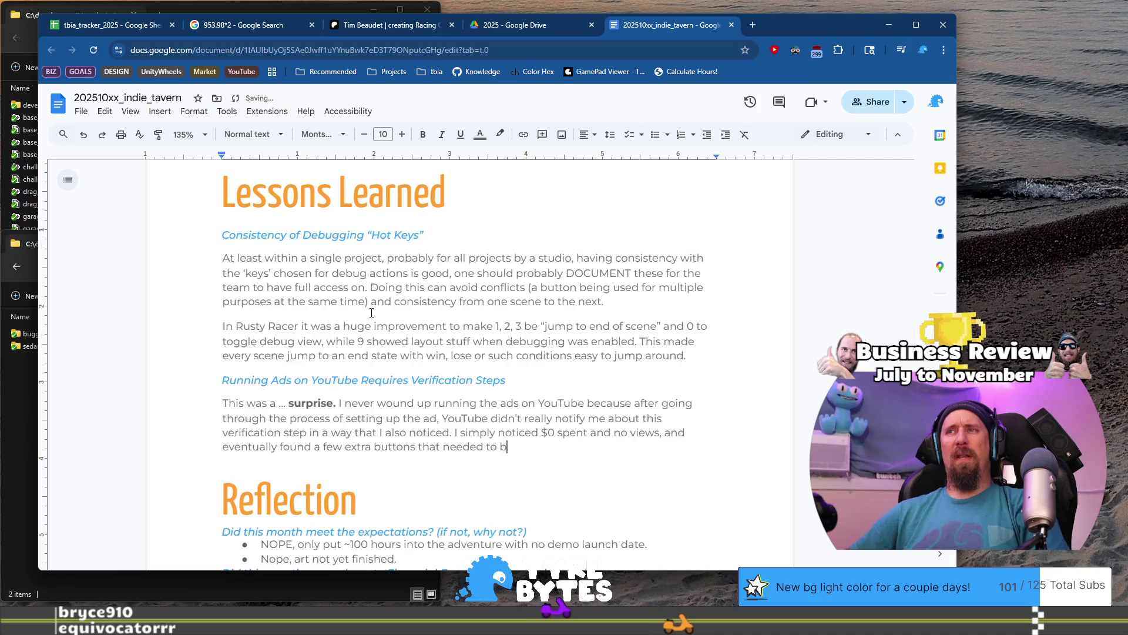
pyautogui.write('ked.')
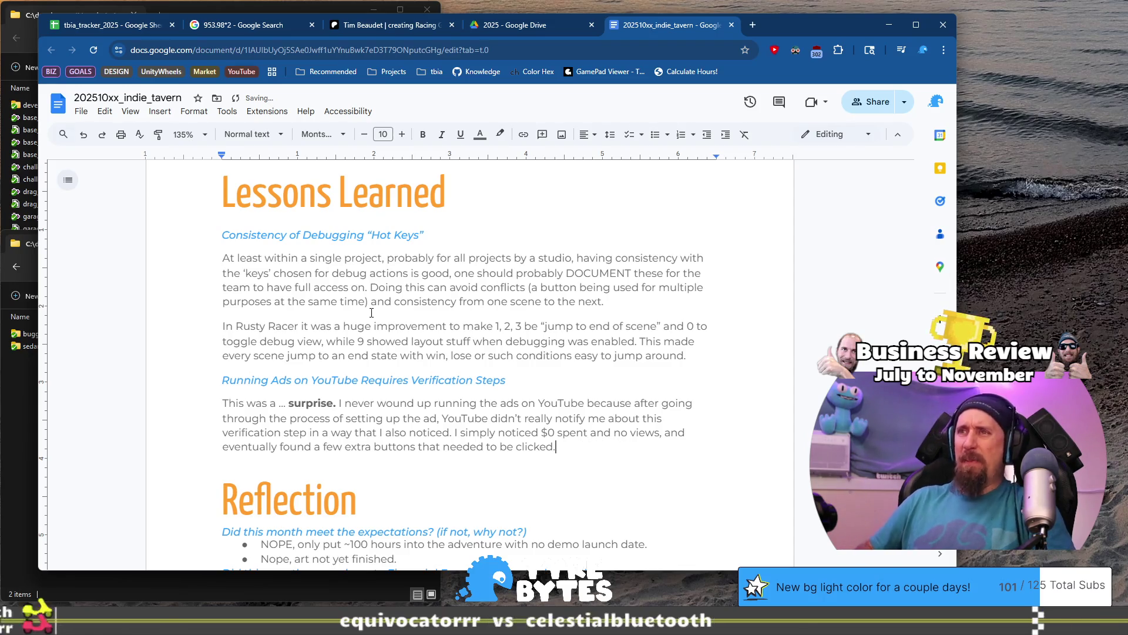
pyautogui.write('.')
pyautogui.press('Return')
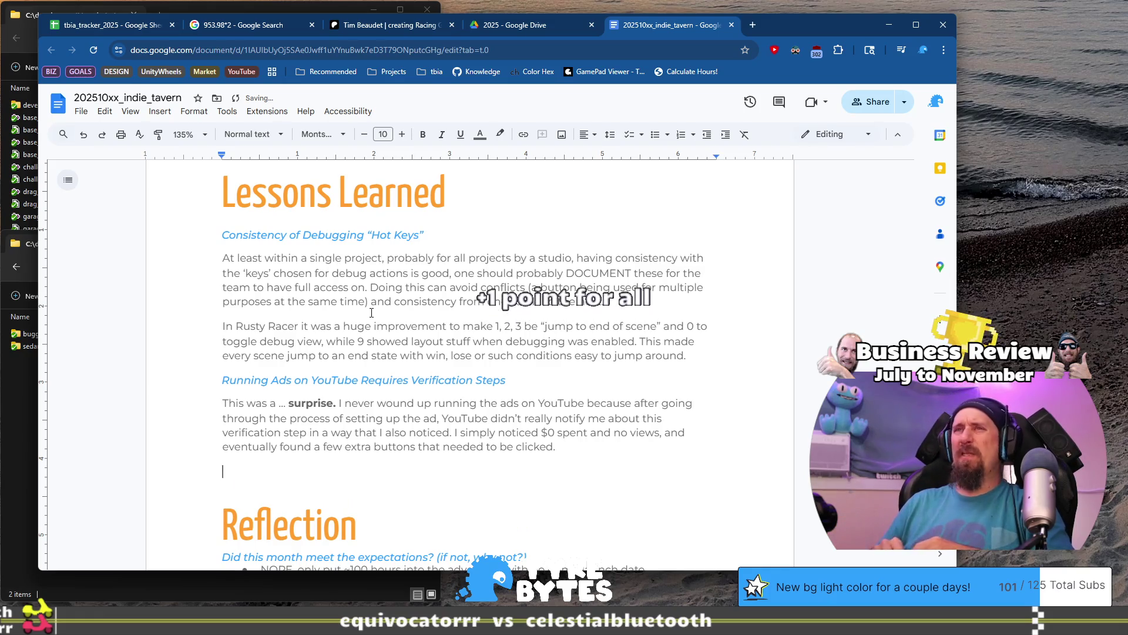
pyautogui.press('BackSpace')
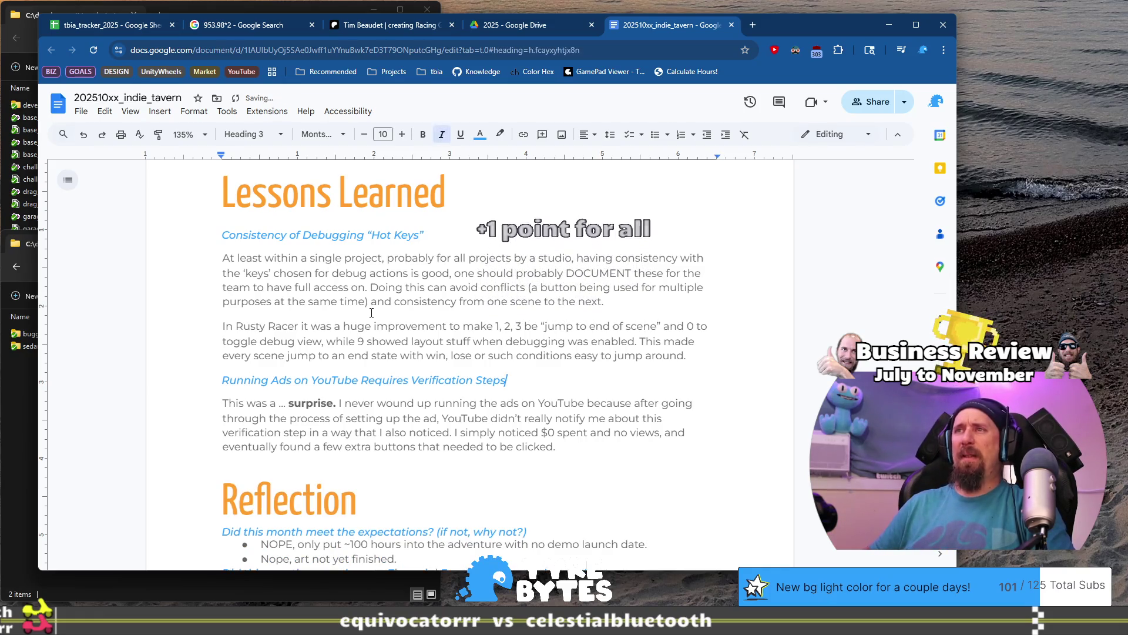
# - Duplicate the 'Running Ads on YouTube Requires Verification Steps' heading onto a new line above the original
pyautogui.press('Up')
pyautogui.press('Home')
pyautogui.press('Return')
pyautogui.press('Up')
pyautogui.write('Running Ads on YouTube Requires Verification Steps')
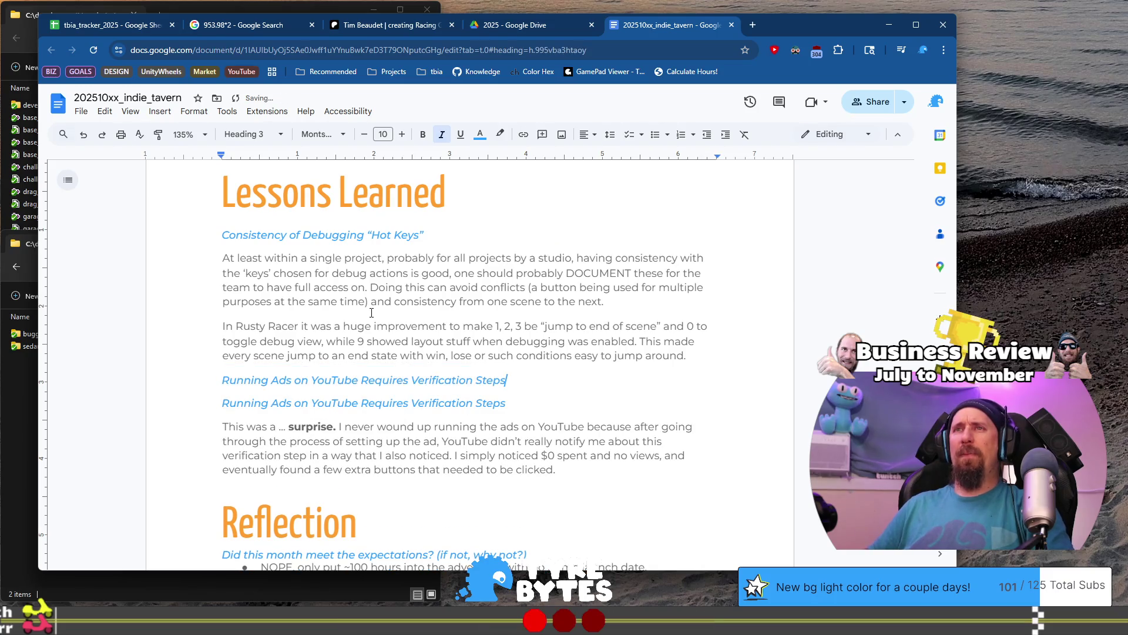
pyautogui.hotkey('shift', 'Home')
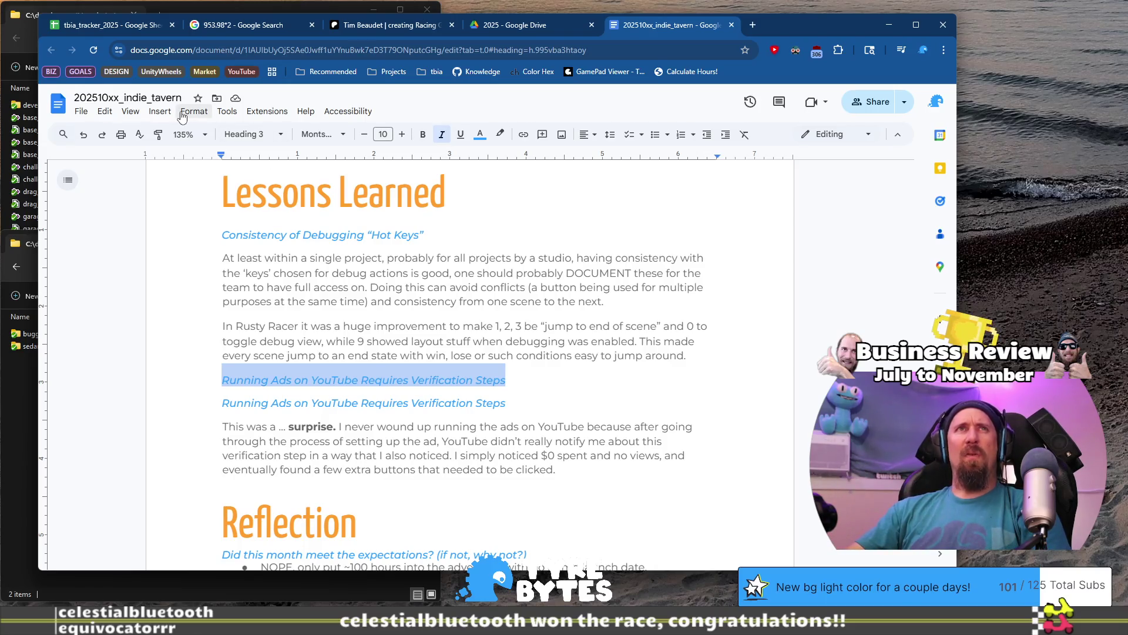
pyautogui.click(747, 19)
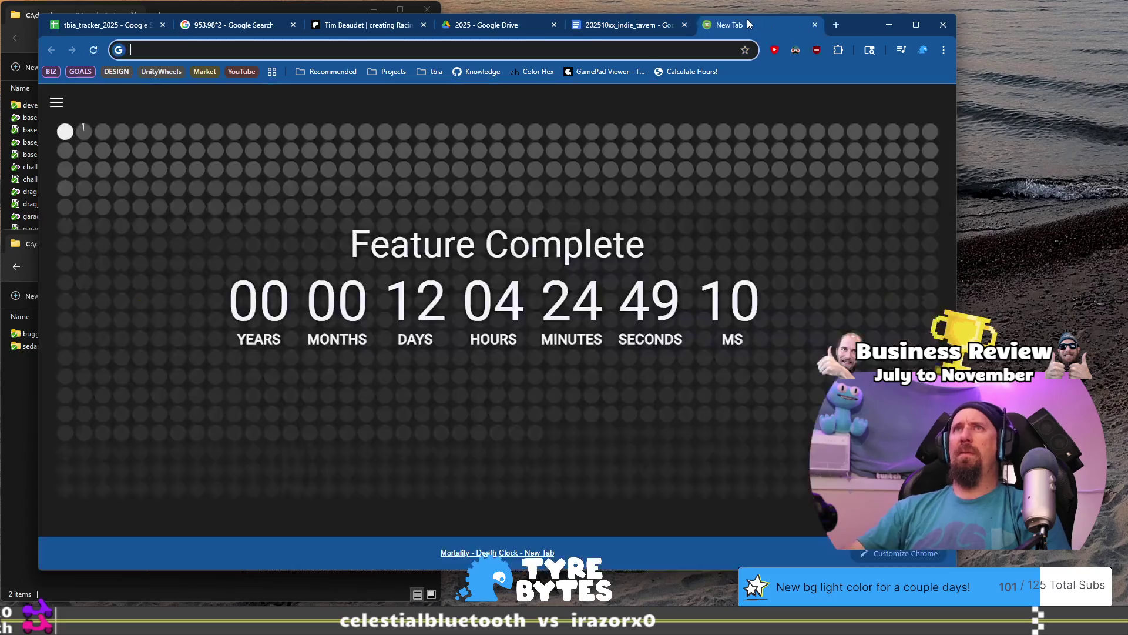
# - Open 20251020_learning_git.md from the knowledge_base notes folder and read the git reset and revert explanations
pyautogui.write('knowledge')
pyautogui.press('Return')
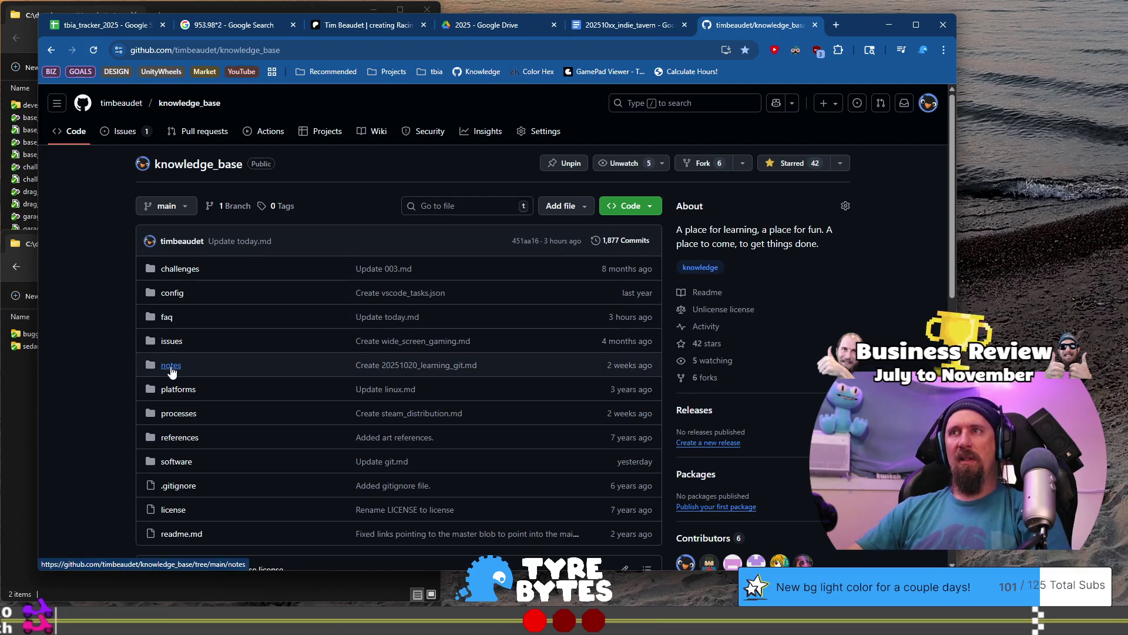
pyautogui.click(361, 364)
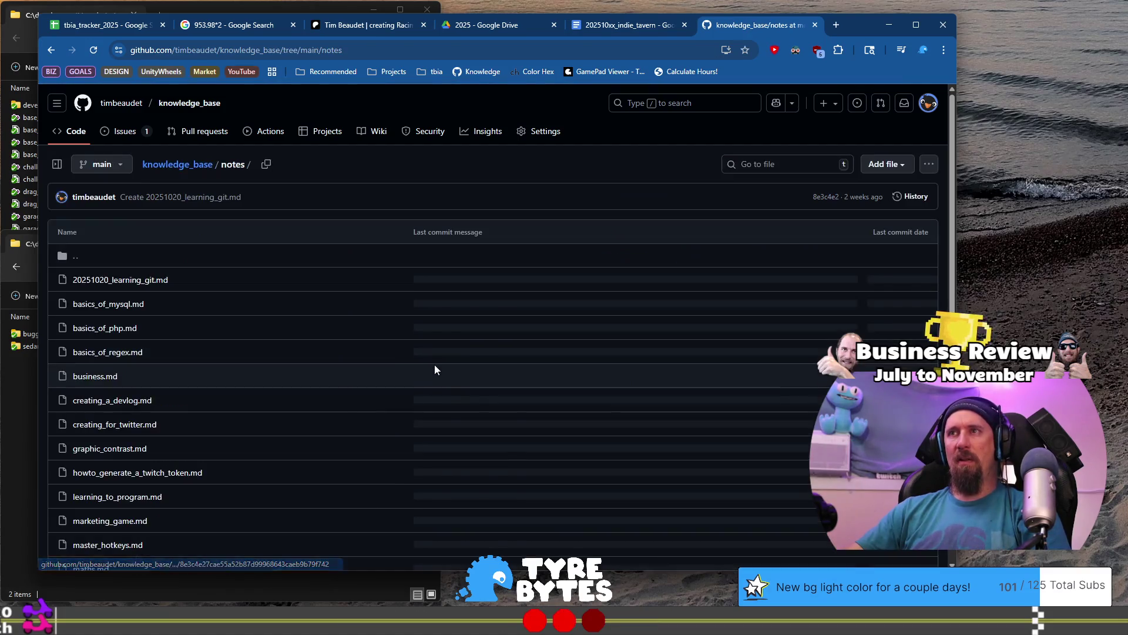
pyautogui.click(161, 284)
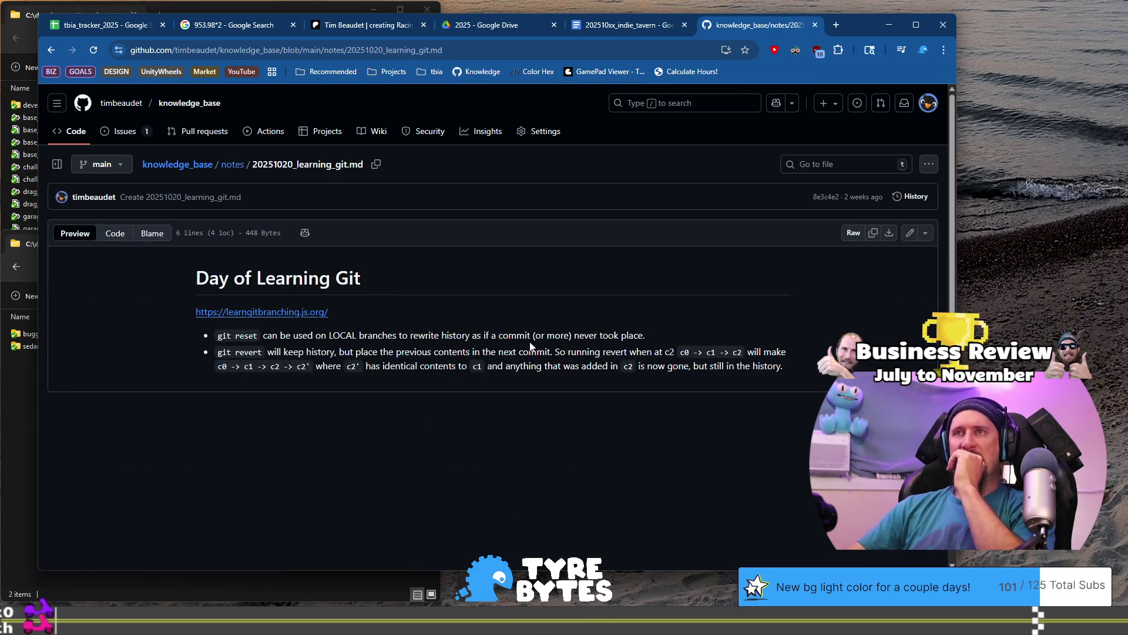
pyautogui.moveTo(268, 337); pyautogui.dragTo(614, 336)
pyautogui.moveTo(287, 353); pyautogui.dragTo(630, 351)
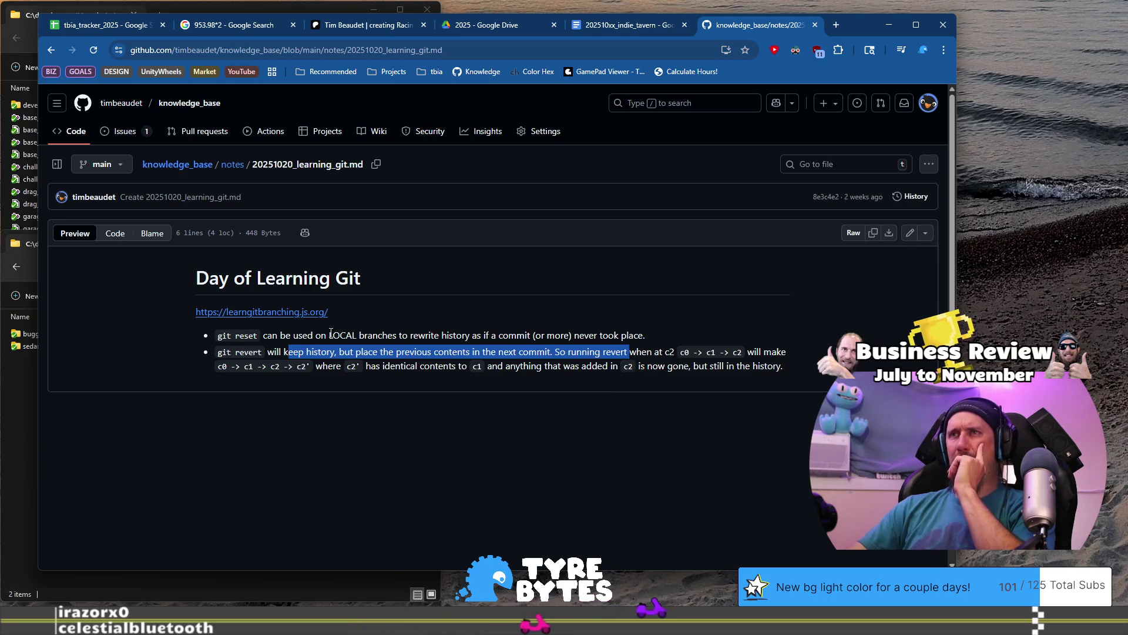
pyautogui.moveTo(329, 335); pyautogui.dragTo(416, 335)
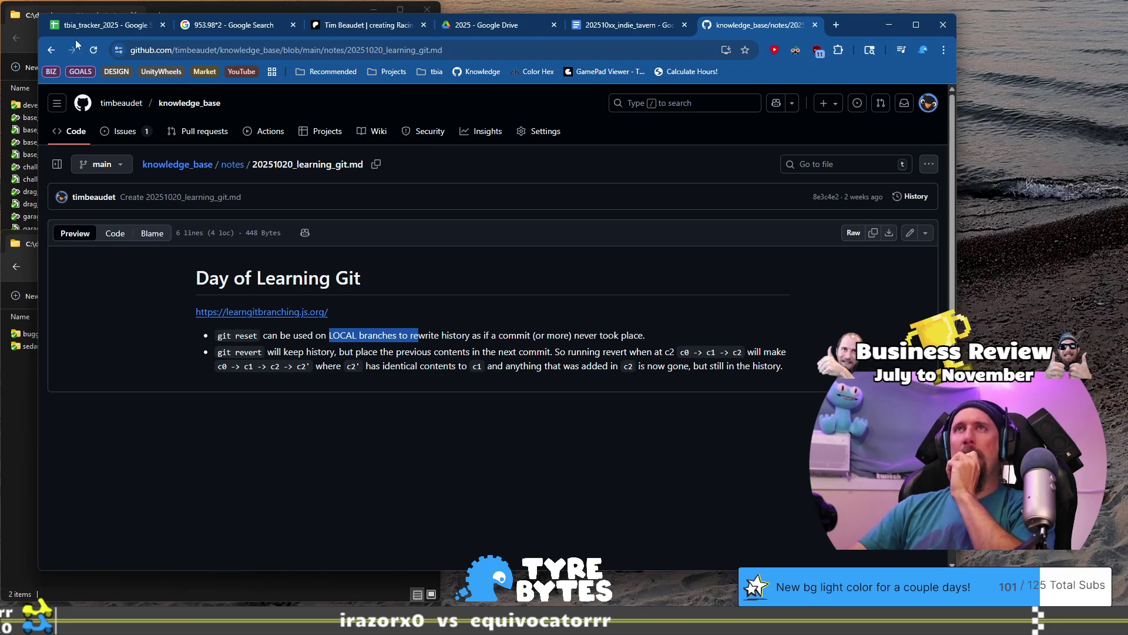
pyautogui.click(640, 26)
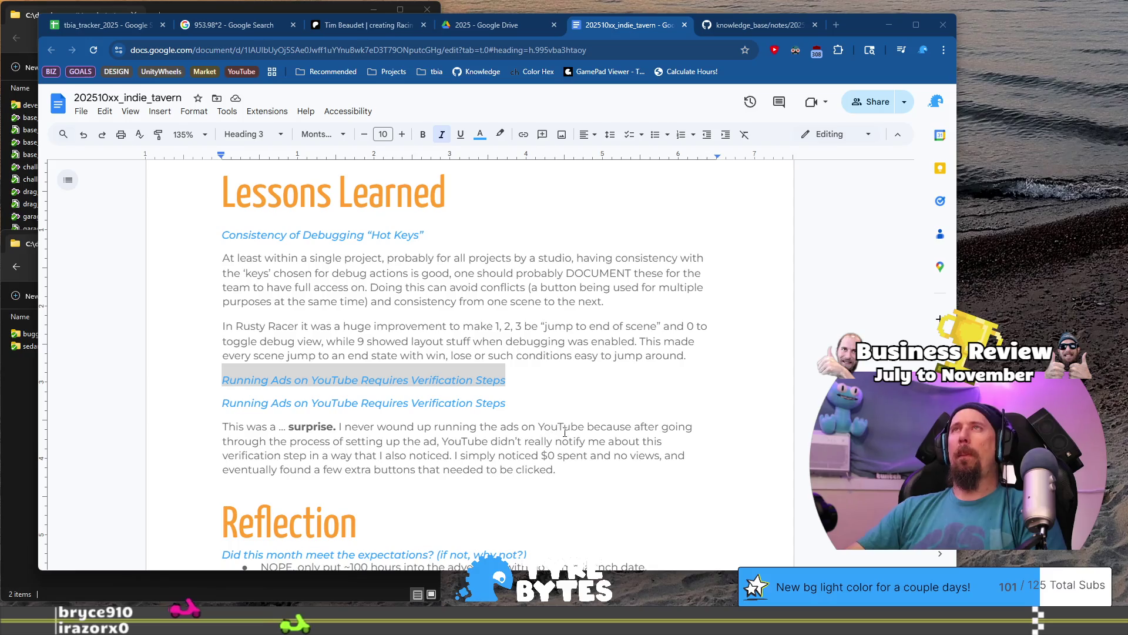
# - Deselect the duplicated Running Ads heading in the business review document
pyautogui.click(579, 373)
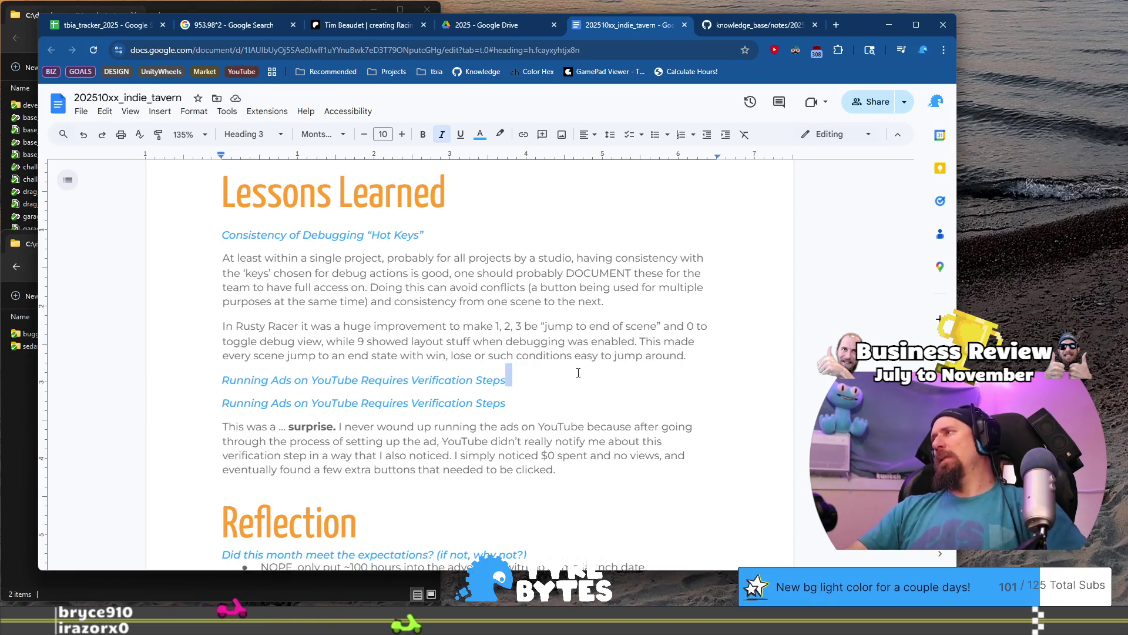